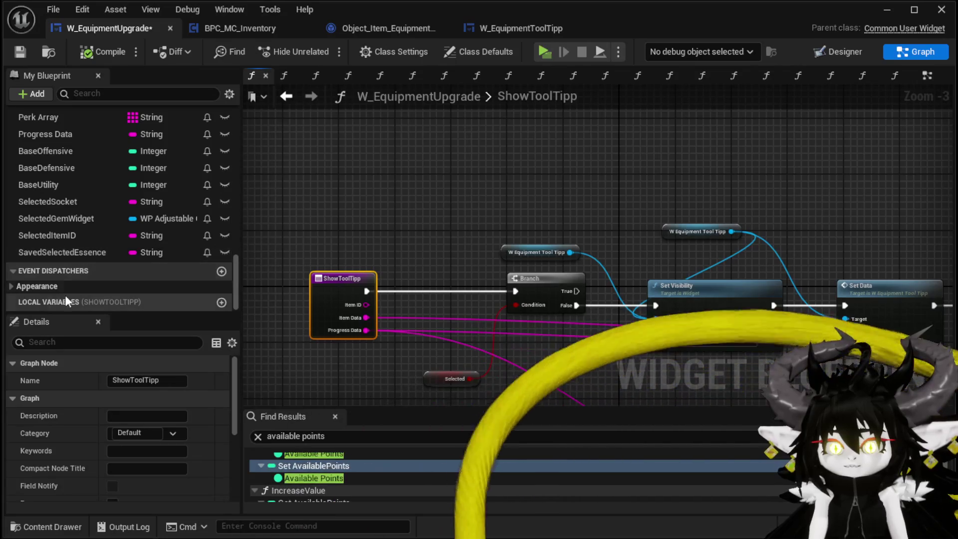
Add a W_EquipmentToolTipp_Hover getter feeding a Not Hit-Testable Set Visibility node, then compile and save
{"action": "scroll", "coordinate": [76, 274], "scroll_direction": "up", "scroll_amount": 6}
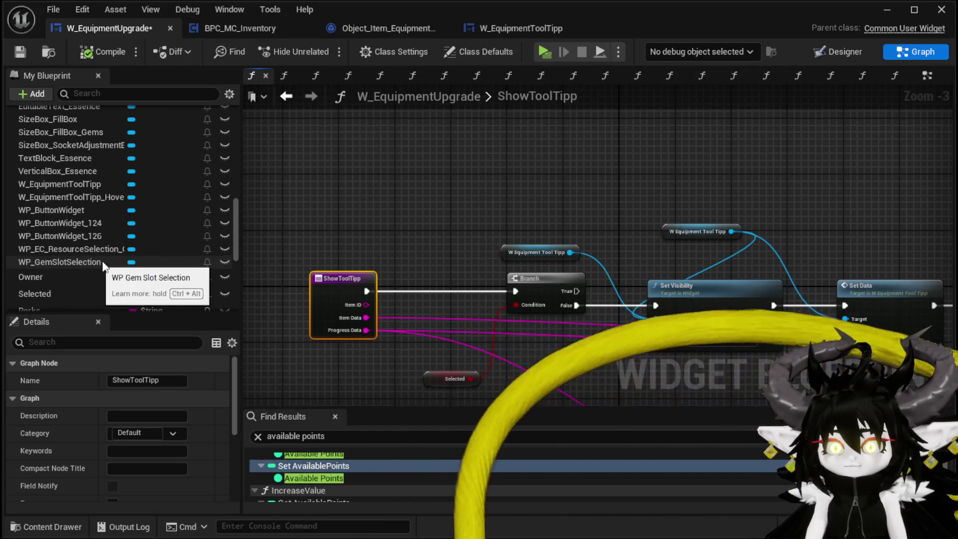
{"action": "mouse_move", "coordinate": [101, 201]}
{"action": "left_mouse_down"}
{"action": "mouse_move", "coordinate": [381, 109]}
{"action": "mouse_move", "coordinate": [370, 142]}
{"action": "mouse_move", "coordinate": [490, 183]}
{"action": "left_mouse_up"}
{"action": "left_click", "coordinate": [419, 158]}
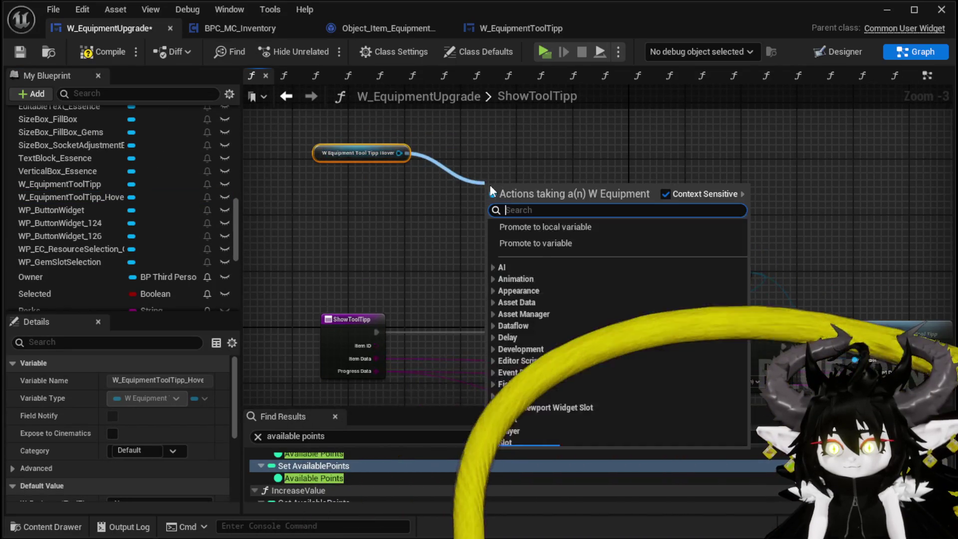
{"action": "type", "text": "Set Visi"}
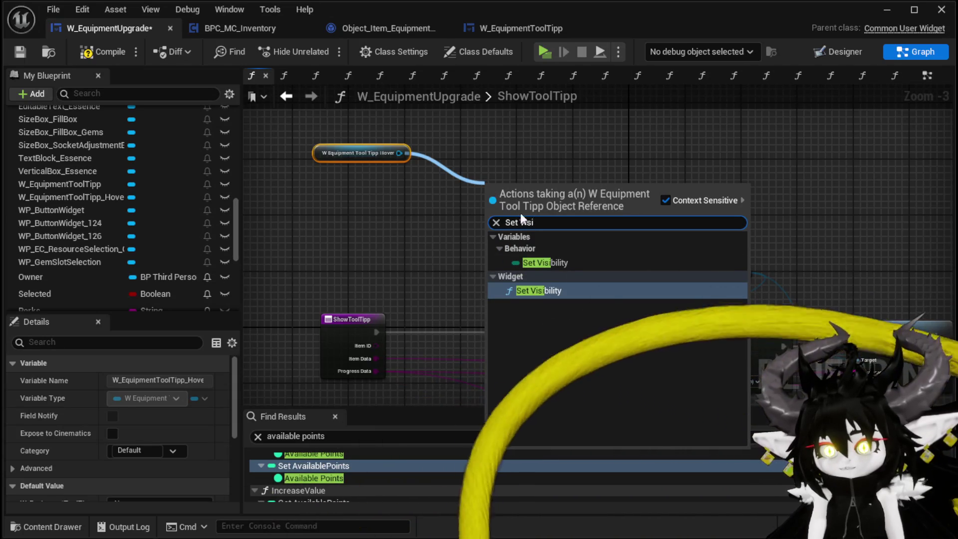
{"action": "left_click", "coordinate": [536, 292]}
{"action": "left_click", "coordinate": [522, 242]}
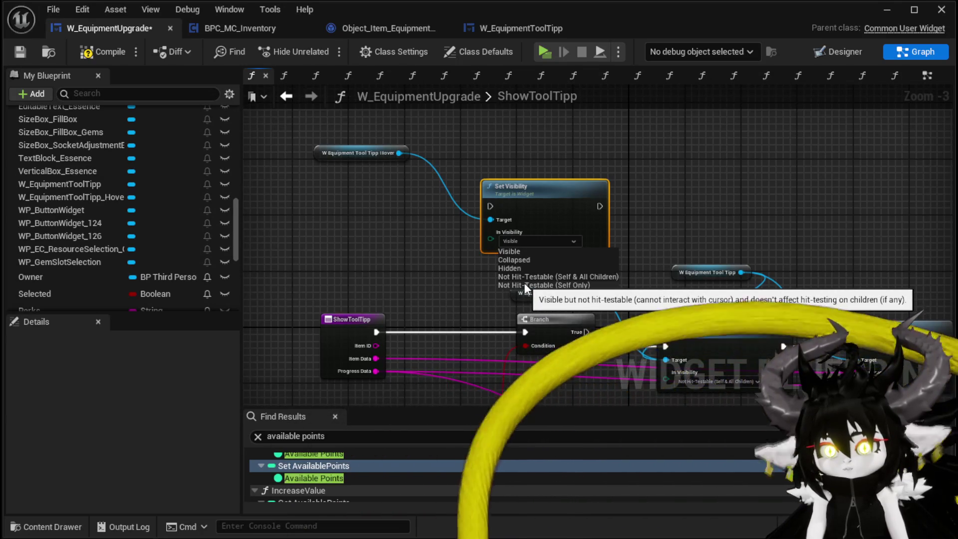
{"action": "left_click", "coordinate": [524, 281]}
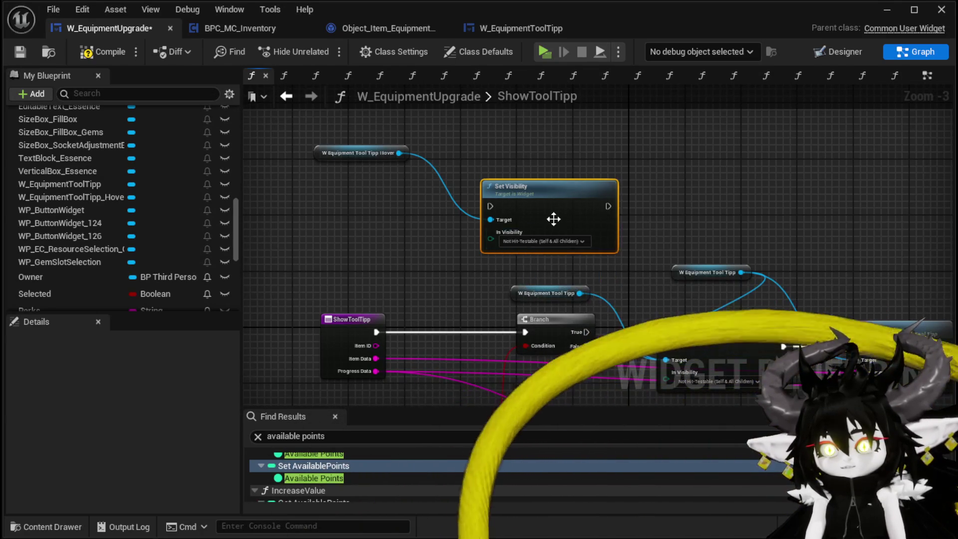
{"action": "left_click_drag", "start_coordinate": [552, 218], "coordinate": [555, 188]}
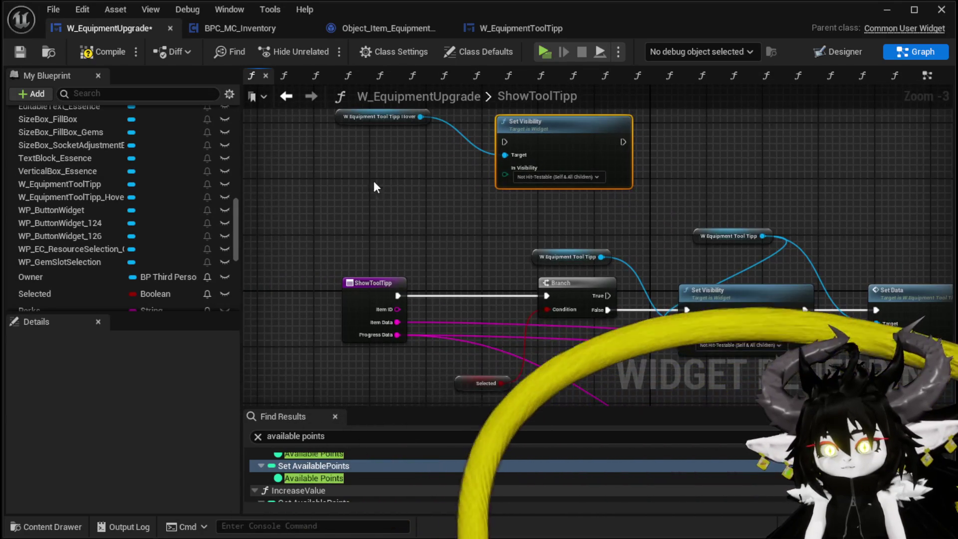
{"action": "left_click", "coordinate": [88, 51]}
{"action": "left_click", "coordinate": [21, 52]}
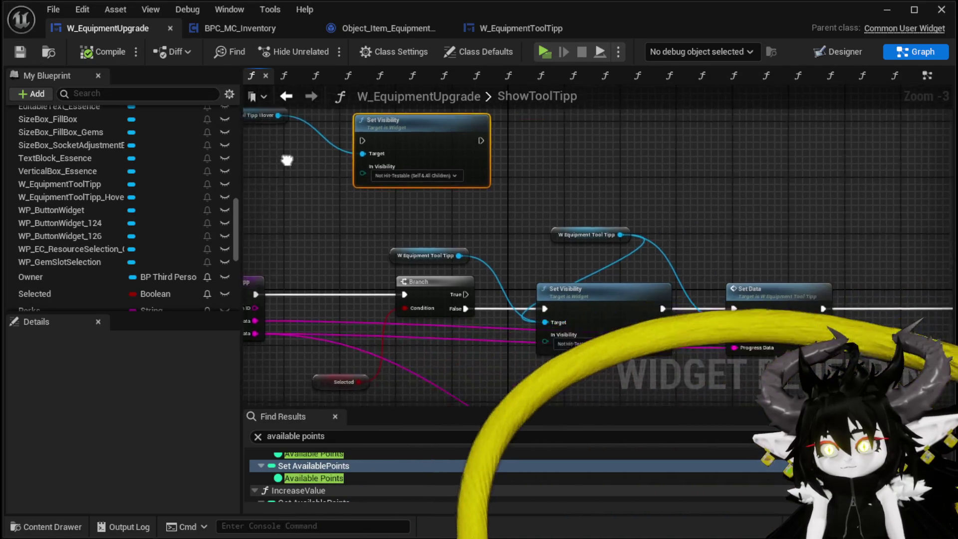
Chain Set Data after Set Visibility and wire the hover tooltip, Item Data and Progress Data into it
{"action": "mouse_move", "coordinate": [663, 232]}
{"action": "left_mouse_down"}
{"action": "mouse_move", "coordinate": [711, 302]}
{"action": "mouse_move", "coordinate": [628, 247]}
{"action": "mouse_move", "coordinate": [571, 234]}
{"action": "mouse_move", "coordinate": [527, 242]}
{"action": "left_mouse_up"}
{"action": "key", "text": "q"}
{"action": "mouse_move", "coordinate": [325, 216]}
{"action": "left_mouse_down"}
{"action": "mouse_move", "coordinate": [585, 257]}
{"action": "mouse_move", "coordinate": [613, 133]}
{"action": "left_mouse_up"}
{"action": "mouse_move", "coordinate": [297, 281]}
{"action": "left_mouse_down"}
{"action": "mouse_move", "coordinate": [519, 174]}
{"action": "mouse_move", "coordinate": [594, 126]}
{"action": "left_mouse_up"}
{"action": "left_click_drag", "start_coordinate": [298, 294], "coordinate": [607, 144]}
{"action": "left_click_drag", "start_coordinate": [448, 169], "coordinate": [595, 257]}
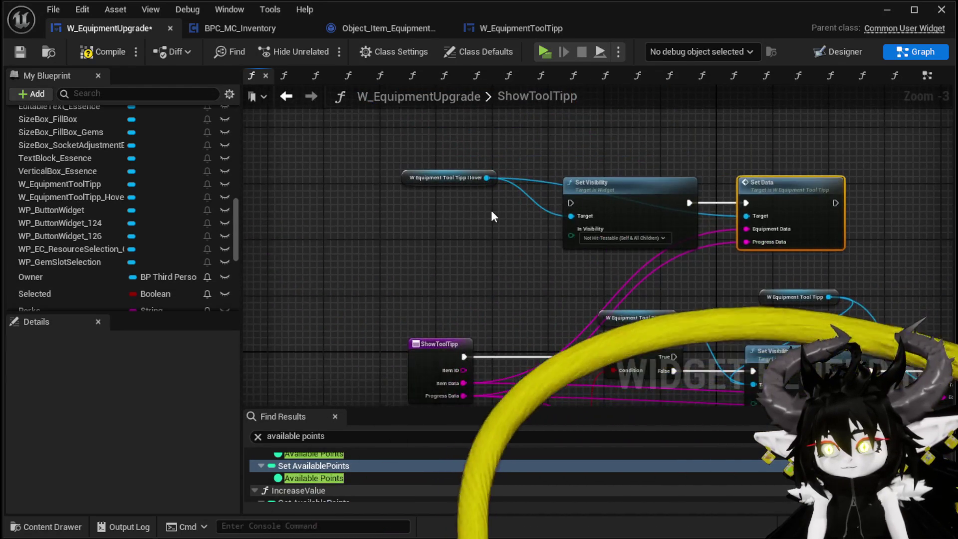
{"action": "scroll", "coordinate": [491, 210], "scroll_direction": "up", "scroll_amount": 2}
{"action": "mouse_move", "coordinate": [409, 171]}
{"action": "left_mouse_down"}
{"action": "mouse_move", "coordinate": [334, 164]}
{"action": "mouse_move", "coordinate": [436, 132]}
{"action": "left_mouse_up"}
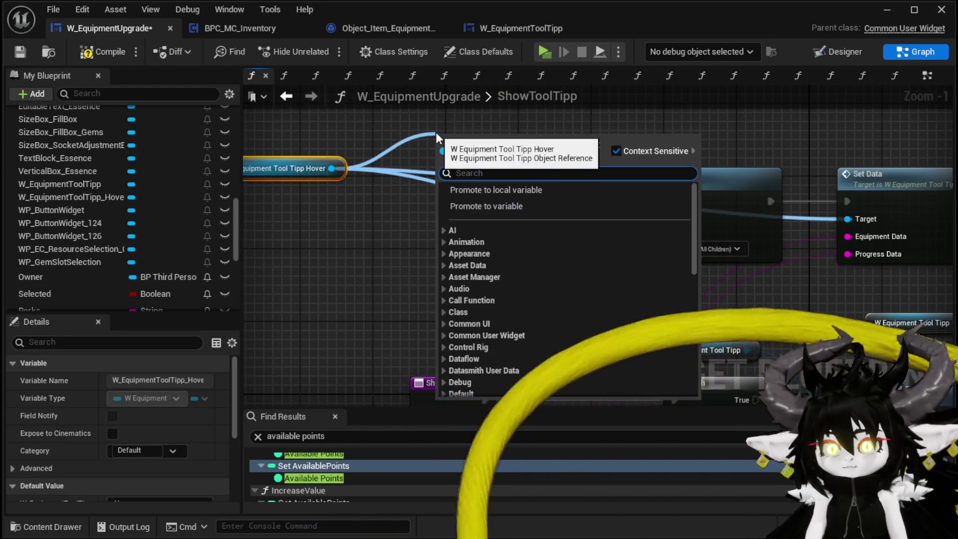
Abandon the Get Slot node search, compile and save the blueprint, and return to the EventGraph
{"action": "type", "text": "get slo"}
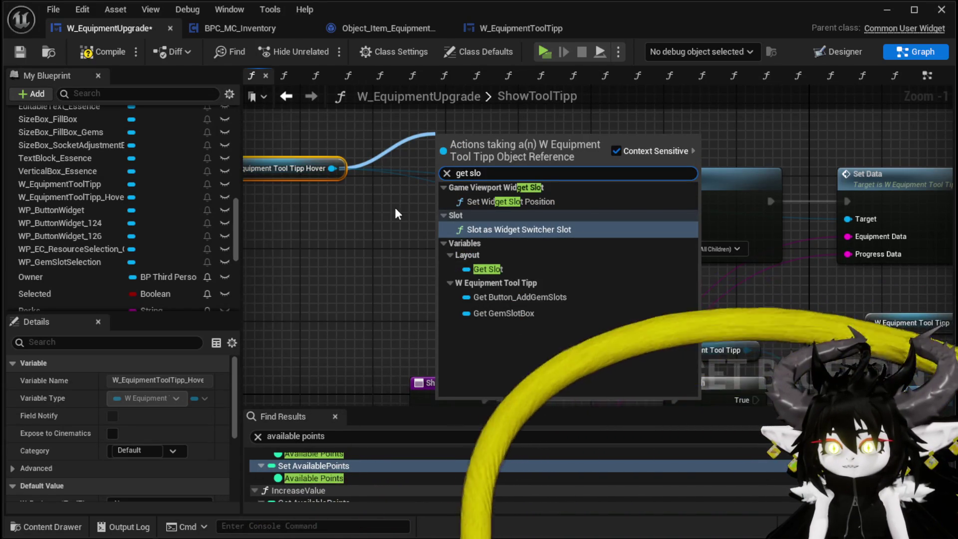
{"action": "left_click_drag", "start_coordinate": [398, 213], "coordinate": [460, 240]}
{"action": "left_click_drag", "start_coordinate": [404, 197], "coordinate": [349, 260]}
{"action": "type", "text": "get"}
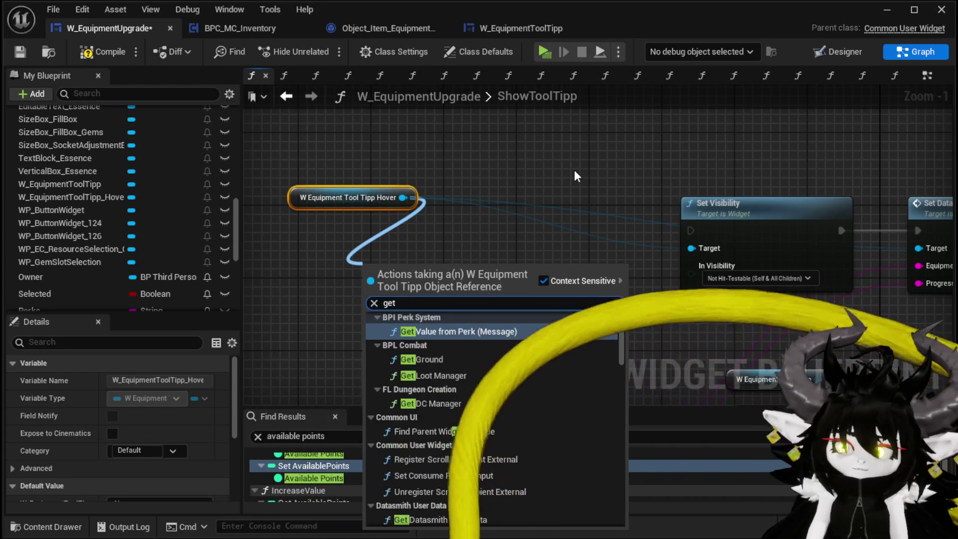
{"action": "left_click", "coordinate": [571, 165]}
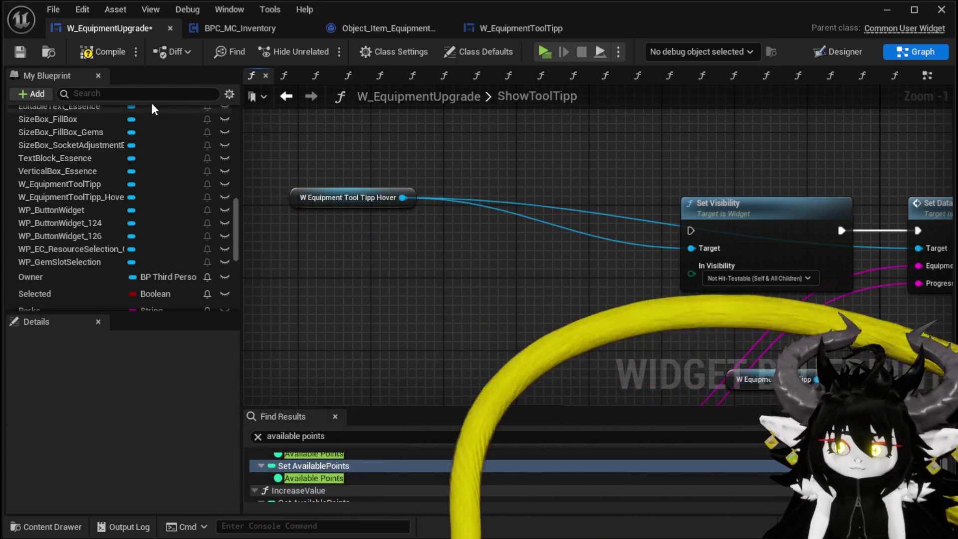
{"action": "left_click", "coordinate": [106, 54]}
{"action": "left_click", "coordinate": [23, 51]}
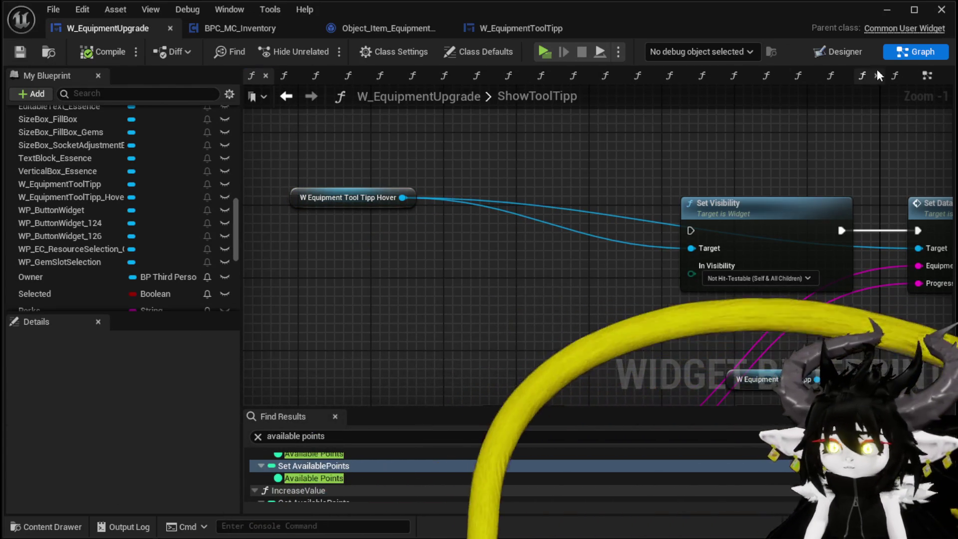
{"action": "left_click", "coordinate": [286, 96]}
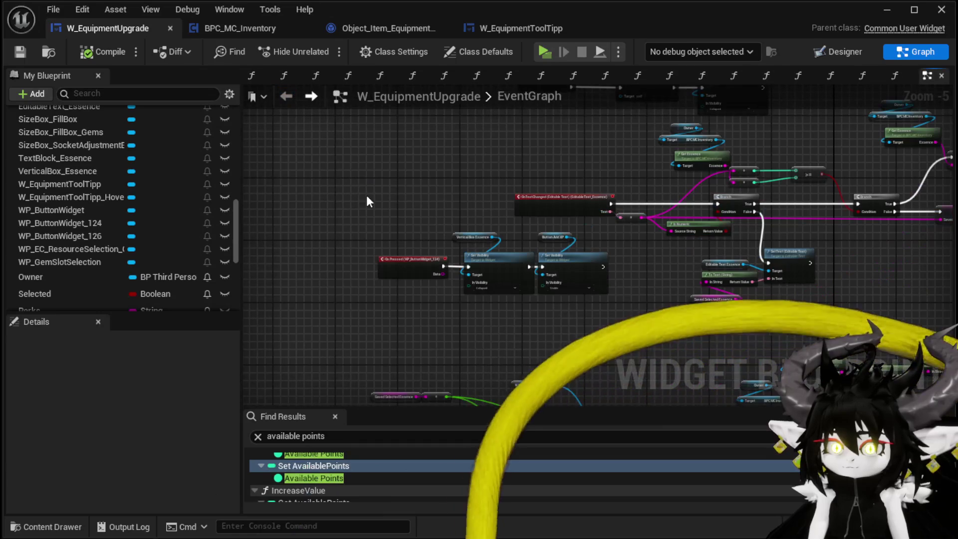
In the Designer, wrap W_EquipmentToolTipp_Hover with a Size Box
{"action": "left_click", "coordinate": [847, 52]}
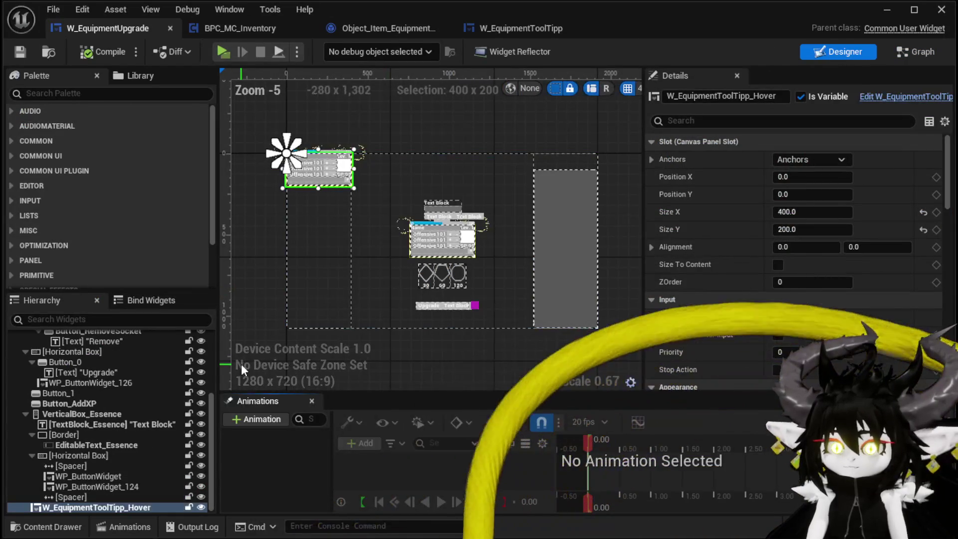
{"action": "right_click", "coordinate": [78, 508]}
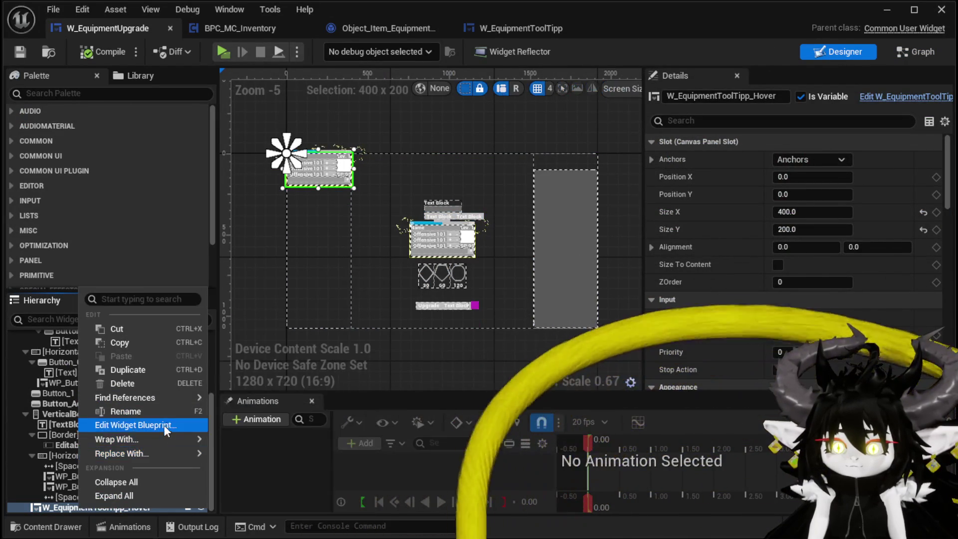
{"action": "mouse_move", "coordinate": [160, 441]}
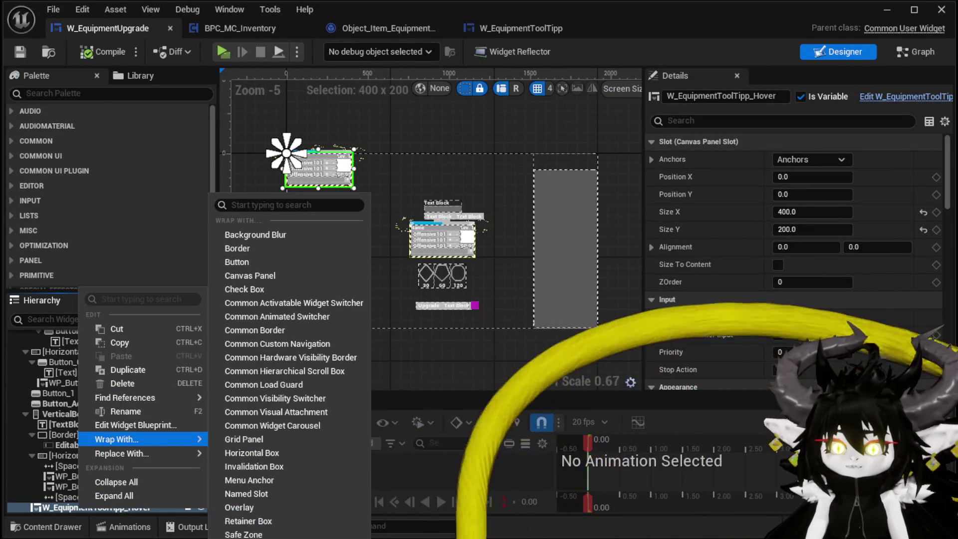
{"action": "left_click", "coordinate": [249, 530]}
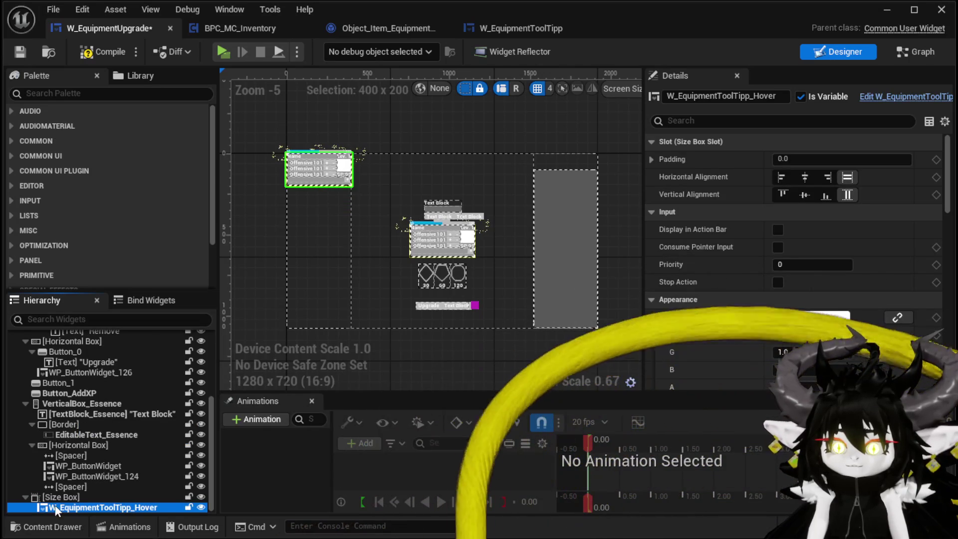
{"action": "key", "text": "Up"}
Rename the Size Box to SizeBox_HoverToolTipBox, tick Is Variable, then compile and save
{"action": "left_click", "coordinate": [715, 97]}
{"action": "key", "text": "shift+Left"}
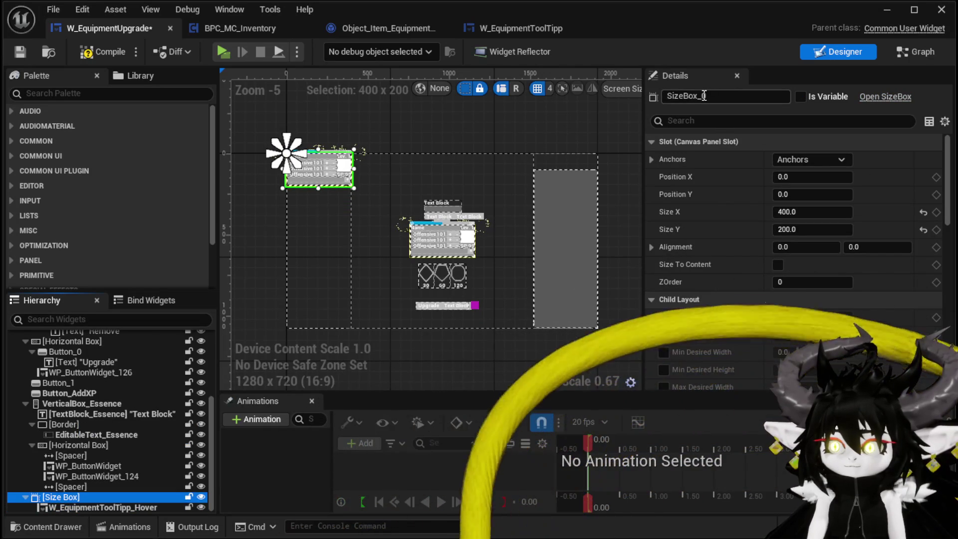
{"action": "type", "text": "Ho"}
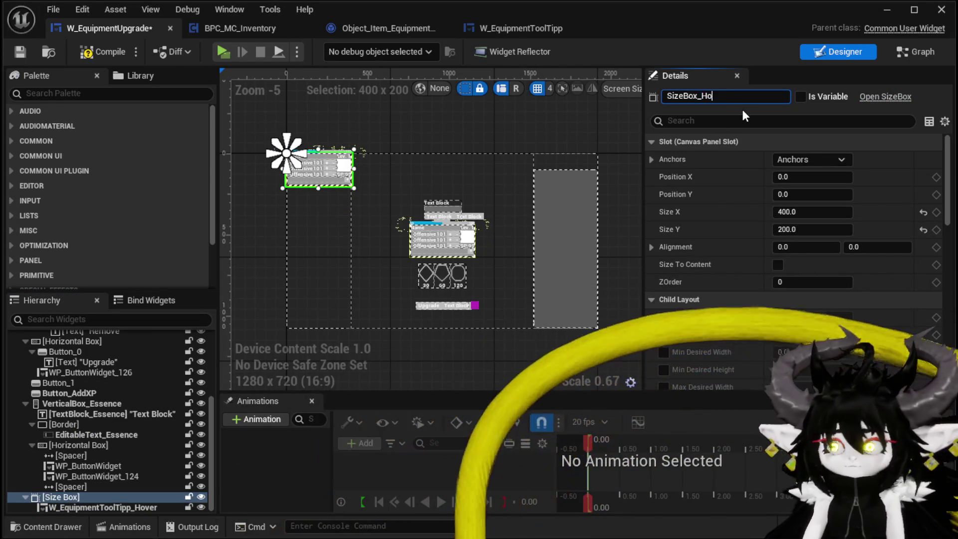
{"action": "type", "text": "verolTip"}
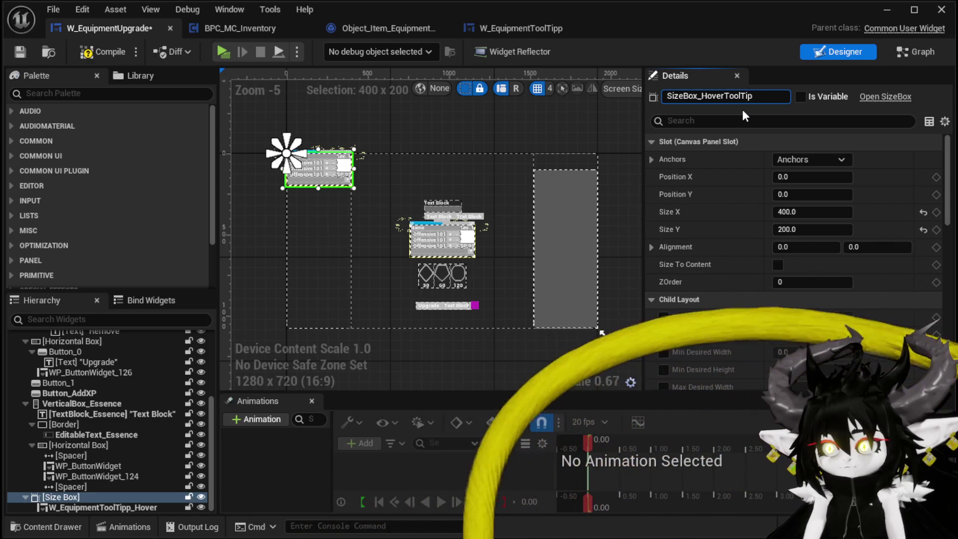
{"action": "type", "text": "pBox"}
{"action": "key", "text": "Return"}
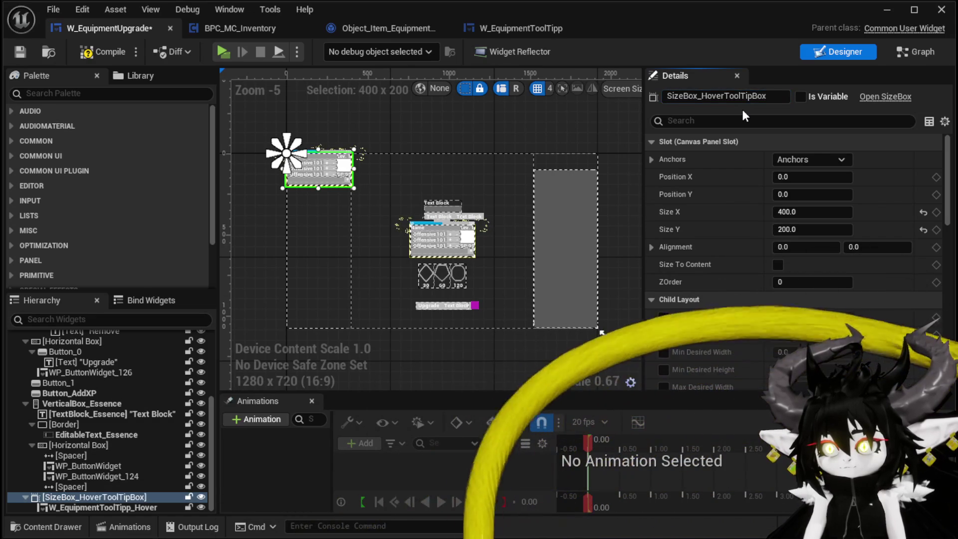
{"action": "left_click", "coordinate": [801, 96]}
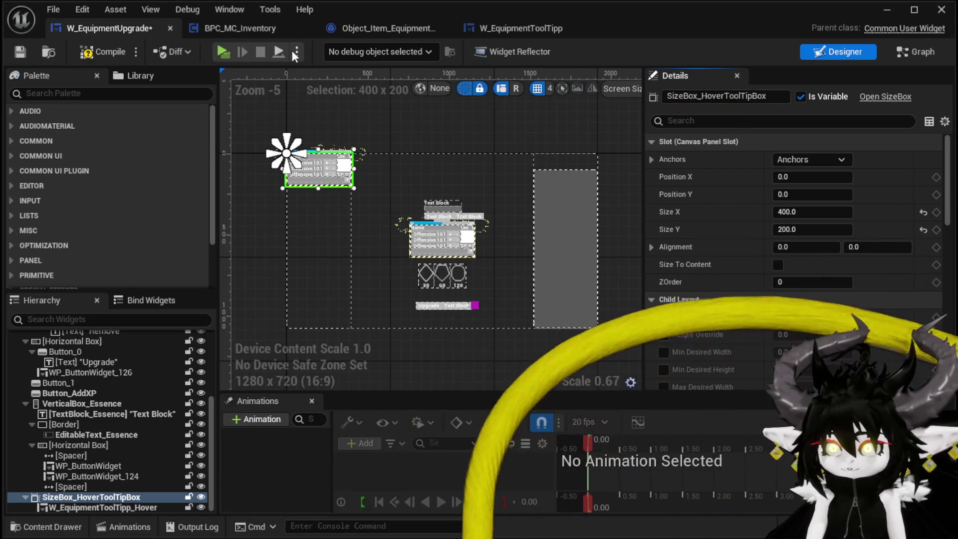
{"action": "left_click", "coordinate": [97, 52]}
{"action": "left_click", "coordinate": [25, 52]}
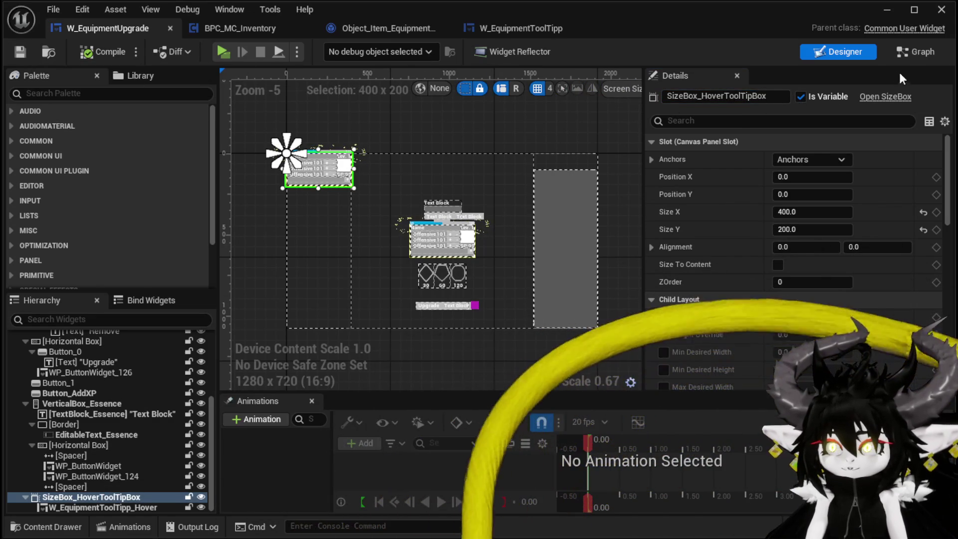
{"action": "left_click", "coordinate": [925, 51]}
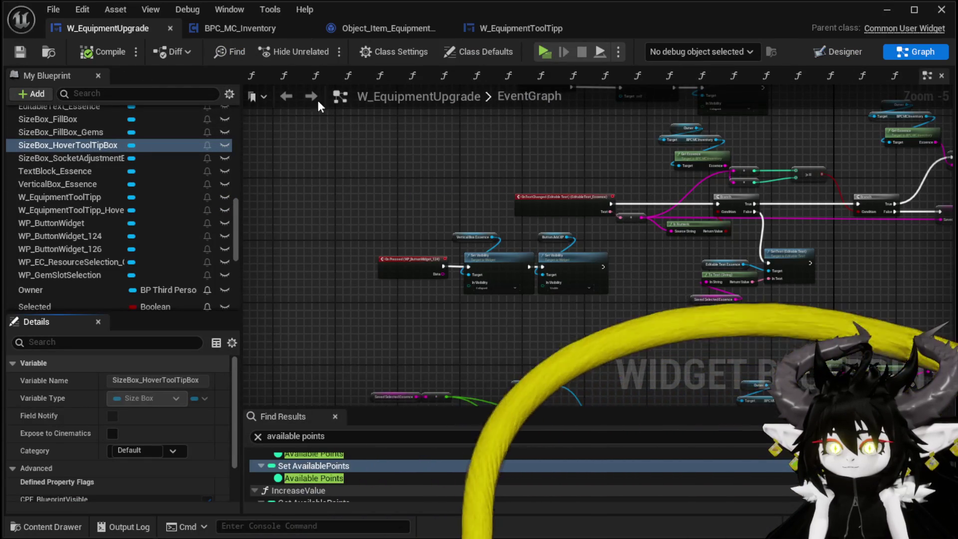
In ShowToolTipp, replace the hover tooltip link to Set Visibility's Target with SizeBox_HoverToolTipBox, then compile and save
{"action": "scroll", "coordinate": [110, 154], "scroll_direction": "up", "scroll_amount": 15}
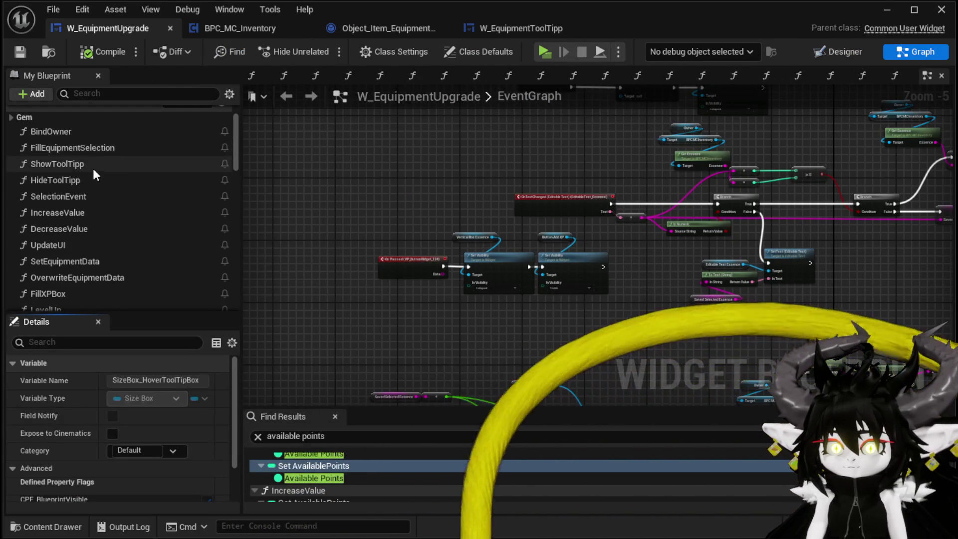
{"action": "double_click", "coordinate": [114, 163]}
{"action": "scroll", "coordinate": [146, 188], "scroll_direction": "down", "scroll_amount": 10}
{"action": "scroll", "coordinate": [146, 187], "scroll_direction": "down", "scroll_amount": 5}
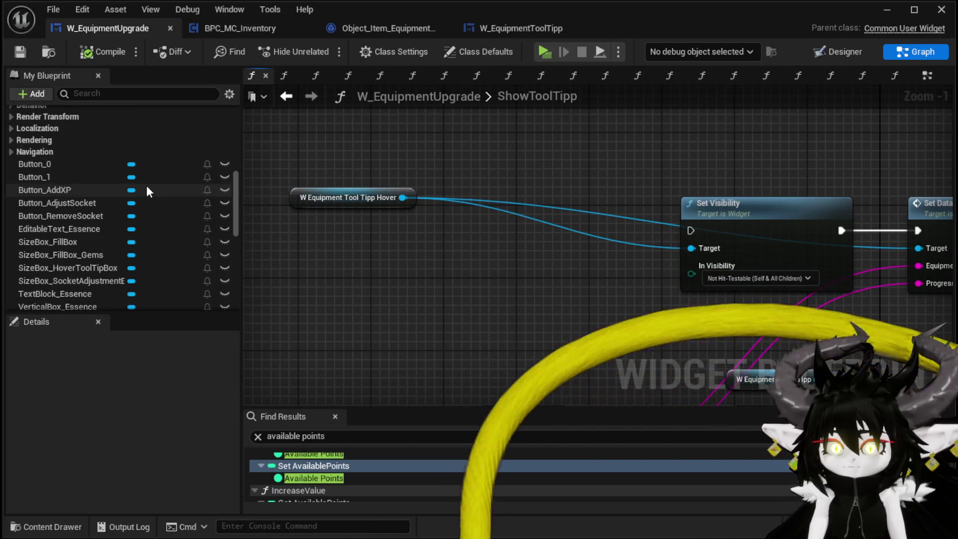
{"action": "mouse_move", "coordinate": [106, 190]}
{"action": "left_mouse_down"}
{"action": "mouse_move", "coordinate": [95, 189]}
{"action": "mouse_move", "coordinate": [313, 157]}
{"action": "left_mouse_up"}
{"action": "mouse_move", "coordinate": [418, 161]}
{"action": "left_mouse_down"}
{"action": "mouse_move", "coordinate": [660, 257]}
{"action": "mouse_move", "coordinate": [699, 248]}
{"action": "left_mouse_up"}
{"action": "mouse_move", "coordinate": [381, 219]}
{"action": "left_mouse_down"}
{"action": "mouse_move", "coordinate": [346, 200]}
{"action": "mouse_move", "coordinate": [627, 121]}
{"action": "mouse_move", "coordinate": [608, 109]}
{"action": "left_mouse_up"}
{"action": "left_click", "coordinate": [687, 142], "text": "alt"}
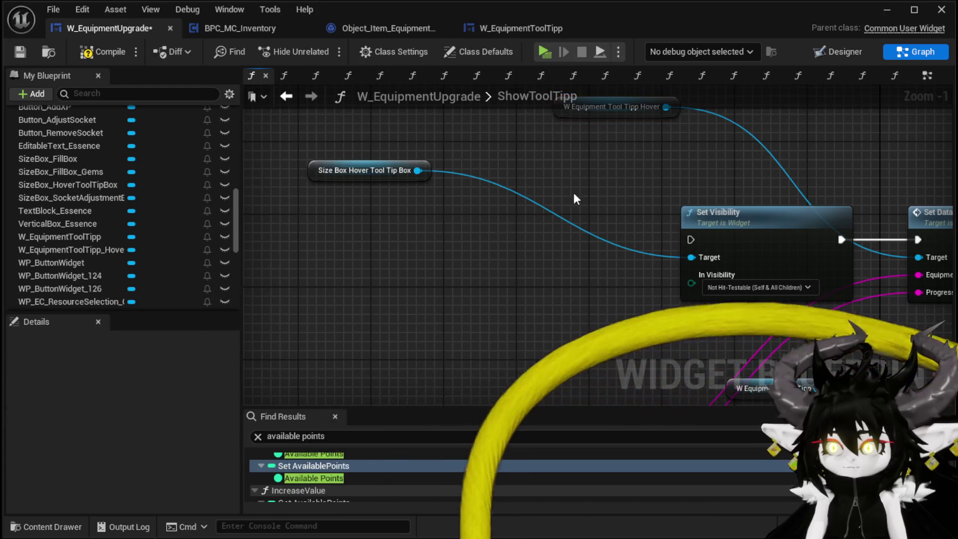
{"action": "left_click", "coordinate": [111, 56]}
{"action": "left_click", "coordinate": [20, 51]}
Cancel the Get Slot node search and minimize the Blueprint editor
{"action": "left_click_drag", "start_coordinate": [418, 170], "coordinate": [344, 239]}
{"action": "type", "text": "get"}
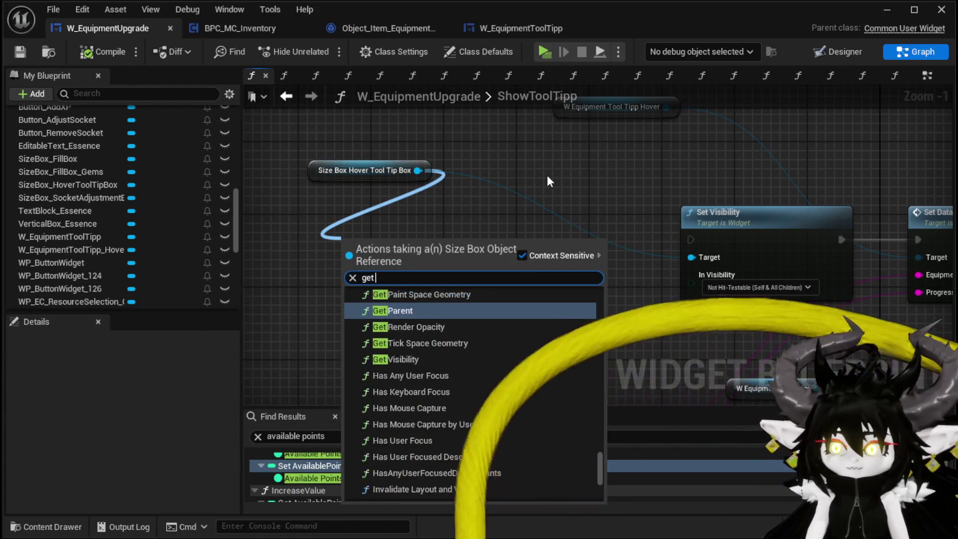
{"action": "type", "text": " slo"}
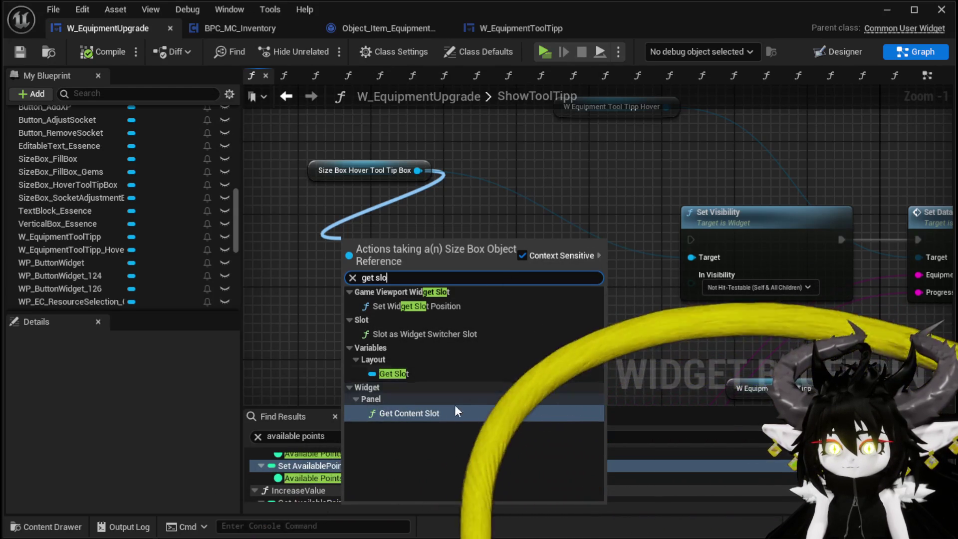
{"action": "left_click", "coordinate": [506, 237]}
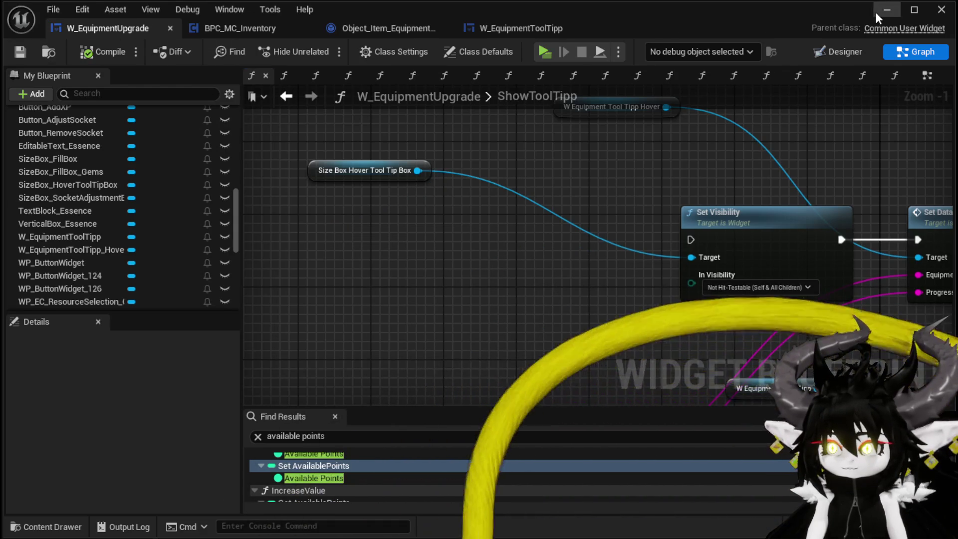
{"action": "left_click", "coordinate": [875, 12]}
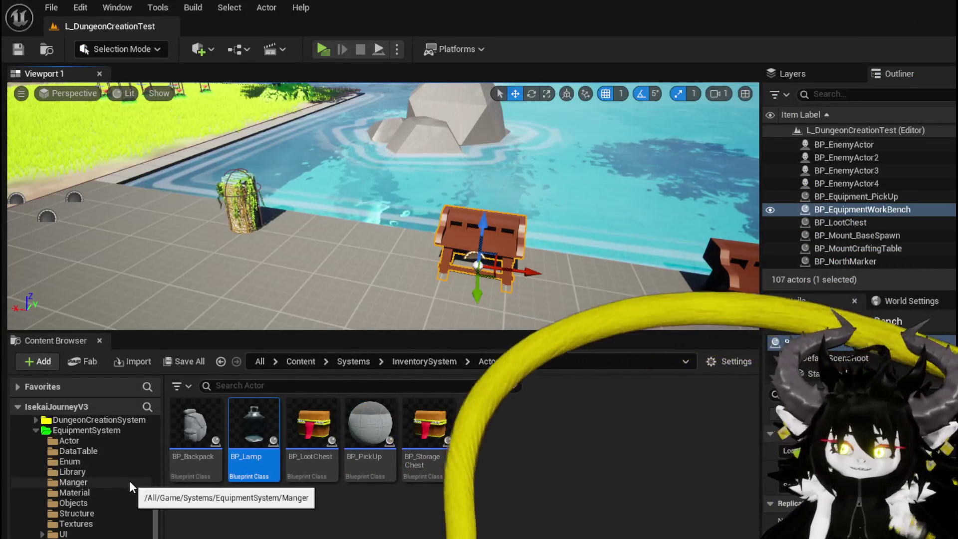
Open W_InventoryHUD from InventorySystem/UI and view its ShowToolTipp_Equipment function graph
{"action": "scroll", "coordinate": [129, 481], "scroll_direction": "down", "scroll_amount": 5}
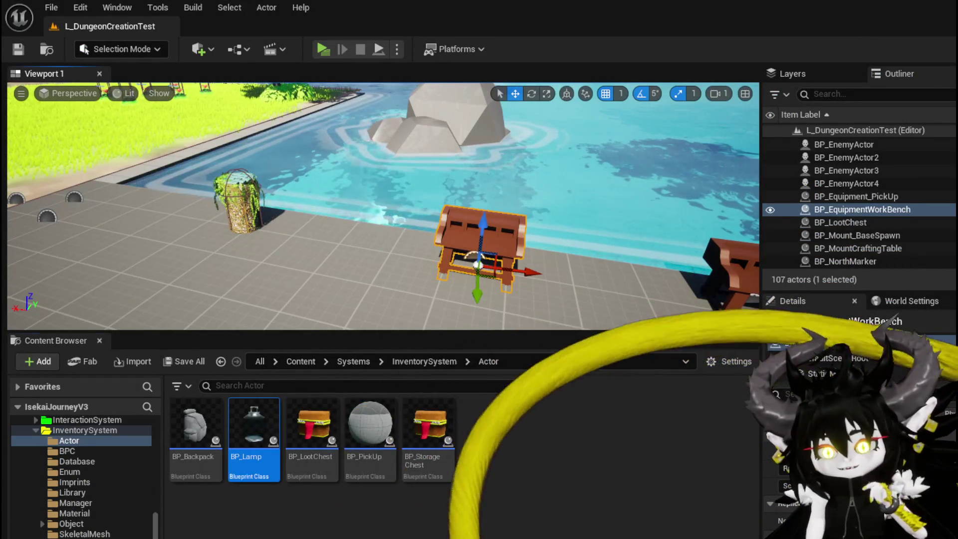
{"action": "left_click", "coordinate": [220, 361]}
{"action": "double_click", "coordinate": [195, 419]}
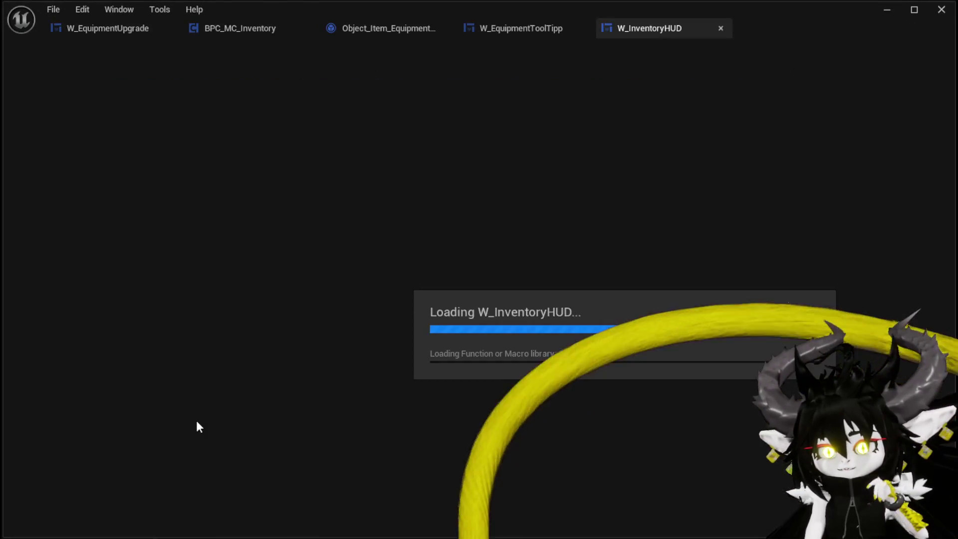
{"action": "left_click", "coordinate": [906, 58]}
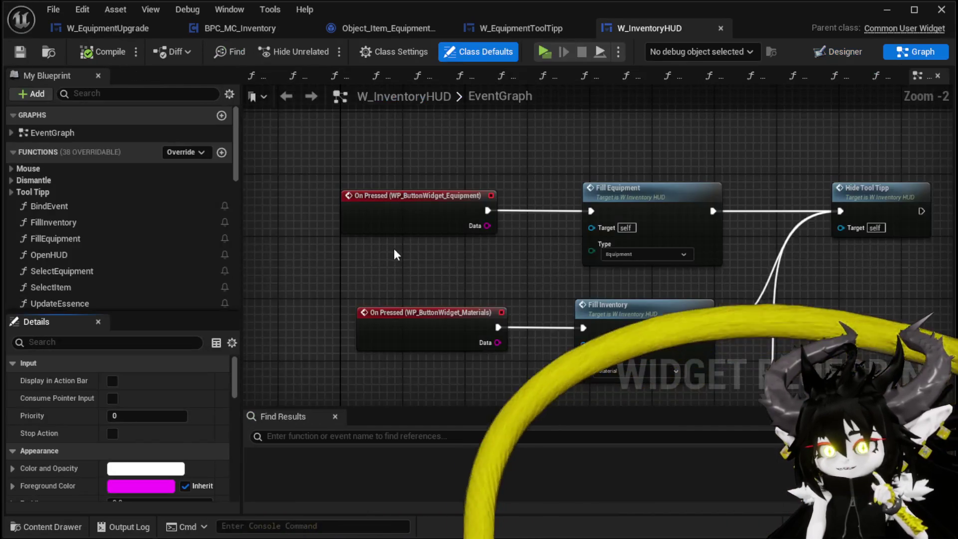
{"action": "left_click", "coordinate": [21, 194]}
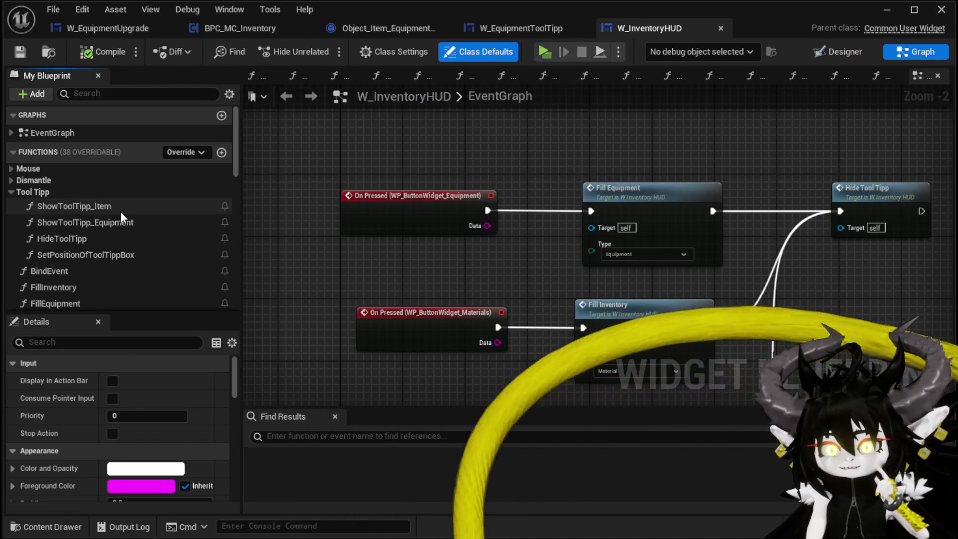
{"action": "double_click", "coordinate": [110, 223]}
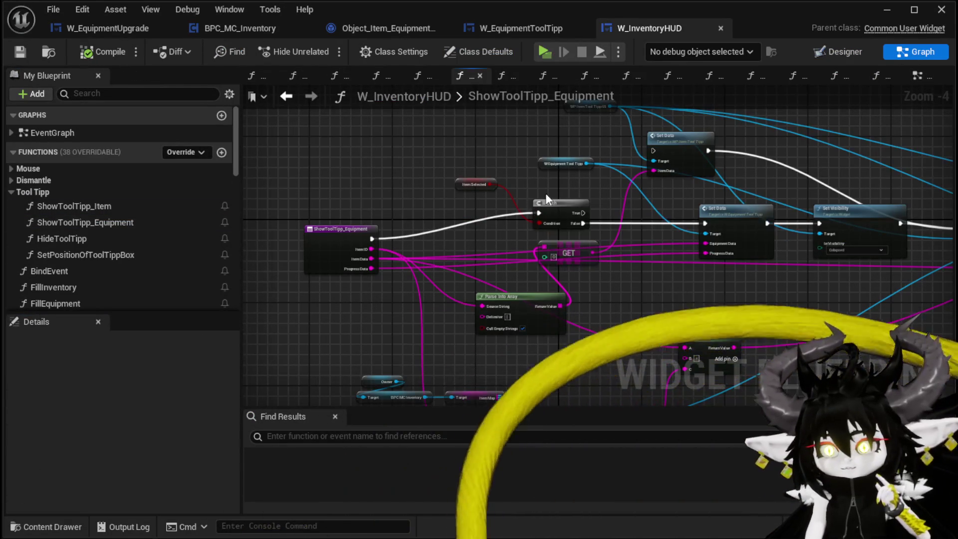
In SetPositionOfToolTippBox, rearrange and select the four tooltip-positioning nodes, then return to W_EquipmentUpgrade
{"action": "scroll", "coordinate": [593, 188], "scroll_direction": "up", "scroll_amount": 2}
{"action": "left_click_drag", "start_coordinate": [669, 198], "coordinate": [360, 183]}
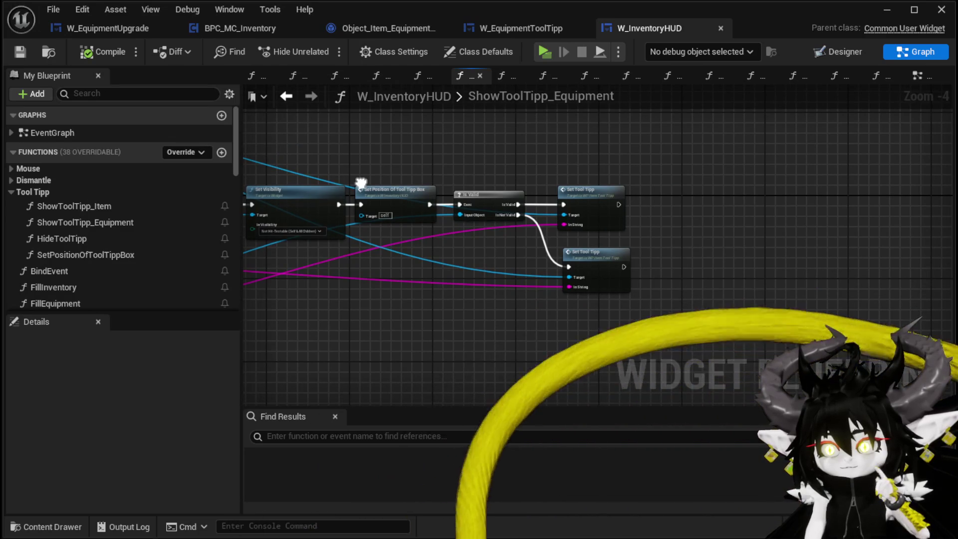
{"action": "scroll", "coordinate": [360, 183], "scroll_direction": "up", "scroll_amount": 3}
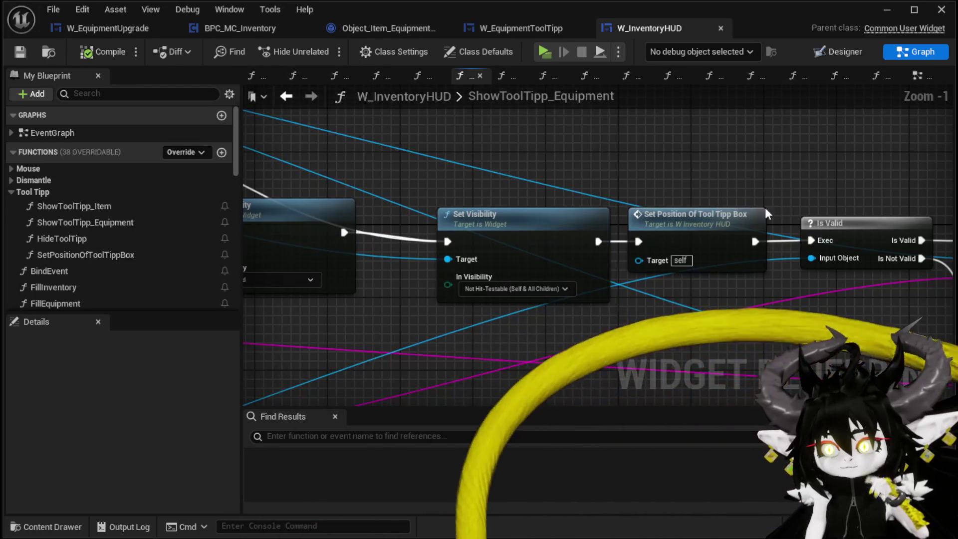
{"action": "double_click", "coordinate": [733, 213]}
{"action": "left_click_drag", "start_coordinate": [650, 201], "coordinate": [576, 178]}
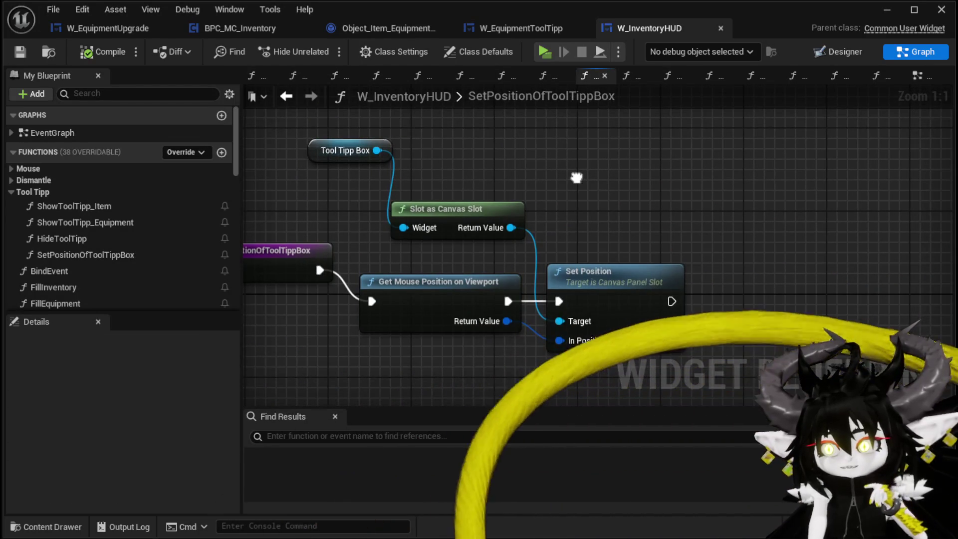
{"action": "left_click_drag", "start_coordinate": [445, 202], "coordinate": [476, 192]}
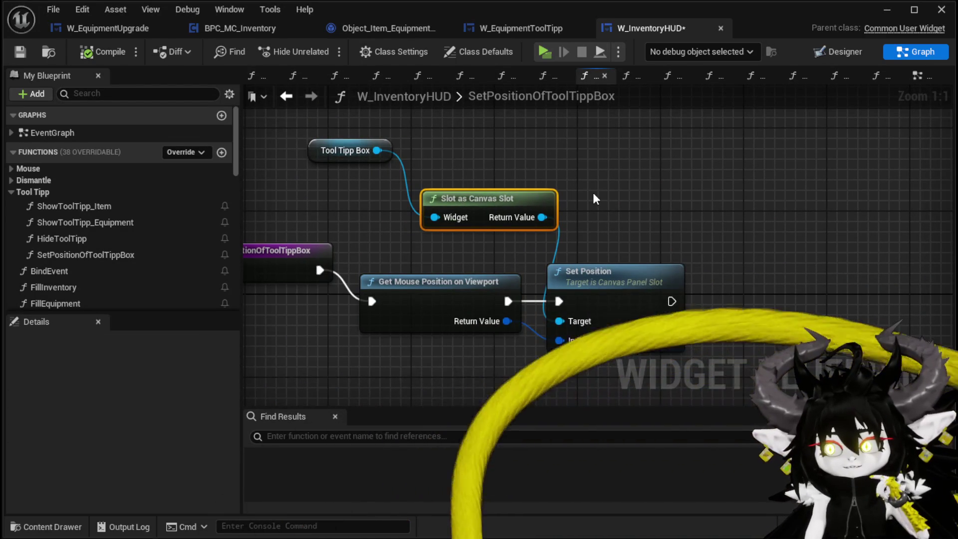
{"action": "left_click_drag", "start_coordinate": [322, 154], "coordinate": [384, 164]}
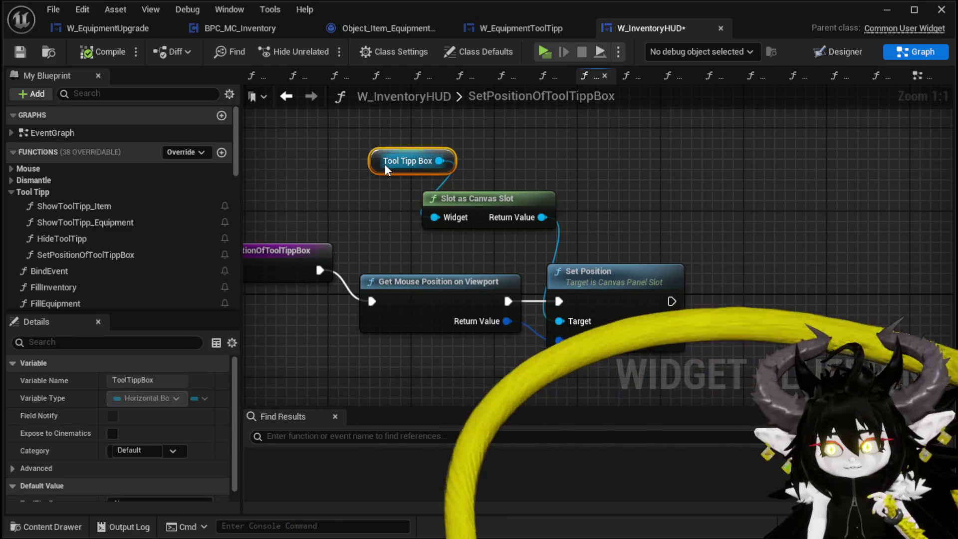
{"action": "mouse_move", "coordinate": [390, 124]}
{"action": "left_mouse_down"}
{"action": "mouse_move", "coordinate": [562, 256]}
{"action": "mouse_move", "coordinate": [646, 349]}
{"action": "left_mouse_up"}
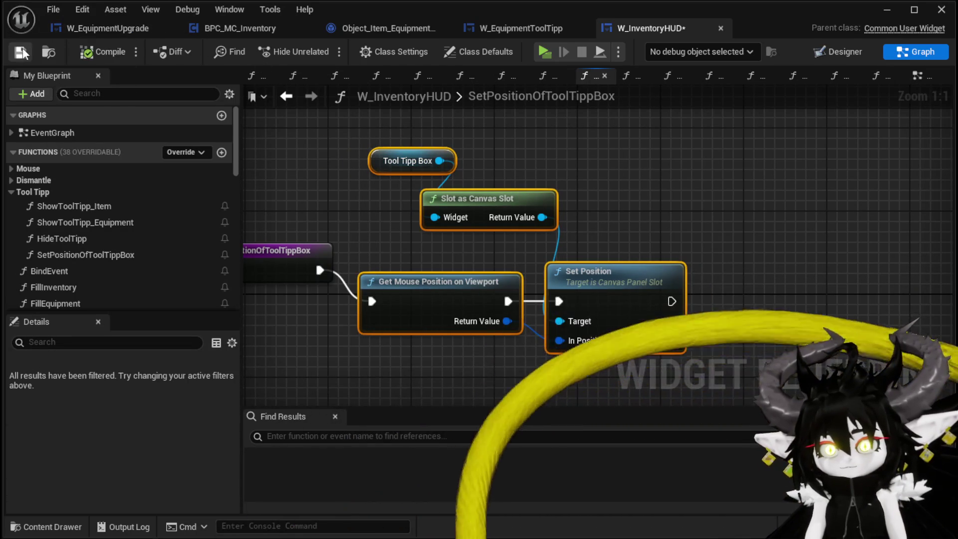
{"action": "left_click", "coordinate": [153, 30]}
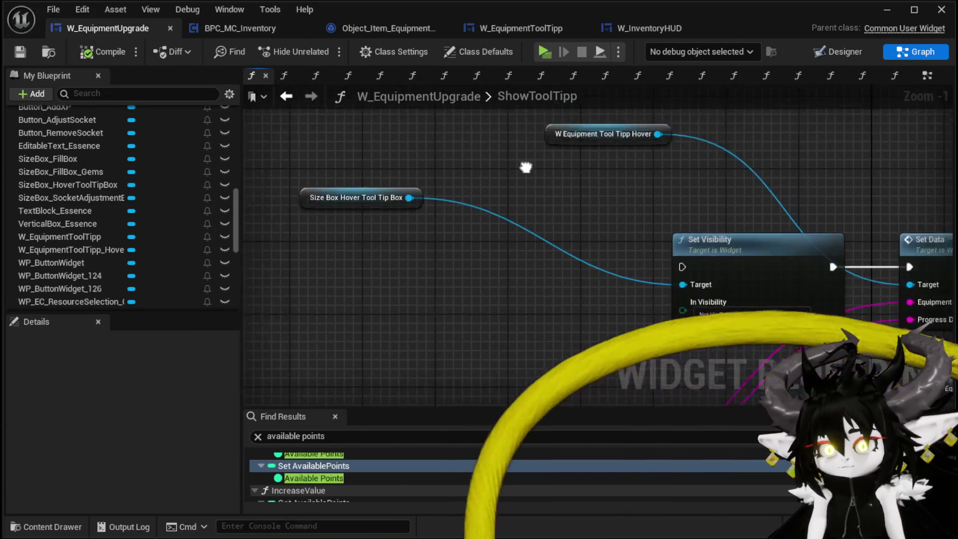
Paste the positioning nodes, delete Tool Tipp Box, and feed Size Box Hover Tool Tip Box into Slot as Canvas Slot
{"action": "key", "text": "ctrl+v"}
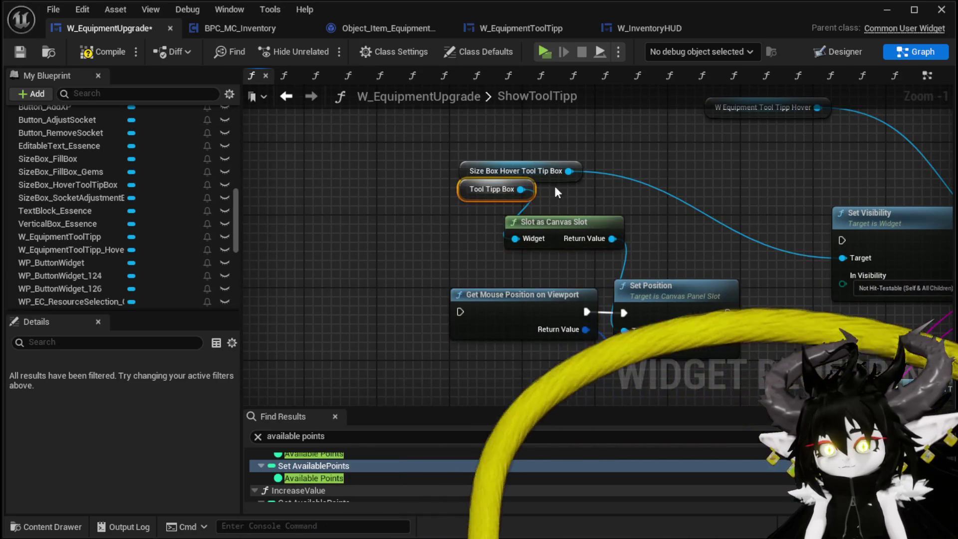
{"action": "key", "text": "Delete"}
{"action": "left_click_drag", "start_coordinate": [569, 171], "coordinate": [520, 240]}
{"action": "scroll", "coordinate": [633, 216], "scroll_direction": "down", "scroll_amount": 1}
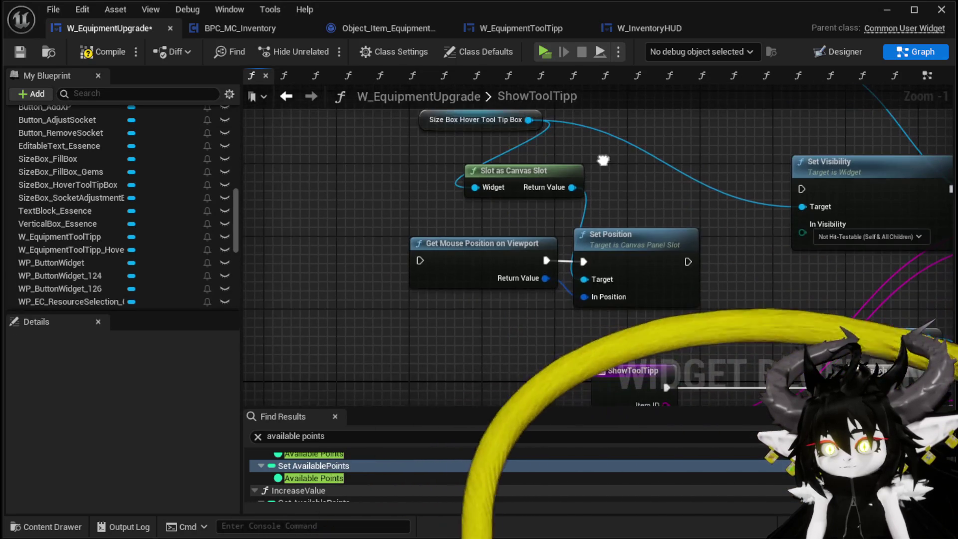
{"action": "mouse_move", "coordinate": [593, 272]}
{"action": "left_mouse_down"}
{"action": "mouse_move", "coordinate": [355, 274]}
{"action": "mouse_move", "coordinate": [339, 291]}
{"action": "mouse_move", "coordinate": [412, 326]}
{"action": "mouse_move", "coordinate": [443, 171]}
{"action": "left_mouse_up"}
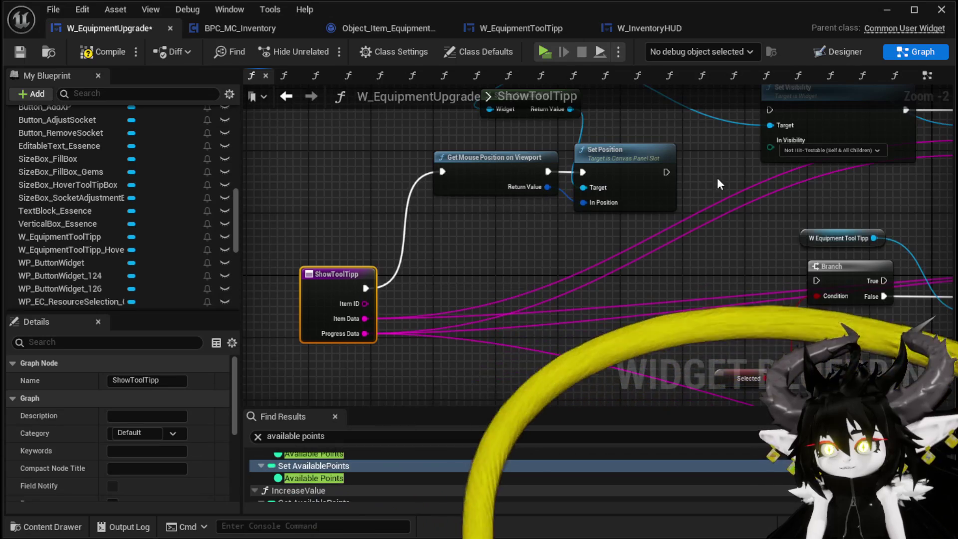
Chain ShowToolTipp → Get Mouse Position on Viewport → Set Position → Set Visibility → Set Data → Branch
{"action": "mouse_move", "coordinate": [667, 172]}
{"action": "left_mouse_down"}
{"action": "mouse_move", "coordinate": [789, 260]}
{"action": "mouse_move", "coordinate": [781, 111]}
{"action": "mouse_move", "coordinate": [728, 199]}
{"action": "left_mouse_up"}
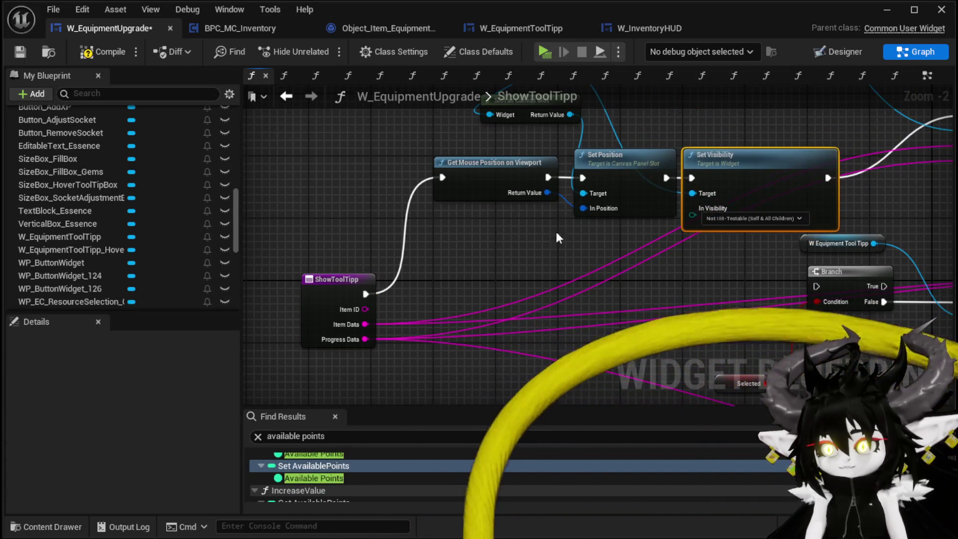
{"action": "mouse_move", "coordinate": [718, 165]}
{"action": "left_mouse_down"}
{"action": "mouse_move", "coordinate": [786, 148]}
{"action": "mouse_move", "coordinate": [802, 188]}
{"action": "mouse_move", "coordinate": [499, 219]}
{"action": "mouse_move", "coordinate": [641, 222]}
{"action": "left_mouse_up"}
{"action": "left_click_drag", "start_coordinate": [698, 192], "coordinate": [628, 324]}
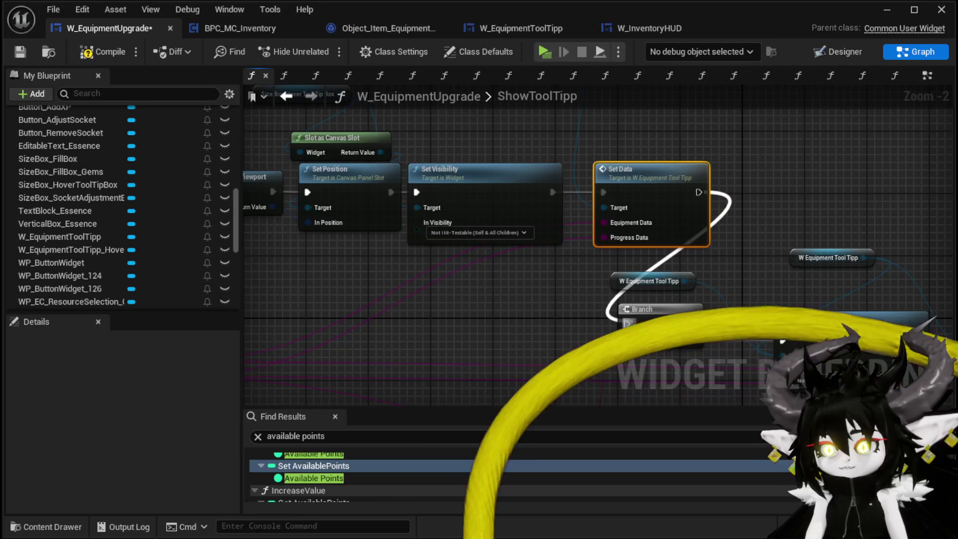
{"action": "mouse_move", "coordinate": [430, 150]}
{"action": "left_mouse_down"}
{"action": "mouse_move", "coordinate": [523, 217]}
{"action": "mouse_move", "coordinate": [483, 162]}
{"action": "left_mouse_up"}
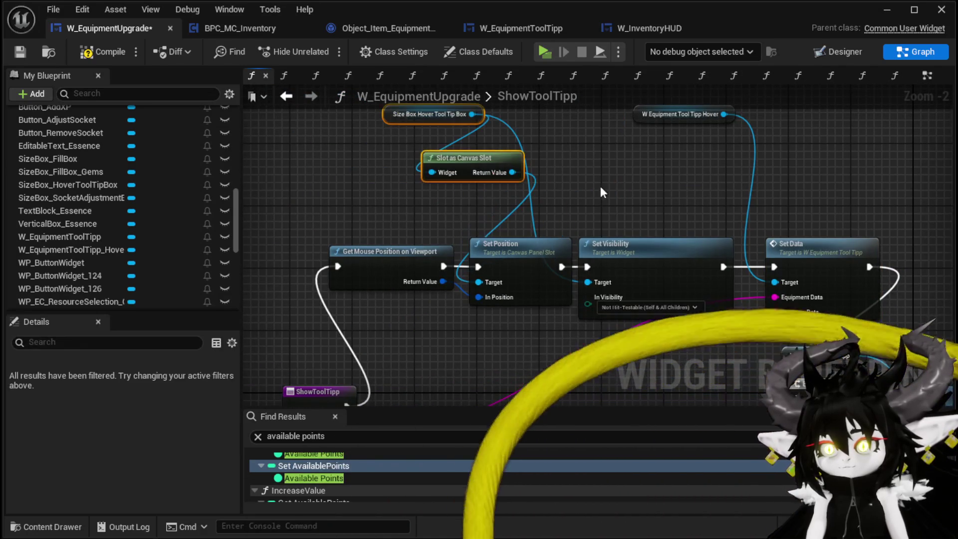
{"action": "left_click", "coordinate": [102, 52]}
Tidy the rewired ShowToolTipp chain and save W_EquipmentUpgrade
{"action": "scroll", "coordinate": [590, 177], "scroll_direction": "down", "scroll_amount": 1}
{"action": "left_click_drag", "start_coordinate": [337, 336], "coordinate": [280, 343]}
{"action": "mouse_move", "coordinate": [437, 313]}
{"action": "left_mouse_down"}
{"action": "mouse_move", "coordinate": [374, 291]}
{"action": "mouse_move", "coordinate": [321, 252]}
{"action": "mouse_move", "coordinate": [508, 294]}
{"action": "mouse_move", "coordinate": [486, 298]}
{"action": "mouse_move", "coordinate": [433, 210]}
{"action": "left_mouse_up"}
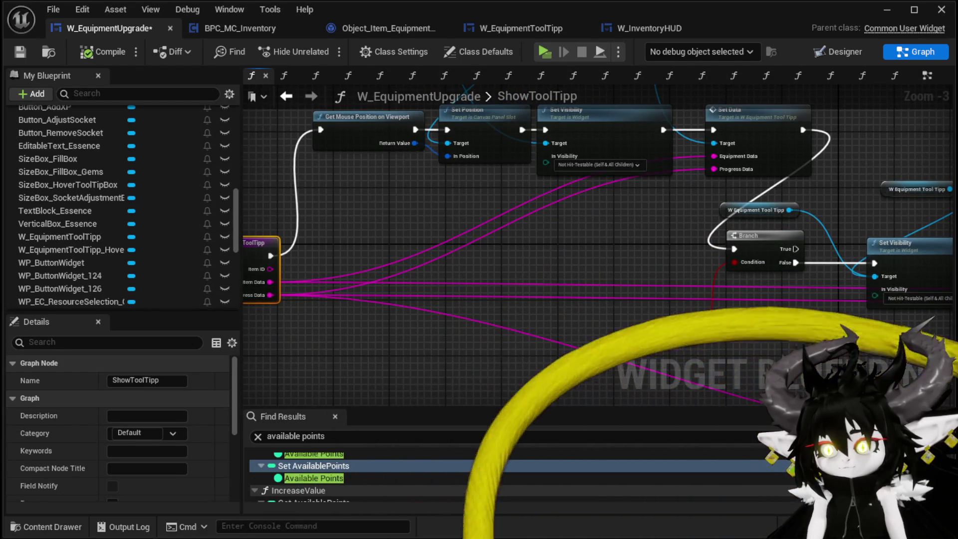
{"action": "left_click", "coordinate": [670, 262]}
{"action": "left_click_drag", "start_coordinate": [670, 262], "coordinate": [729, 357]}
{"action": "left_click_drag", "start_coordinate": [646, 329], "coordinate": [605, 397]}
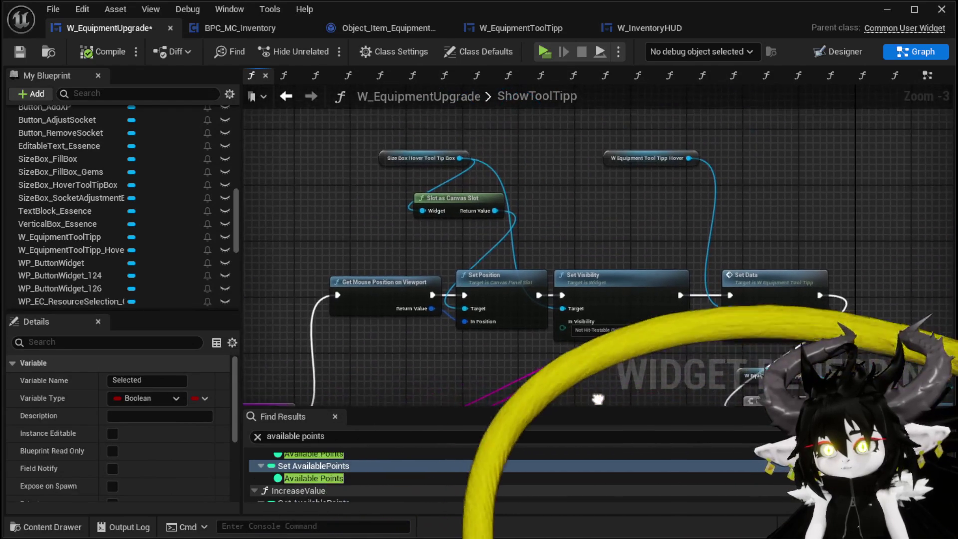
{"action": "left_click", "coordinate": [20, 51]}
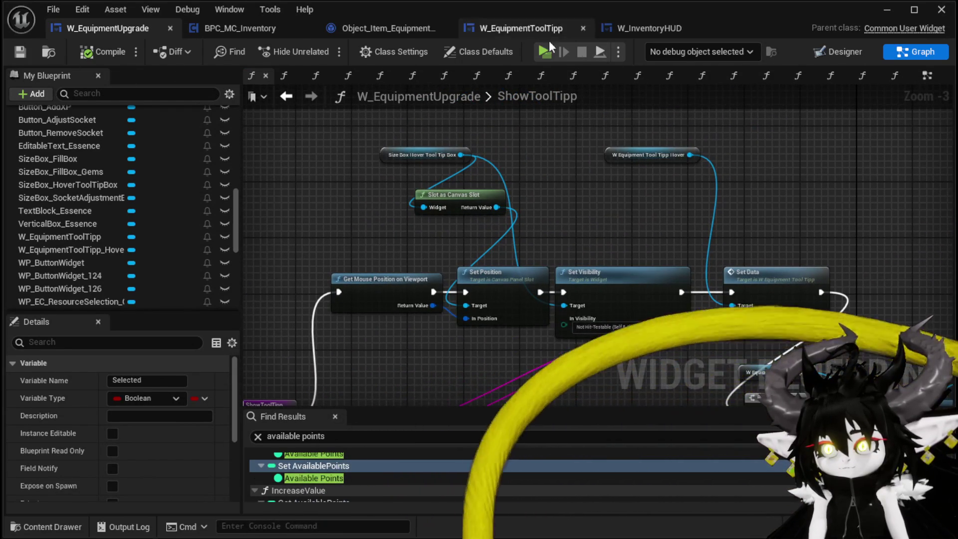
{"action": "left_click", "coordinate": [814, 50]}
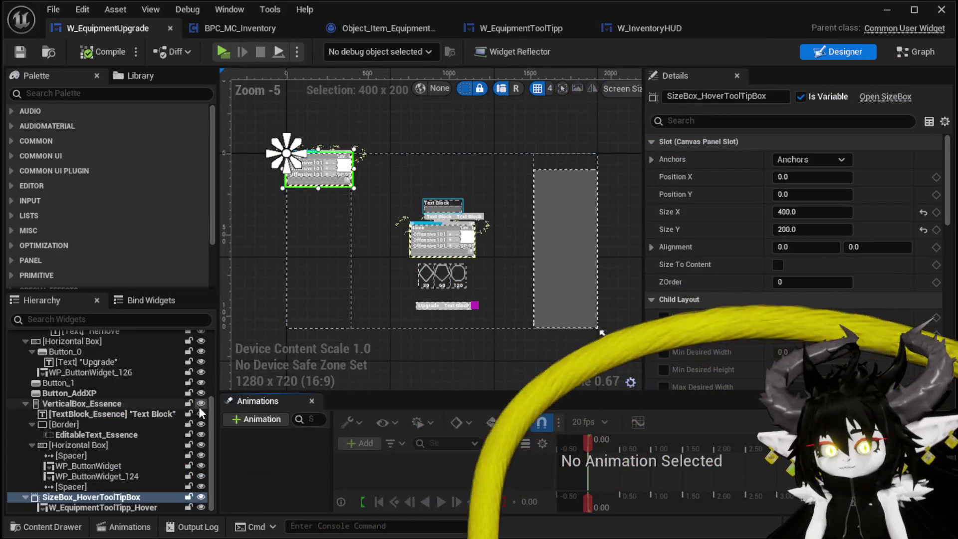
Set SizeBox_HoverToolTipBox's default Visibility to Collapsed, compile, save, and launch a Play preview
{"action": "scroll", "coordinate": [851, 287], "scroll_direction": "down", "scroll_amount": 5}
{"action": "scroll", "coordinate": [852, 286], "scroll_direction": "down", "scroll_amount": 4}
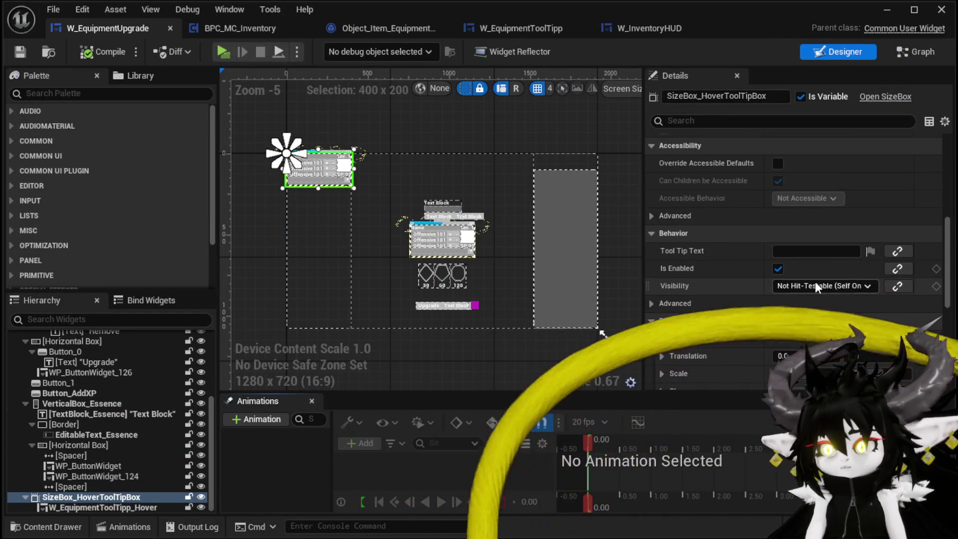
{"action": "left_click", "coordinate": [811, 285]}
{"action": "left_click", "coordinate": [800, 310]}
{"action": "left_click", "coordinate": [92, 52]}
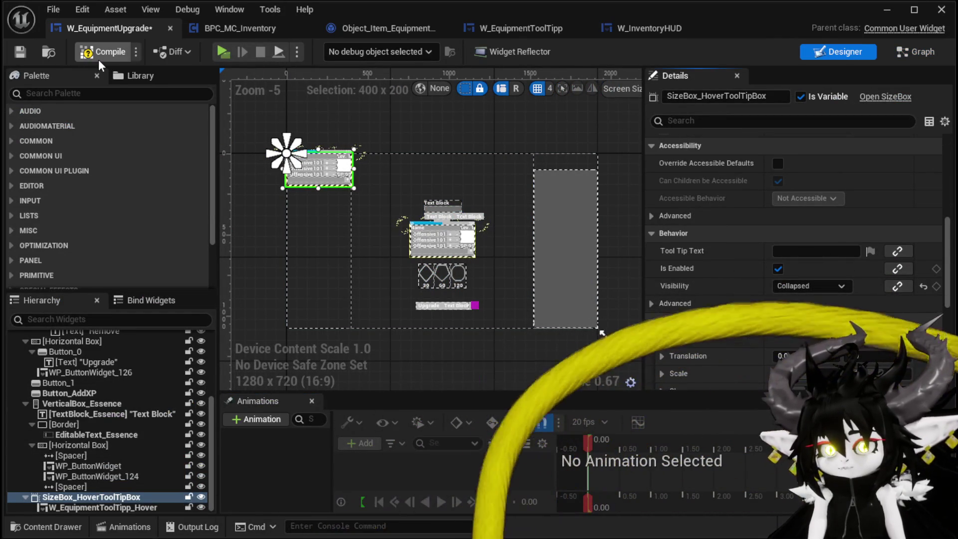
{"action": "key", "text": "ctrl+s"}
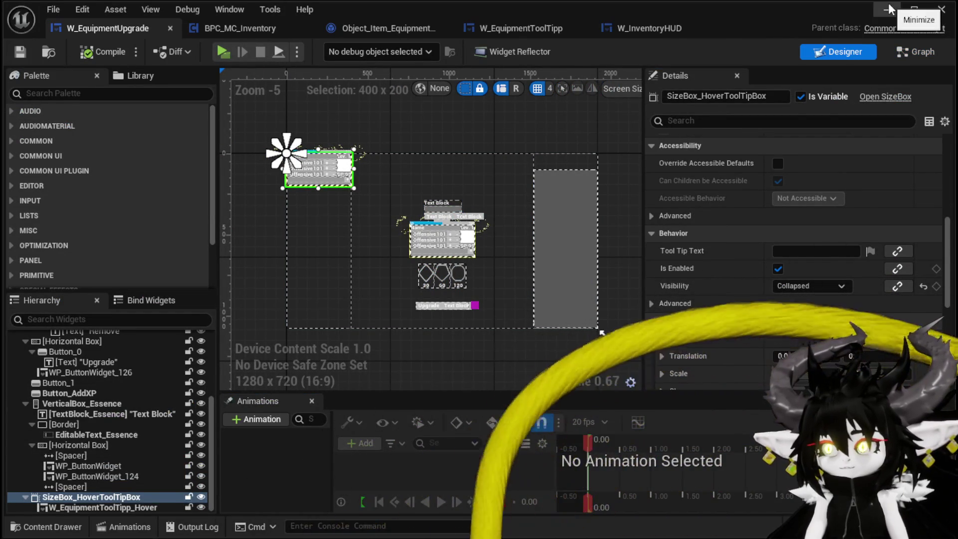
{"action": "left_click", "coordinate": [941, 9]}
{"action": "left_click", "coordinate": [333, 52]}
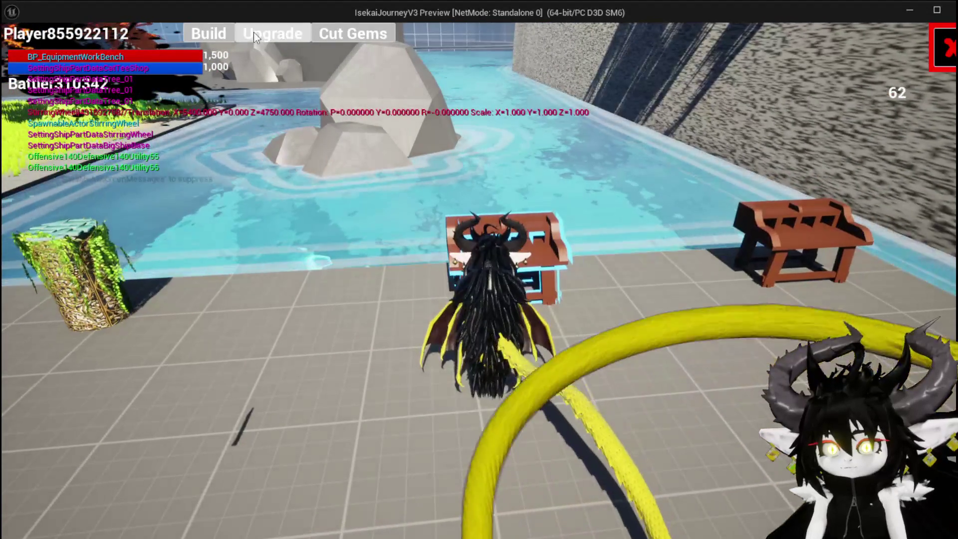
In the Upgrade panel, load Iron_Hands, Iron_Chest and then Iron_Head, checking the tooltip stats
{"action": "left_click", "coordinate": [253, 30]}
{"action": "left_click", "coordinate": [174, 51]}
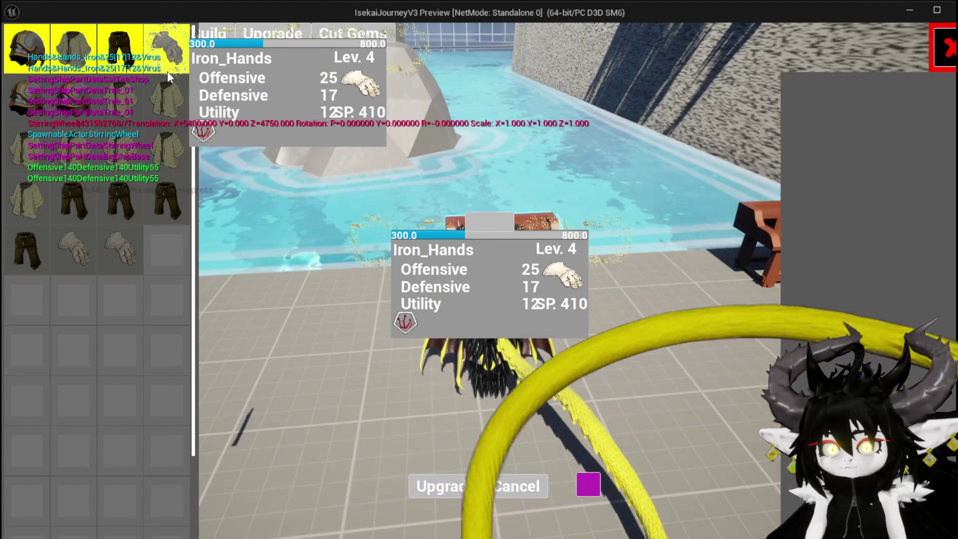
{"action": "left_click", "coordinate": [166, 95]}
{"action": "left_click", "coordinate": [166, 147]}
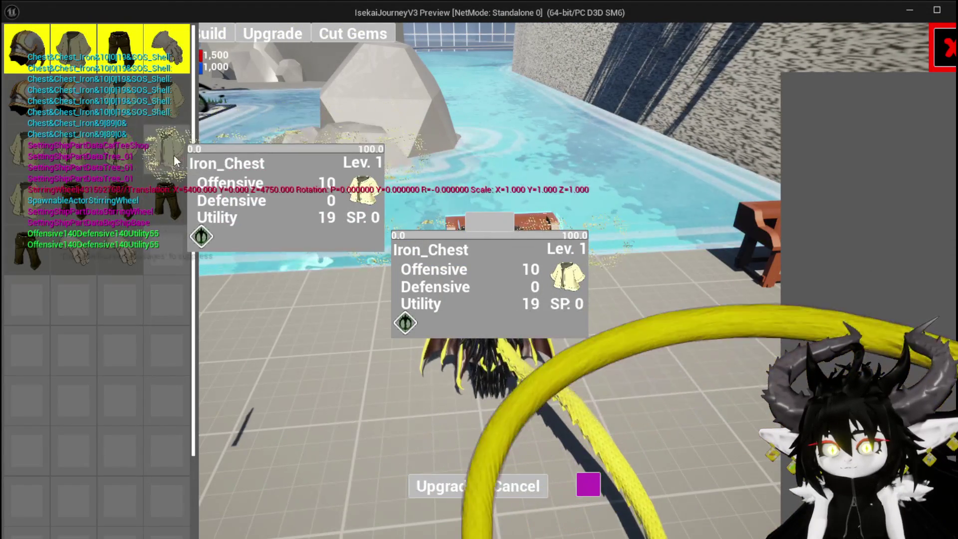
{"action": "left_click", "coordinate": [168, 199]}
{"action": "left_click", "coordinate": [123, 187]}
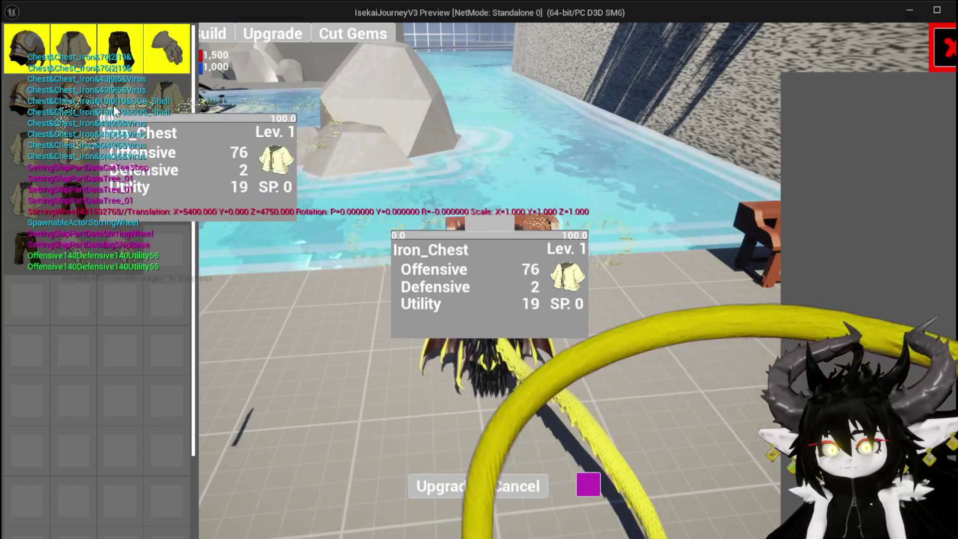
{"action": "left_click", "coordinate": [70, 100]}
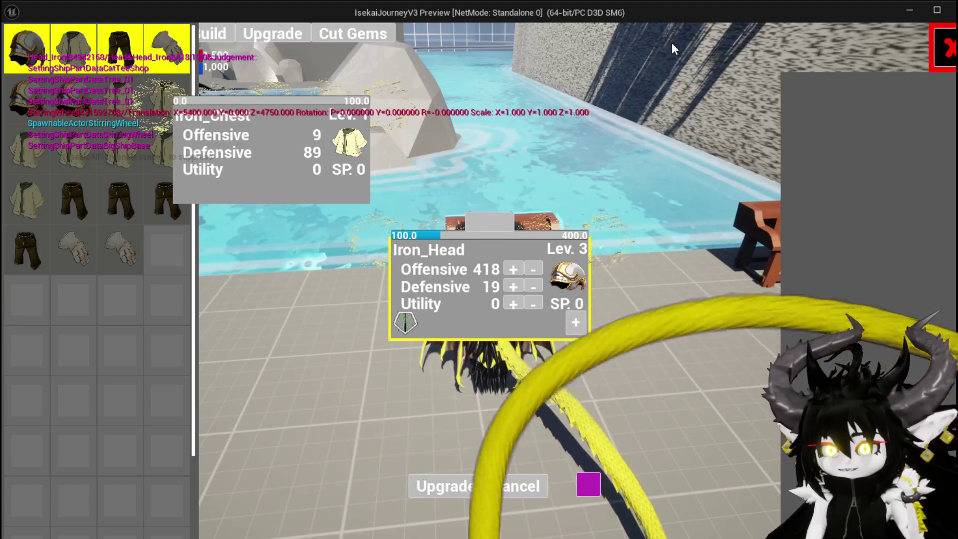
Check the hover tooltips on the inventory items and click one to test selection
{"action": "mouse_move", "coordinate": [16, 25]}
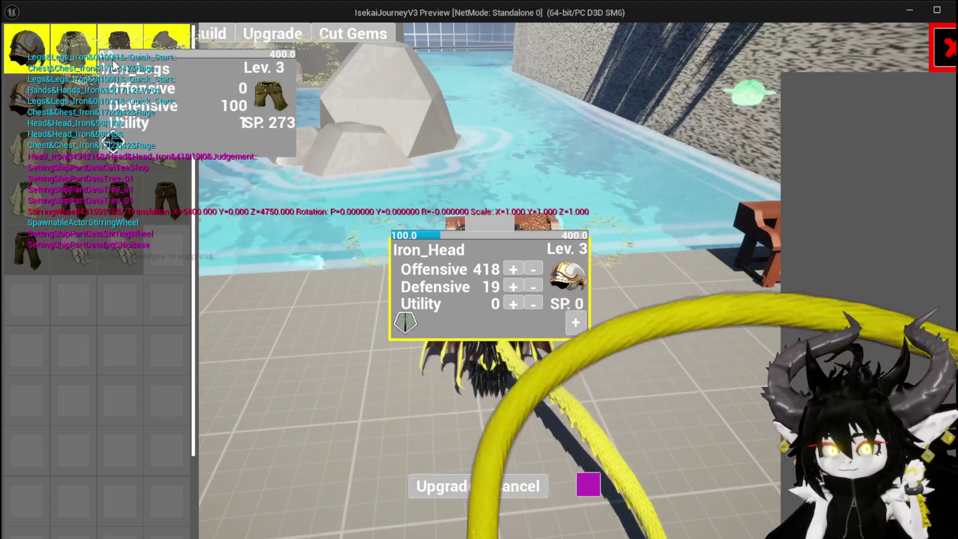
{"action": "mouse_move", "coordinate": [23, 64]}
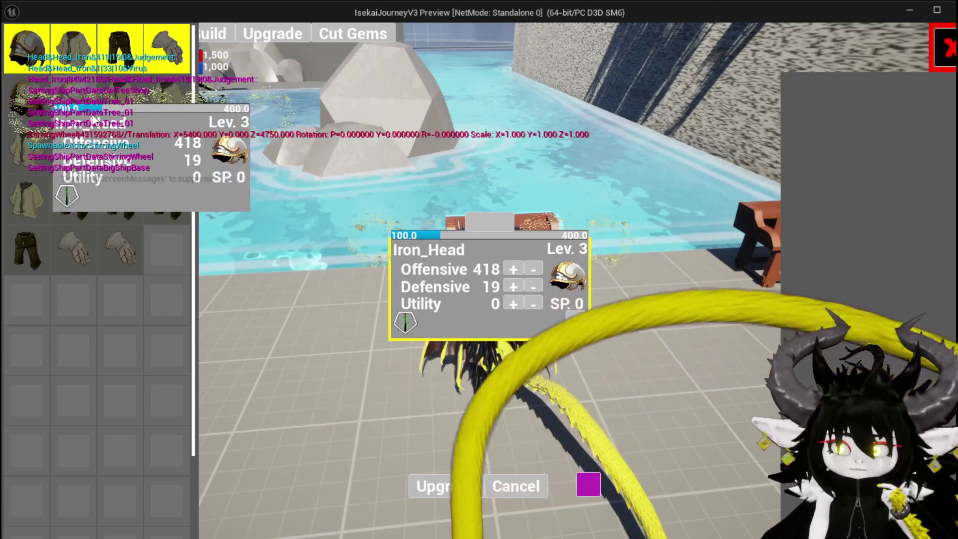
{"action": "mouse_move", "coordinate": [175, 112]}
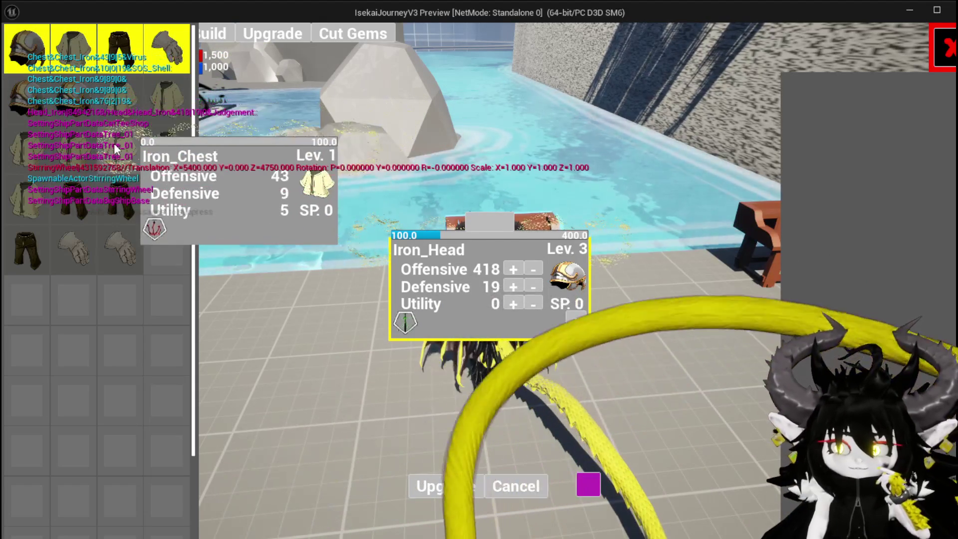
{"action": "mouse_move", "coordinate": [74, 144]}
{"action": "mouse_move", "coordinate": [105, 202]}
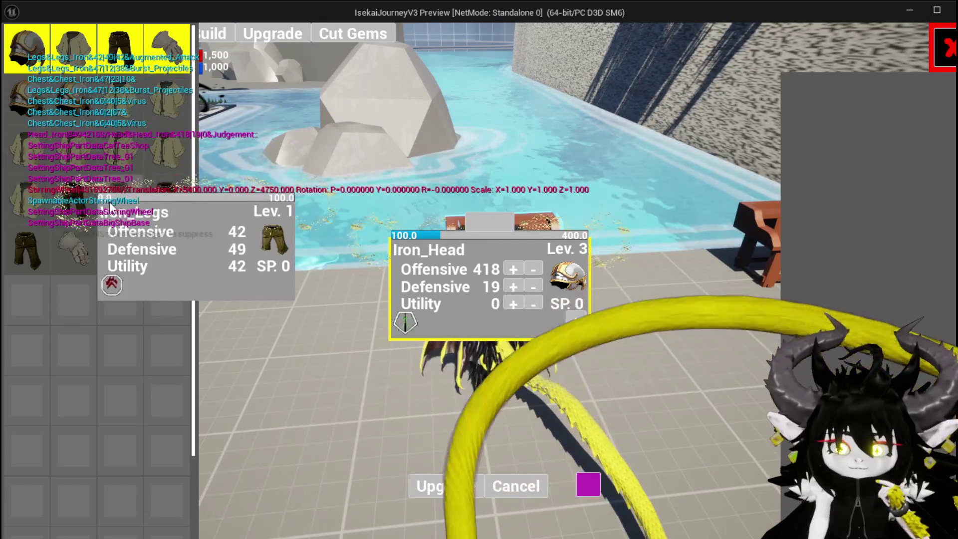
{"action": "mouse_move", "coordinate": [125, 247]}
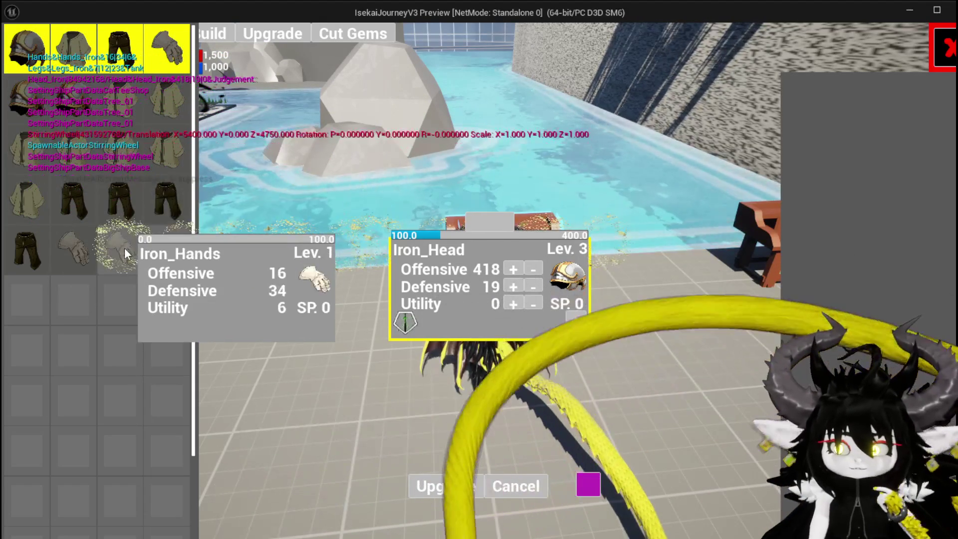
{"action": "mouse_move", "coordinate": [43, 244]}
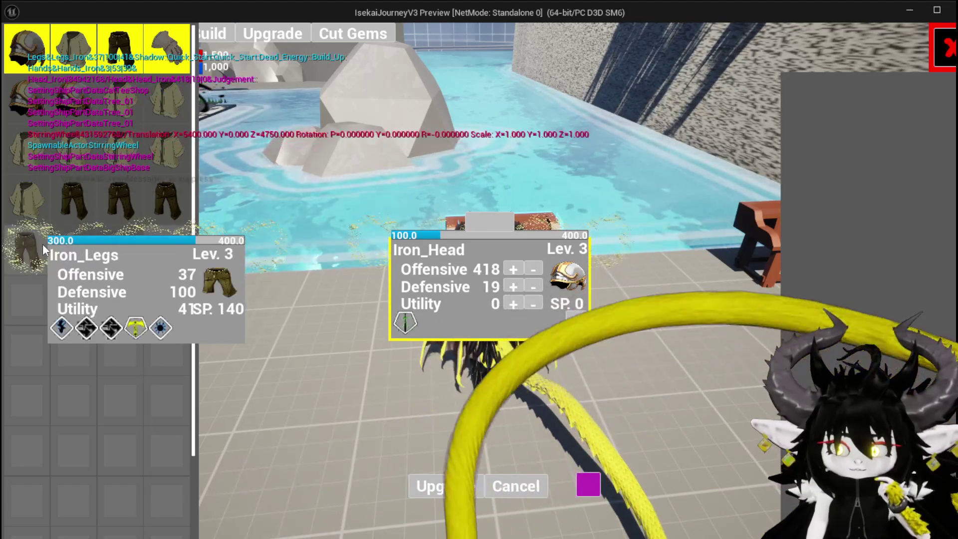
{"action": "left_click", "coordinate": [42, 243]}
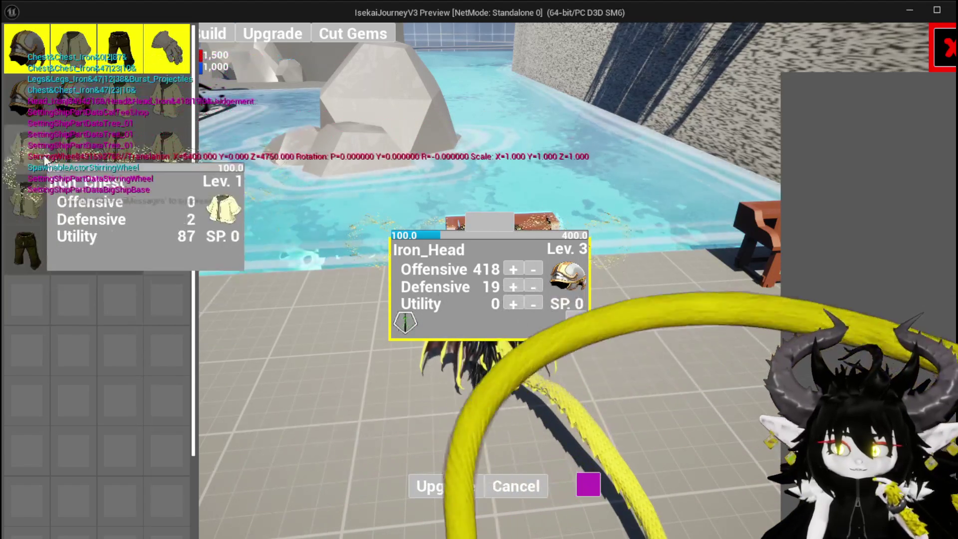
{"action": "mouse_move", "coordinate": [157, 71]}
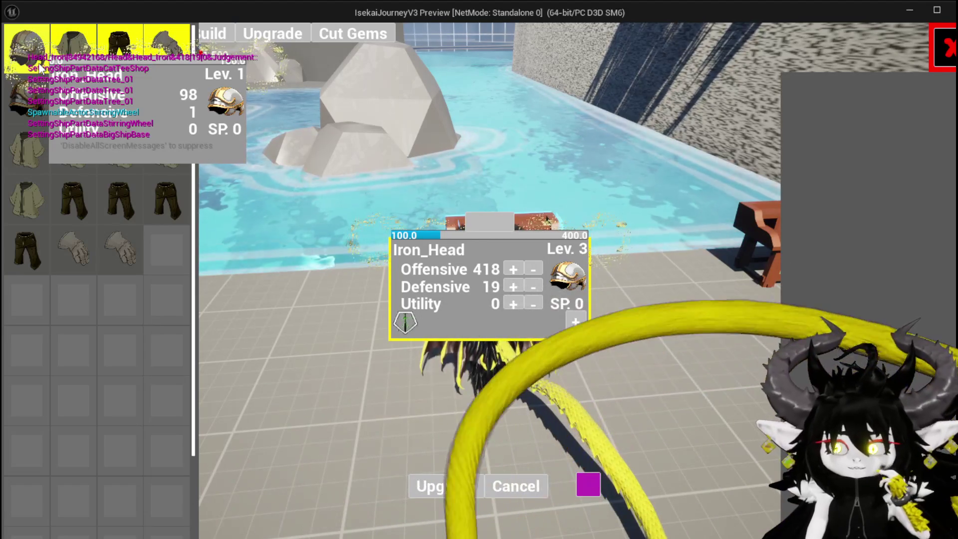
Try selecting the chest and legs items, then stop play and save the level
{"action": "left_click", "coordinate": [119, 144]}
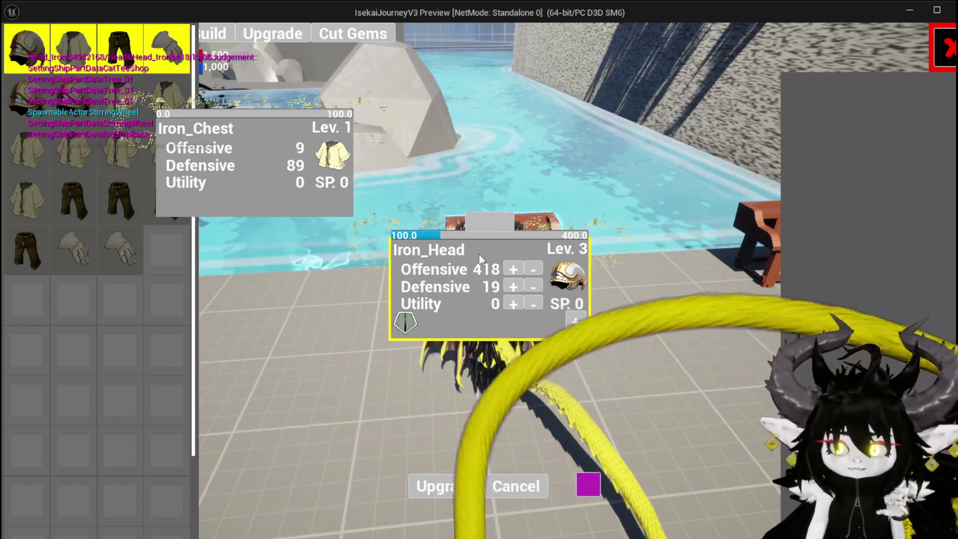
{"action": "left_click", "coordinate": [125, 163]}
{"action": "left_click", "coordinate": [120, 200]}
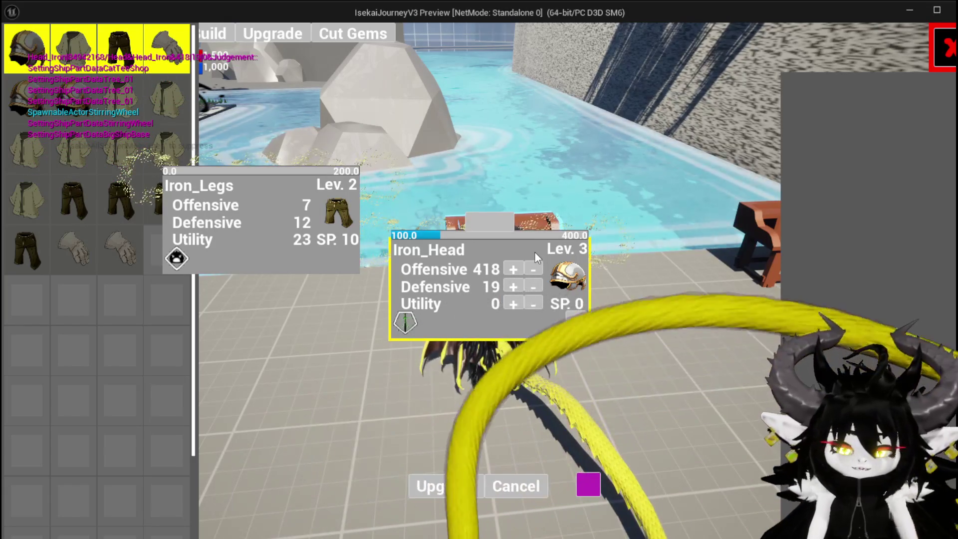
{"action": "key", "text": "Escape"}
{"action": "left_click", "coordinate": [19, 50]}
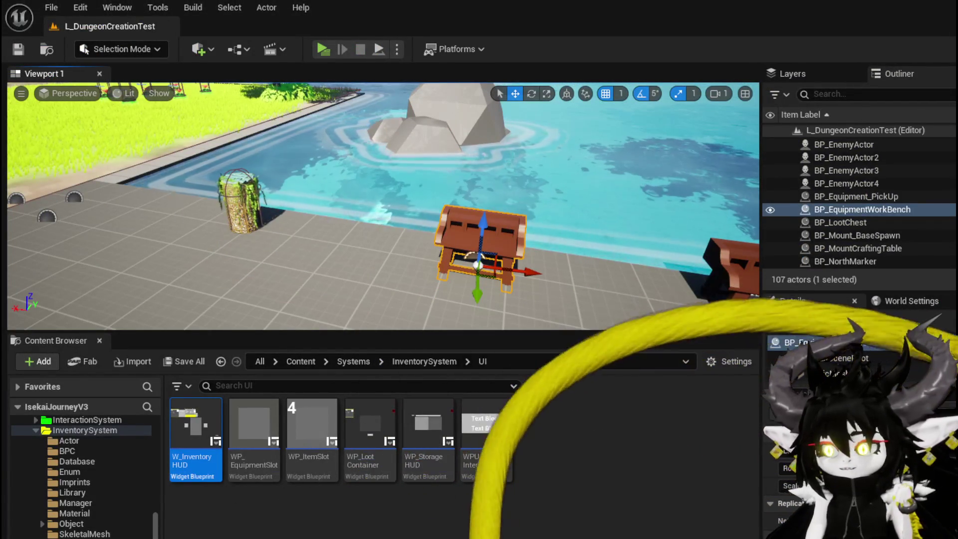
In W_EquipmentUpgrade's Designer, set W_EquipmentToolTipp's Visibility to Collapsed and compile
{"action": "key", "text": "alt+Tab"}
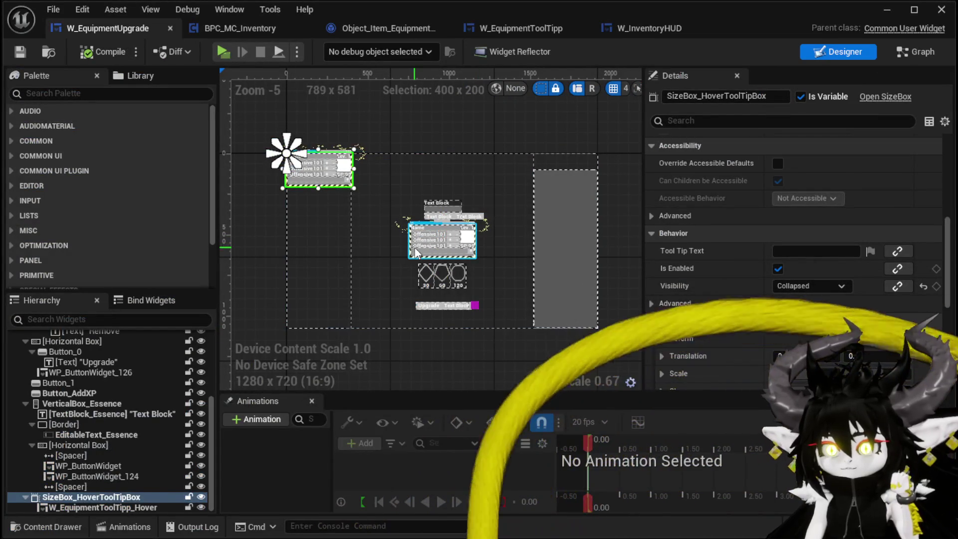
{"action": "left_click", "coordinate": [414, 248]}
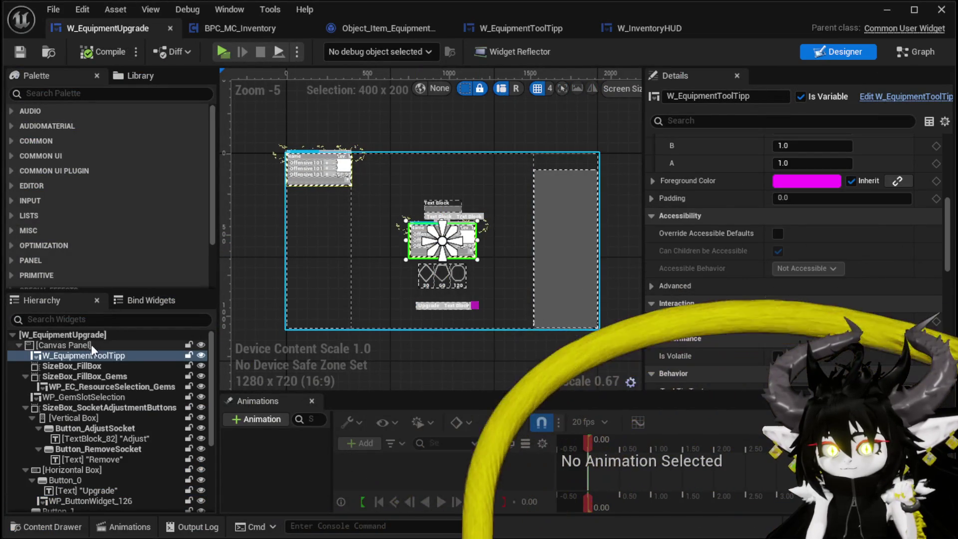
{"action": "scroll", "coordinate": [453, 244], "scroll_direction": "up", "scroll_amount": 4}
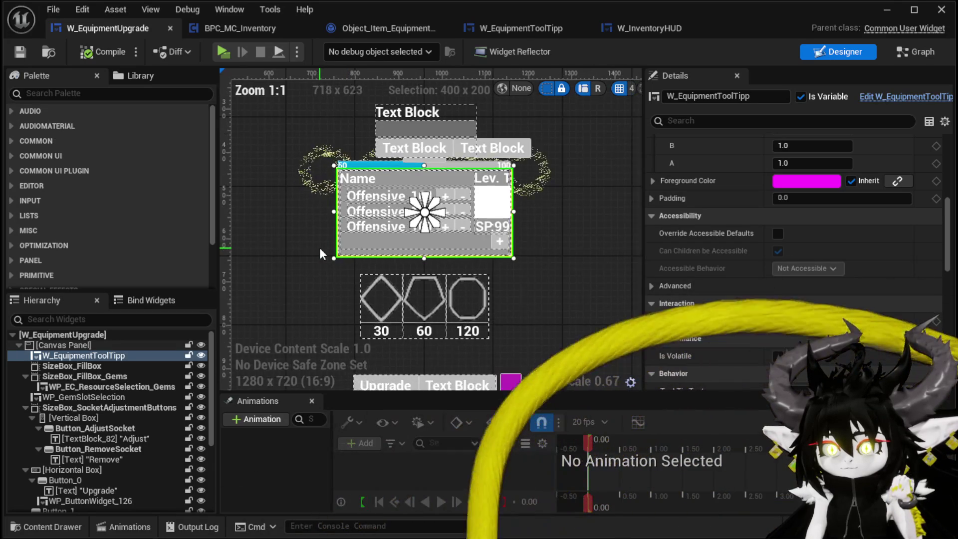
{"action": "scroll", "coordinate": [319, 247], "scroll_direction": "up", "scroll_amount": 1}
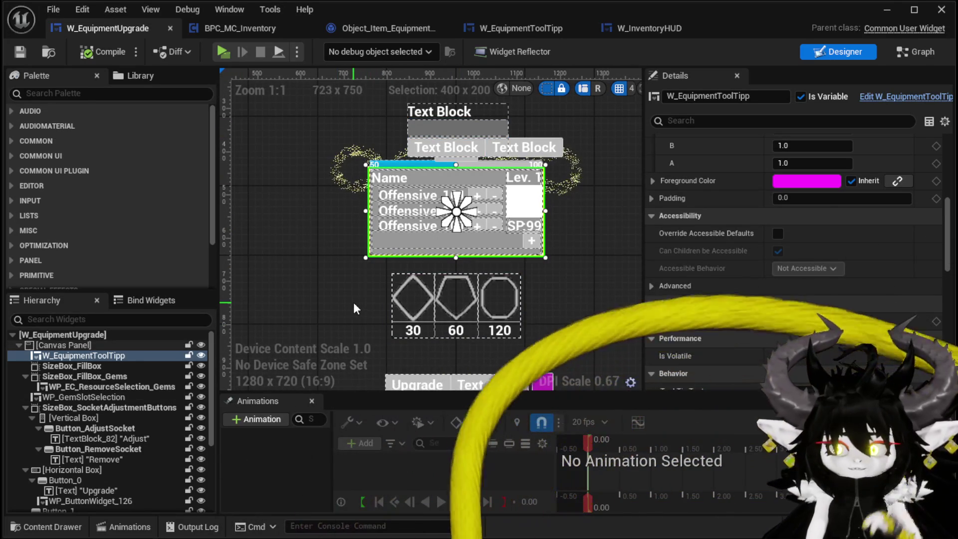
{"action": "scroll", "coordinate": [345, 298], "scroll_direction": "down", "scroll_amount": 2}
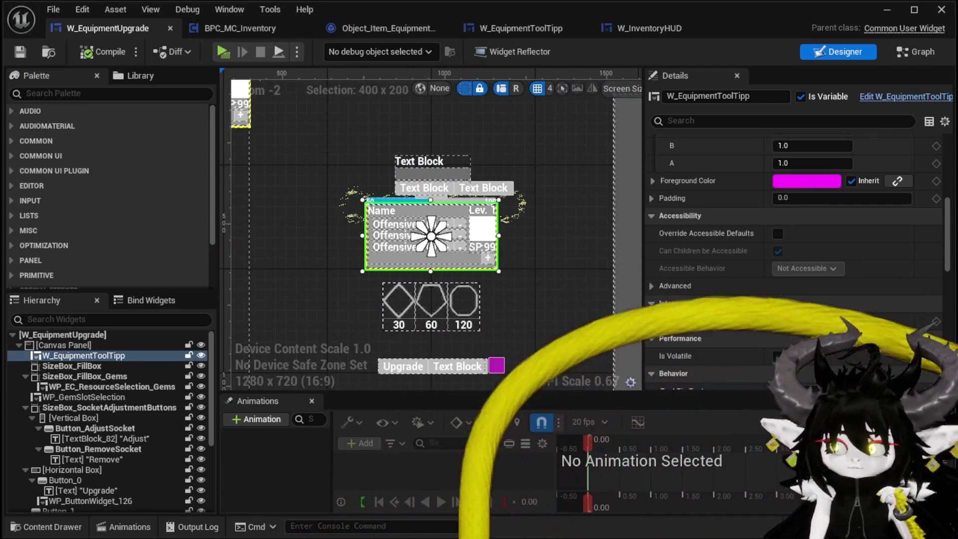
{"action": "mouse_move", "coordinate": [951, 208]}
{"action": "left_mouse_down"}
{"action": "mouse_move", "coordinate": [951, 197]}
{"action": "mouse_move", "coordinate": [951, 330]}
{"action": "mouse_move", "coordinate": [951, 149]}
{"action": "left_mouse_up"}
{"action": "scroll", "coordinate": [868, 222], "scroll_direction": "down", "scroll_amount": 10}
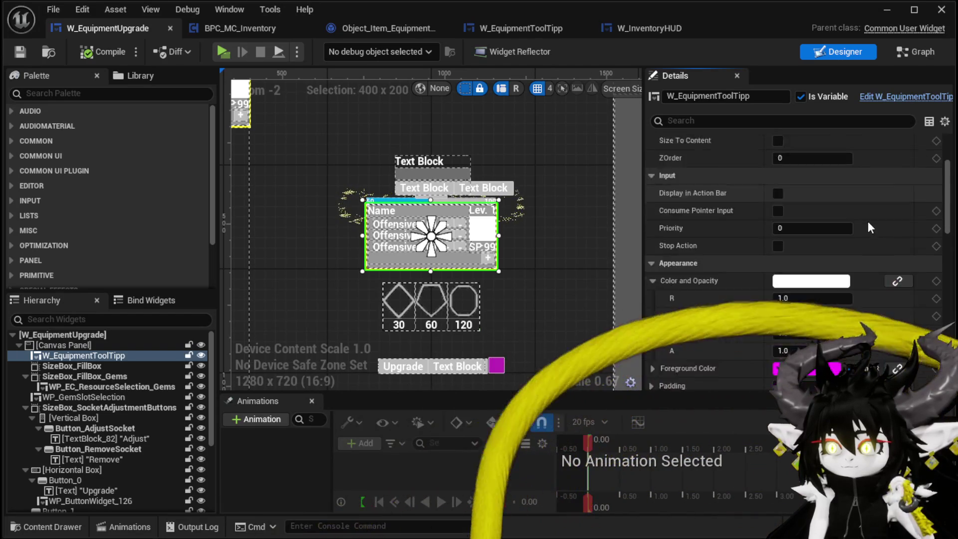
{"action": "scroll", "coordinate": [867, 216], "scroll_direction": "down", "scroll_amount": 5}
{"action": "left_click", "coordinate": [793, 261]}
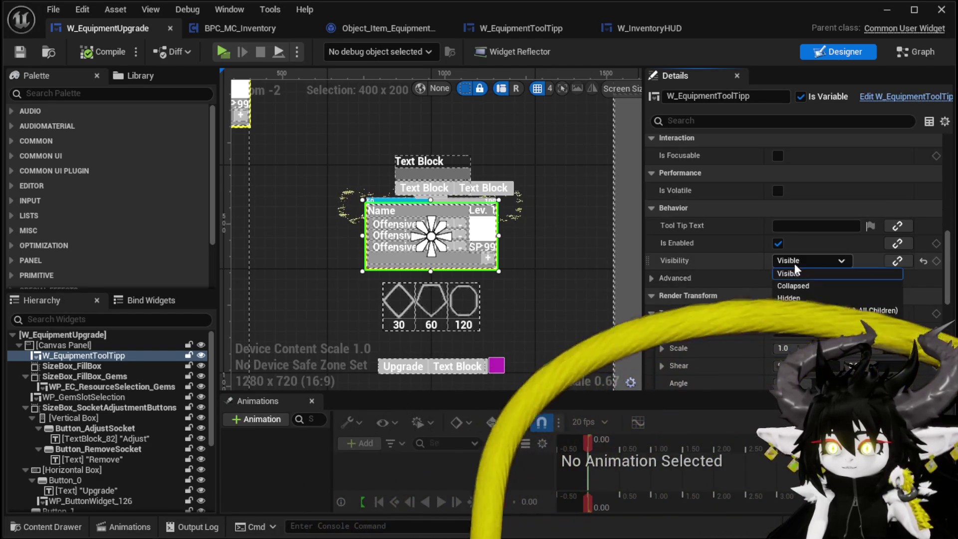
{"action": "left_click", "coordinate": [825, 290]}
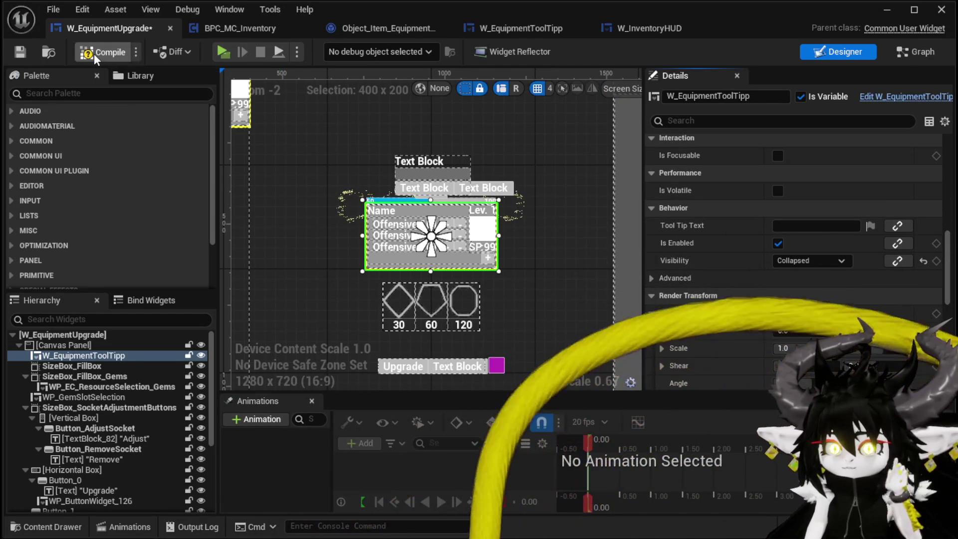
{"action": "left_click", "coordinate": [23, 52]}
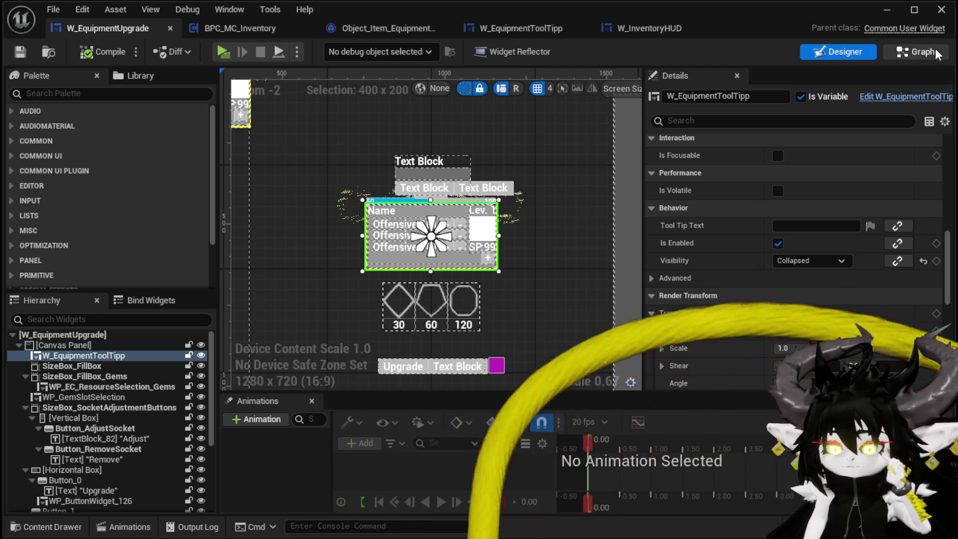
Drop a W_EquipmentToolTipp reference into the graph and place it above the other tooltip getter
{"action": "left_click", "coordinate": [915, 52]}
{"action": "left_click_drag", "start_coordinate": [644, 224], "coordinate": [408, 170]}
{"action": "left_click_drag", "start_coordinate": [79, 242], "coordinate": [215, 216]}
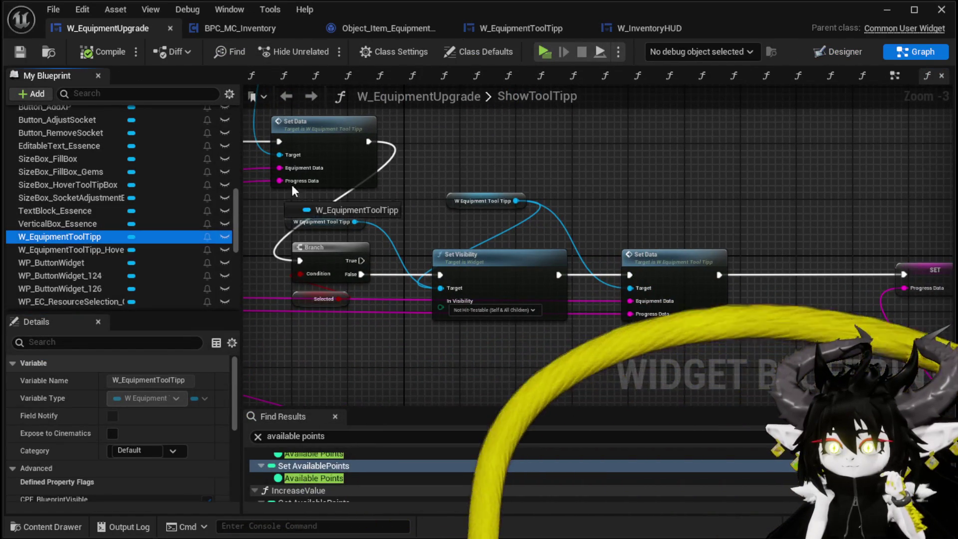
{"action": "left_click_drag", "start_coordinate": [407, 137], "coordinate": [459, 135]}
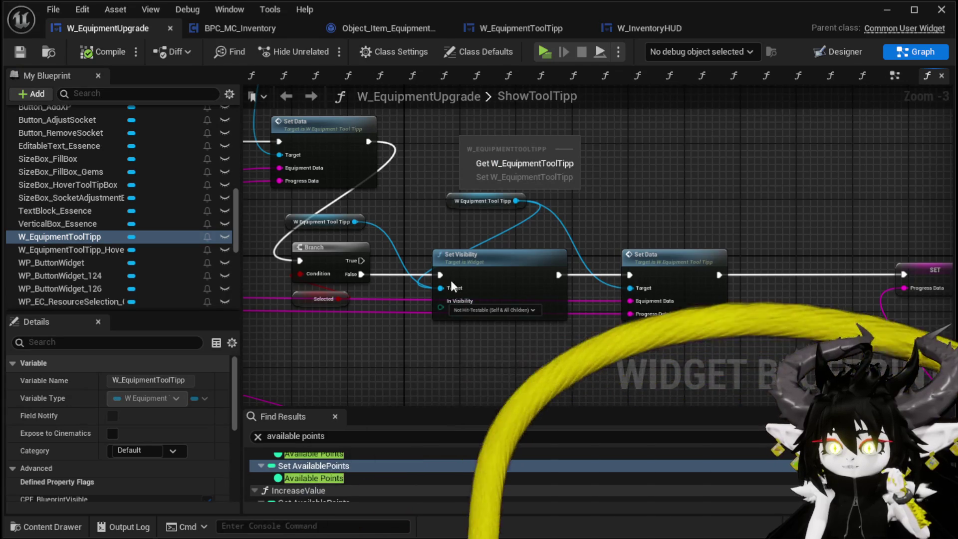
{"action": "left_click", "coordinate": [432, 161]}
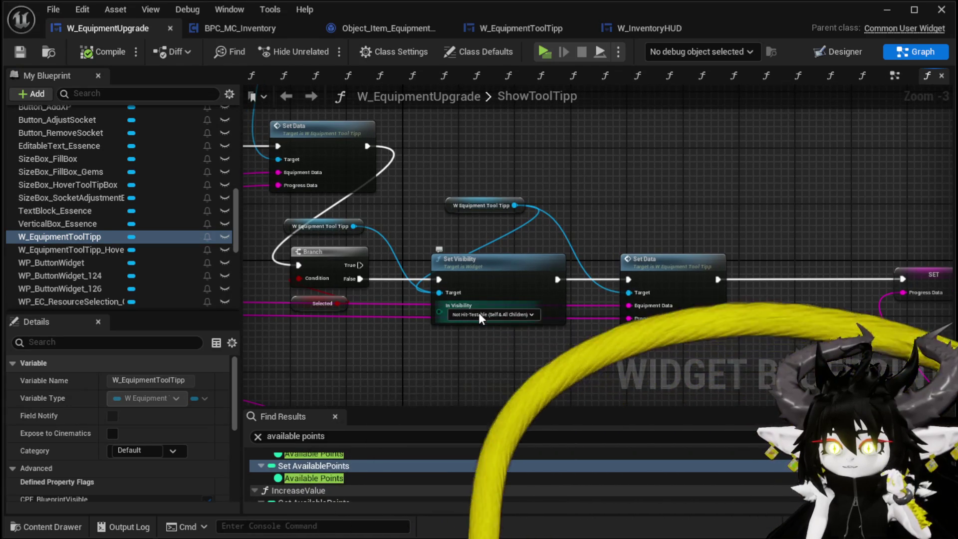
{"action": "mouse_move", "coordinate": [476, 315]}
{"action": "left_mouse_down"}
{"action": "mouse_move", "coordinate": [305, 293]}
{"action": "mouse_move", "coordinate": [279, 299]}
{"action": "mouse_move", "coordinate": [497, 288]}
{"action": "mouse_move", "coordinate": [558, 115]}
{"action": "left_mouse_up"}
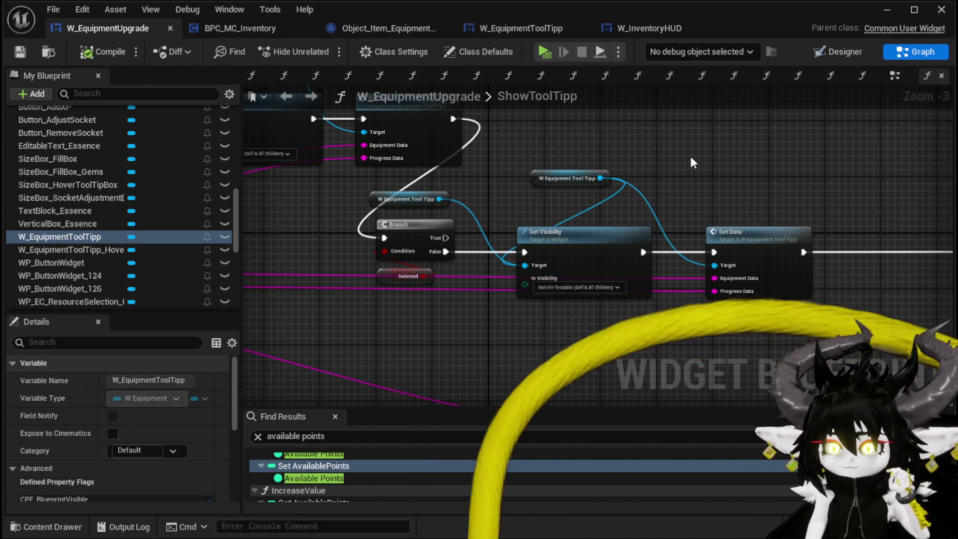
{"action": "mouse_move", "coordinate": [384, 202]}
{"action": "left_mouse_down"}
{"action": "mouse_move", "coordinate": [540, 153]}
{"action": "mouse_move", "coordinate": [672, 168]}
{"action": "left_mouse_up"}
Look over the Branch, SET Progress Data, GET and Append nodes, then open SelectionEvent
{"action": "mouse_move", "coordinate": [796, 180]}
{"action": "left_mouse_down"}
{"action": "mouse_move", "coordinate": [613, 162]}
{"action": "mouse_move", "coordinate": [714, 142]}
{"action": "mouse_move", "coordinate": [661, 122]}
{"action": "mouse_move", "coordinate": [489, 128]}
{"action": "left_mouse_up"}
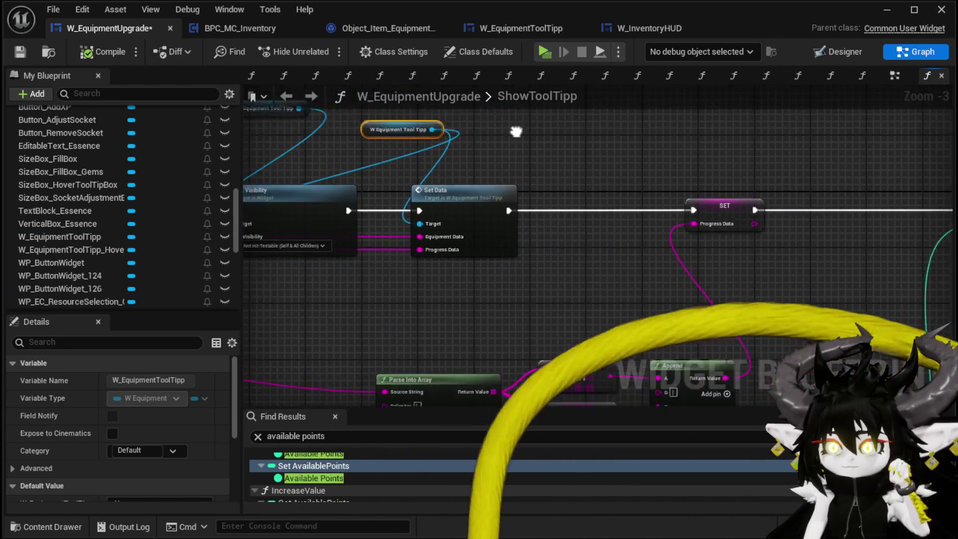
{"action": "left_click_drag", "start_coordinate": [749, 141], "coordinate": [566, 120]}
{"action": "mouse_move", "coordinate": [288, 107]}
{"action": "left_mouse_down"}
{"action": "mouse_move", "coordinate": [576, 121]}
{"action": "mouse_move", "coordinate": [653, 158]}
{"action": "left_mouse_up"}
{"action": "scroll", "coordinate": [575, 121], "scroll_direction": "down", "scroll_amount": 2}
{"action": "scroll", "coordinate": [653, 165], "scroll_direction": "up", "scroll_amount": 3}
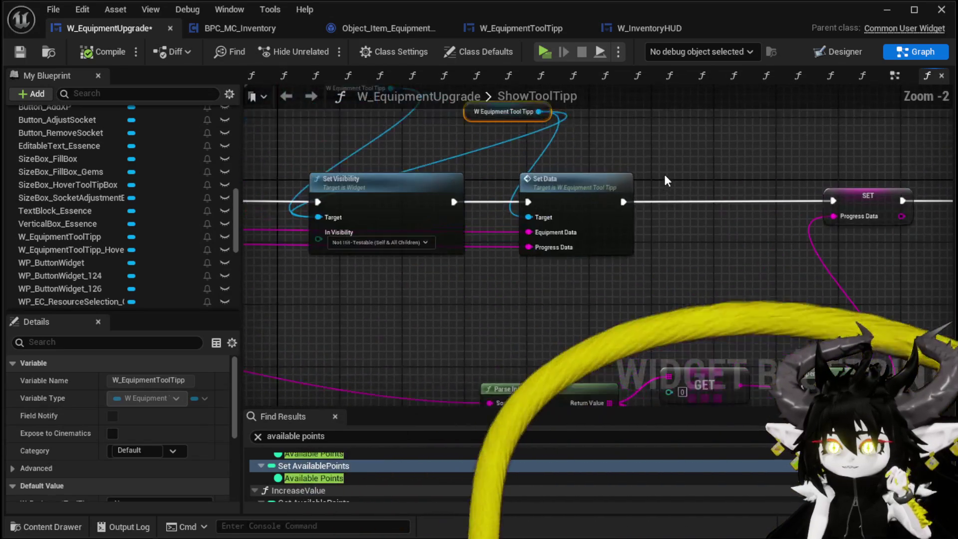
{"action": "scroll", "coordinate": [627, 159], "scroll_direction": "down", "scroll_amount": 2}
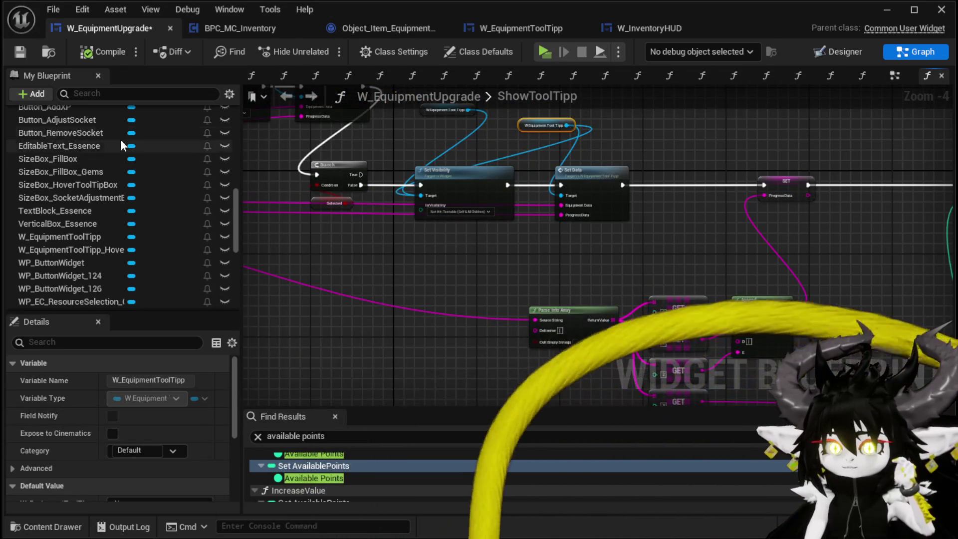
{"action": "mouse_move", "coordinate": [615, 251]}
{"action": "left_mouse_down"}
{"action": "mouse_move", "coordinate": [373, 240]}
{"action": "mouse_move", "coordinate": [712, 276]}
{"action": "left_mouse_up"}
{"action": "mouse_move", "coordinate": [408, 249]}
{"action": "left_mouse_down"}
{"action": "mouse_move", "coordinate": [438, 257]}
{"action": "mouse_move", "coordinate": [262, 220]}
{"action": "mouse_move", "coordinate": [247, 175]}
{"action": "mouse_move", "coordinate": [300, 210]}
{"action": "mouse_move", "coordinate": [479, 266]}
{"action": "left_mouse_up"}
{"action": "scroll", "coordinate": [198, 198], "scroll_direction": "up", "scroll_amount": 3}
{"action": "scroll", "coordinate": [199, 194], "scroll_direction": "up", "scroll_amount": 3}
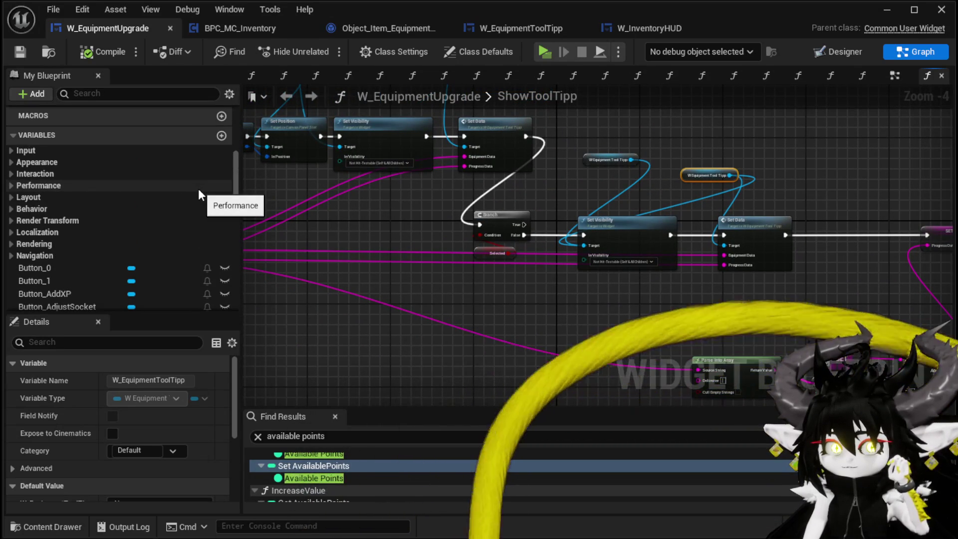
{"action": "scroll", "coordinate": [169, 181], "scroll_direction": "down", "scroll_amount": 3}
{"action": "scroll", "coordinate": [169, 181], "scroll_direction": "up", "scroll_amount": 3}
{"action": "scroll", "coordinate": [170, 181], "scroll_direction": "up", "scroll_amount": 5}
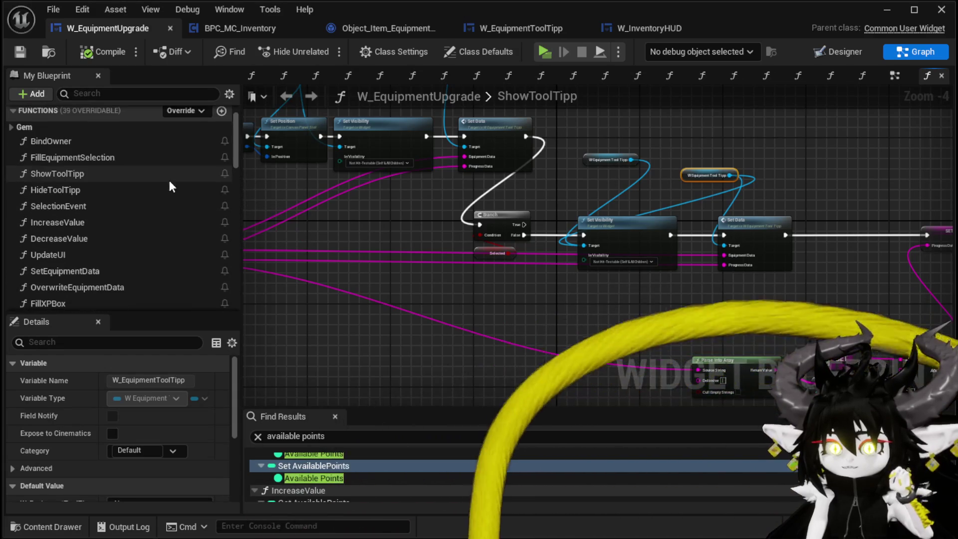
{"action": "double_click", "coordinate": [88, 205]}
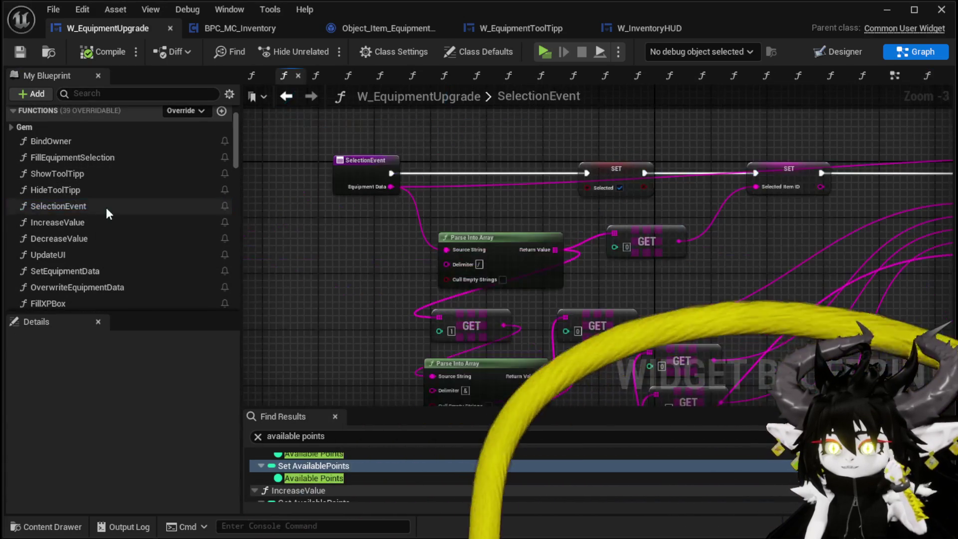
Add a W_EquipmentToolTipp getter feeding a new Set Visibility node in SelectionEvent
{"action": "mouse_move", "coordinate": [680, 225]}
{"action": "left_mouse_down"}
{"action": "mouse_move", "coordinate": [499, 210]}
{"action": "mouse_move", "coordinate": [474, 165]}
{"action": "mouse_move", "coordinate": [524, 190]}
{"action": "mouse_move", "coordinate": [595, 286]}
{"action": "mouse_move", "coordinate": [621, 288]}
{"action": "left_mouse_up"}
{"action": "scroll", "coordinate": [107, 177], "scroll_direction": "down", "scroll_amount": 15}
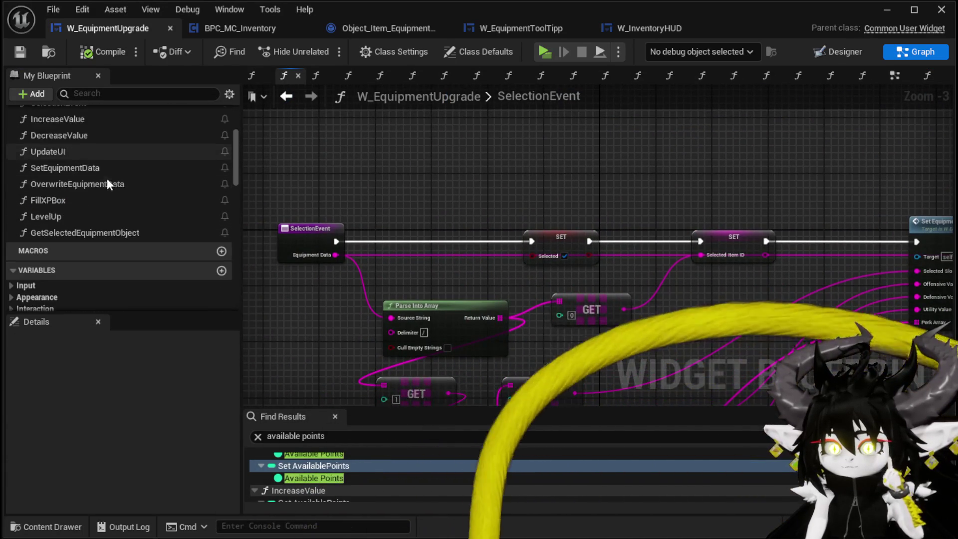
{"action": "scroll", "coordinate": [109, 180], "scroll_direction": "down", "scroll_amount": 2}
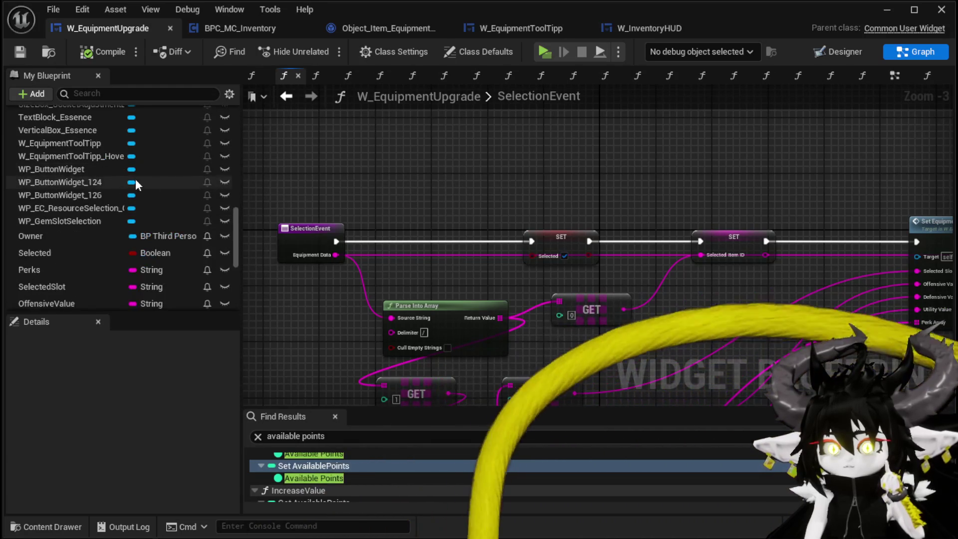
{"action": "scroll", "coordinate": [135, 178], "scroll_direction": "up", "scroll_amount": 3}
{"action": "scroll", "coordinate": [135, 178], "scroll_direction": "up", "scroll_amount": 3}
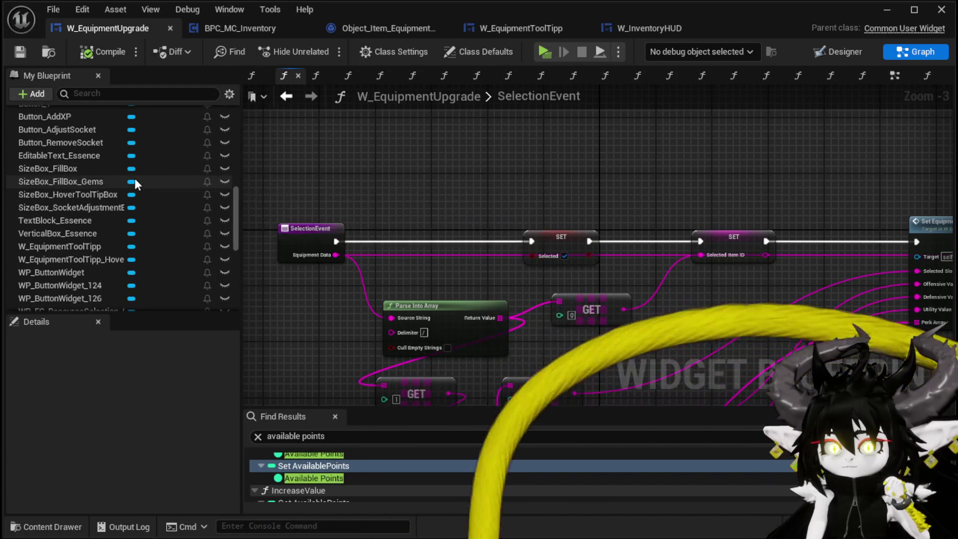
{"action": "scroll", "coordinate": [135, 178], "scroll_direction": "up", "scroll_amount": 3}
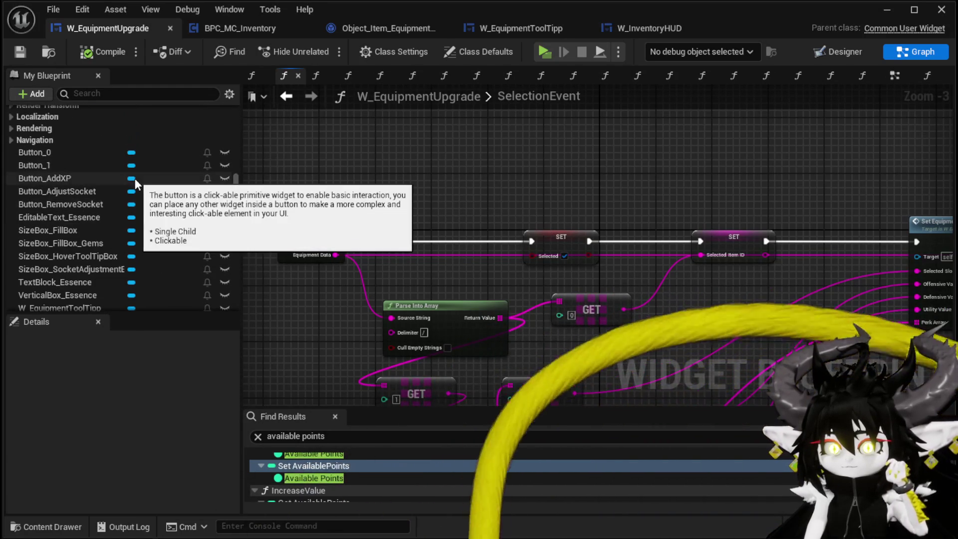
{"action": "scroll", "coordinate": [135, 179], "scroll_direction": "down", "scroll_amount": 3}
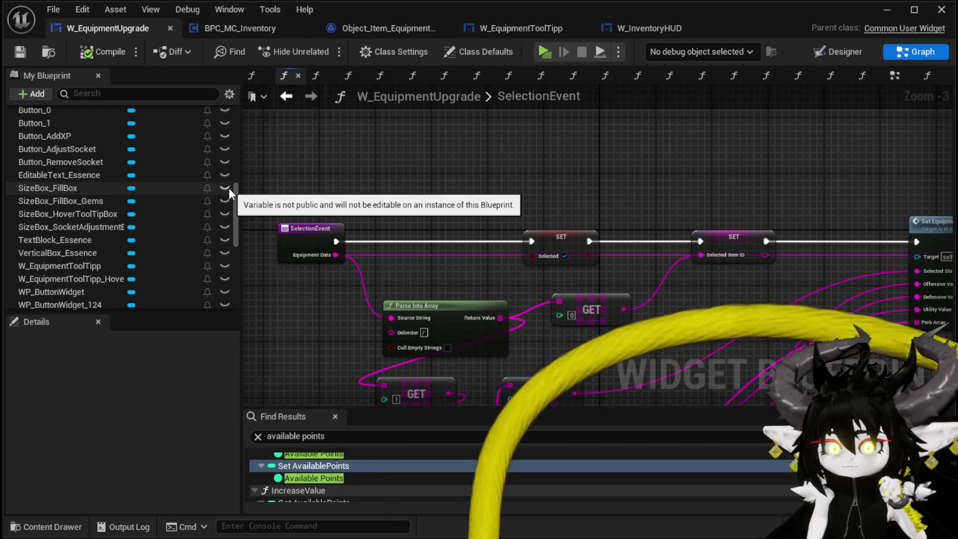
{"action": "left_click_drag", "start_coordinate": [110, 264], "coordinate": [283, 138]}
{"action": "left_click", "coordinate": [324, 167]}
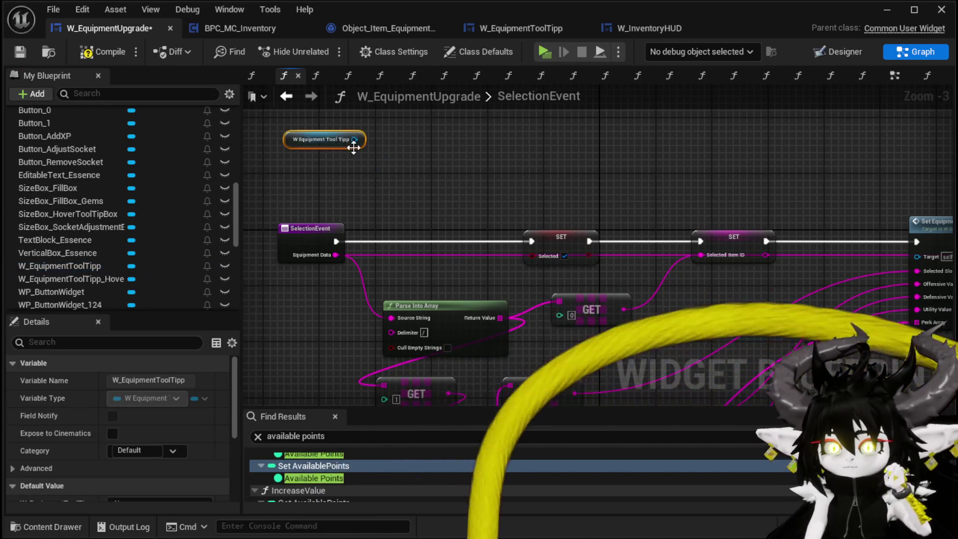
{"action": "left_click_drag", "start_coordinate": [354, 139], "coordinate": [438, 161]}
{"action": "type", "text": "set Visi"}
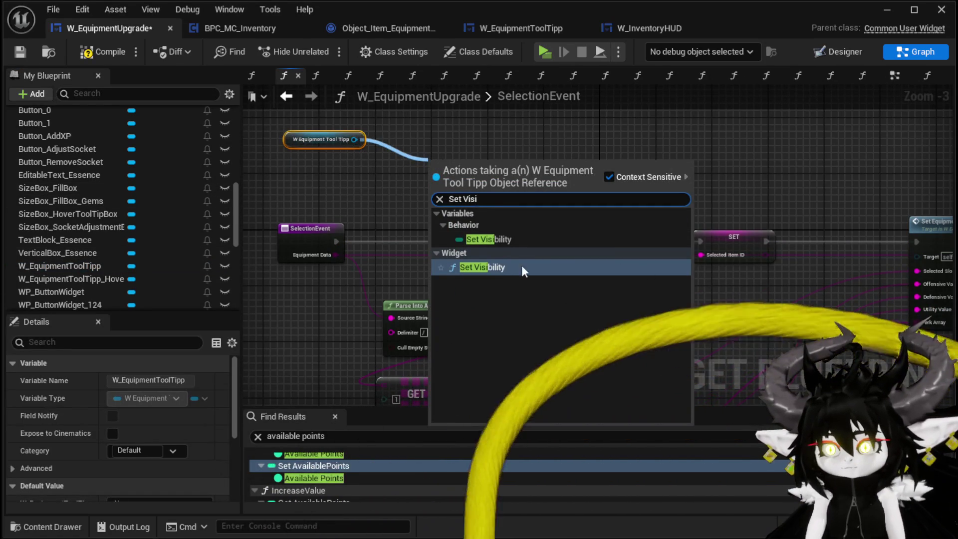
{"action": "left_click", "coordinate": [524, 267]}
Review the Update UI and Print String chain and remove the extra getter and Set Visibility nodes
{"action": "mouse_move", "coordinate": [808, 161]}
{"action": "left_mouse_down"}
{"action": "mouse_move", "coordinate": [368, 174]}
{"action": "mouse_move", "coordinate": [849, 147]}
{"action": "mouse_move", "coordinate": [141, 176]}
{"action": "left_mouse_up"}
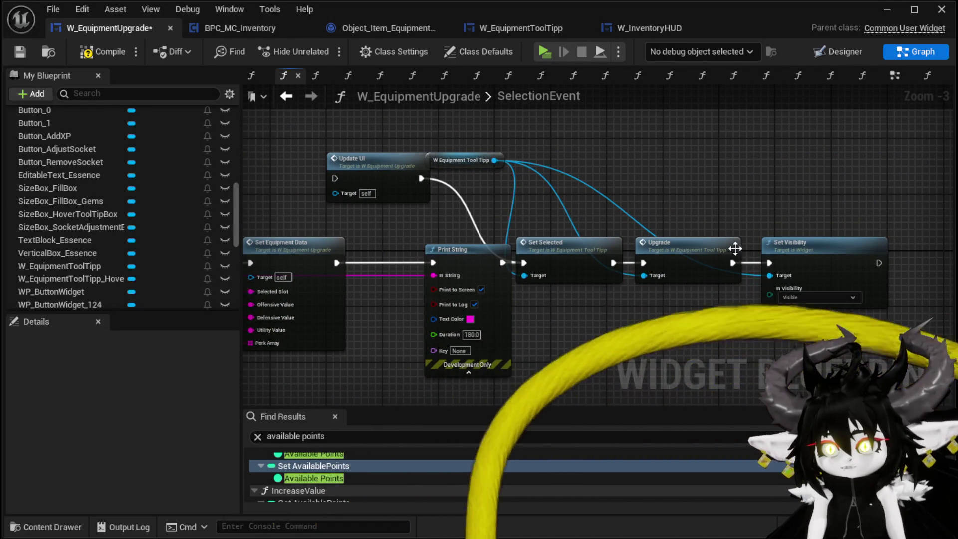
{"action": "left_click_drag", "start_coordinate": [424, 167], "coordinate": [608, 153]}
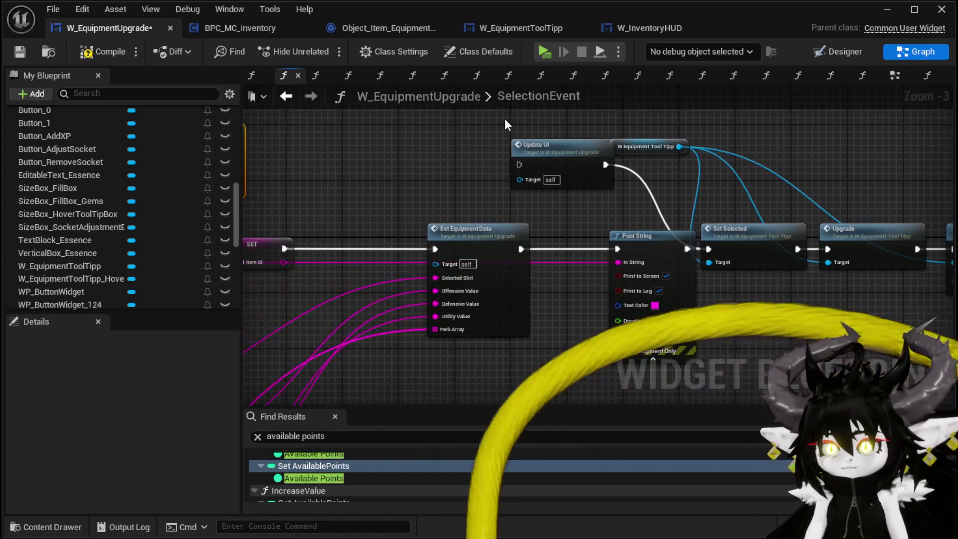
{"action": "left_click_drag", "start_coordinate": [541, 149], "coordinate": [471, 149]}
{"action": "mouse_move", "coordinate": [364, 136]}
{"action": "left_mouse_down"}
{"action": "mouse_move", "coordinate": [588, 131]}
{"action": "mouse_move", "coordinate": [762, 81]}
{"action": "mouse_move", "coordinate": [886, 67]}
{"action": "left_mouse_up"}
{"action": "mouse_move", "coordinate": [383, 219]}
{"action": "left_mouse_down"}
{"action": "mouse_move", "coordinate": [255, 219]}
{"action": "mouse_move", "coordinate": [300, 221]}
{"action": "left_mouse_up"}
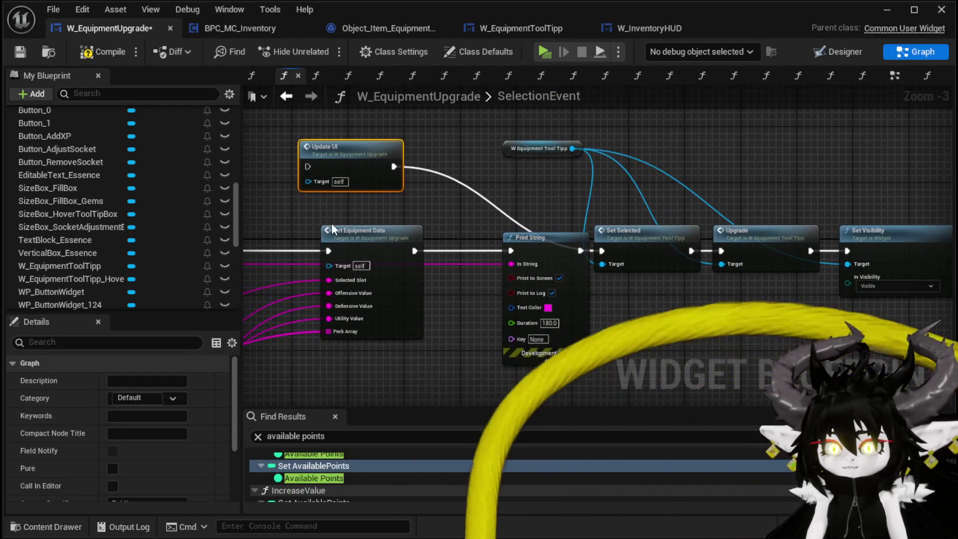
{"action": "mouse_move", "coordinate": [379, 205]}
{"action": "left_mouse_down"}
{"action": "mouse_move", "coordinate": [425, 208]}
{"action": "mouse_move", "coordinate": [439, 199]}
{"action": "left_mouse_up"}
{"action": "key", "text": "ctrl+v"}
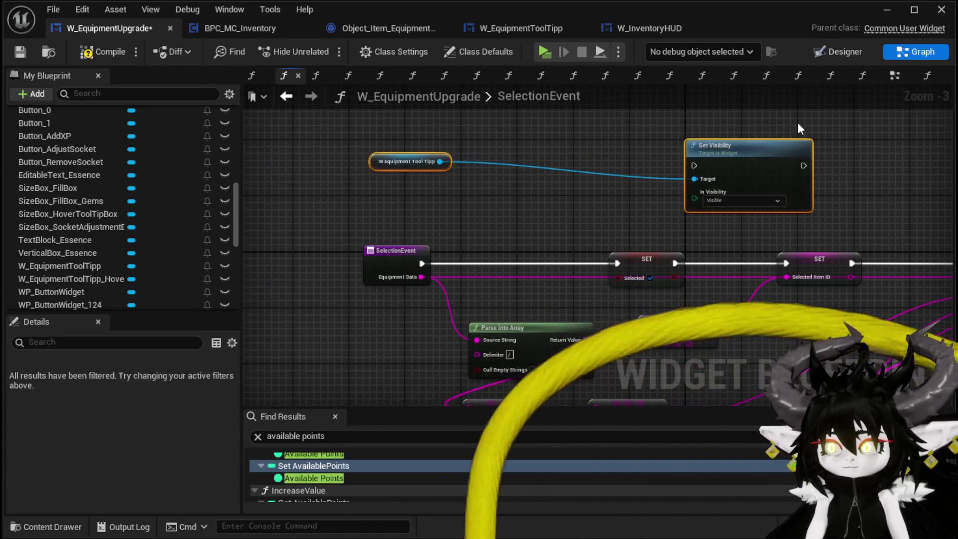
Compile W_EquipmentUpgrade and reopen the ShowToolTipp function graph
{"action": "left_click", "coordinate": [21, 52]}
{"action": "scroll", "coordinate": [173, 168], "scroll_direction": "up", "scroll_amount": 5}
{"action": "scroll", "coordinate": [85, 165], "scroll_direction": "up", "scroll_amount": 3}
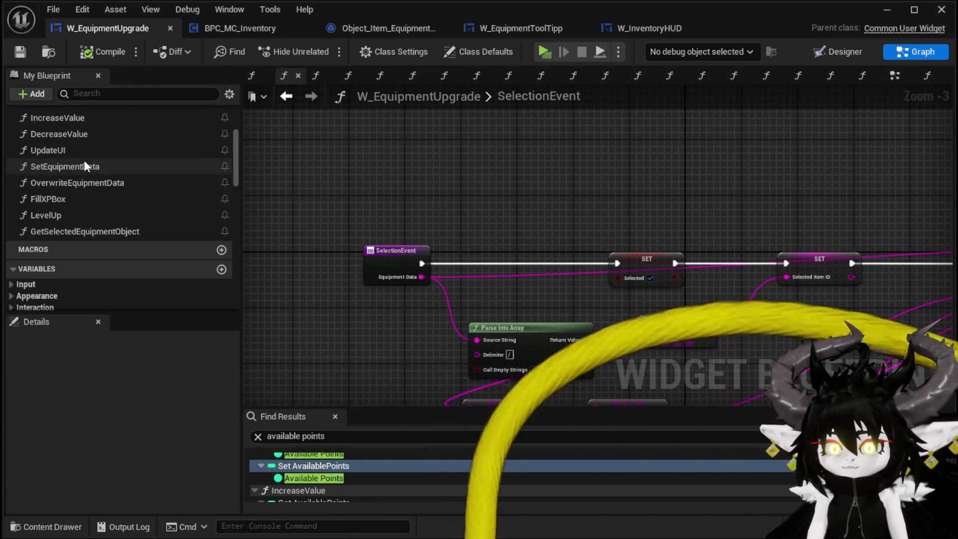
{"action": "scroll", "coordinate": [83, 166], "scroll_direction": "up", "scroll_amount": 4}
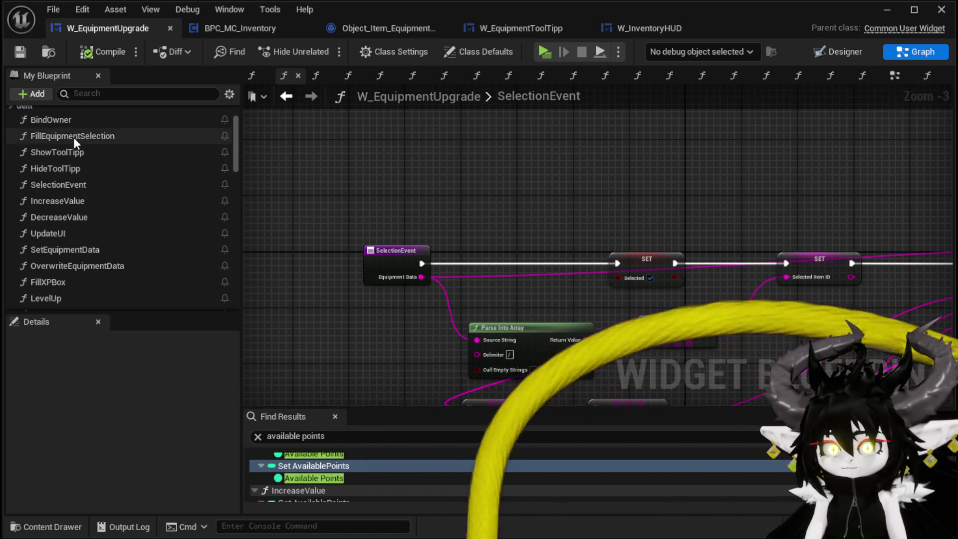
{"action": "double_click", "coordinate": [71, 153]}
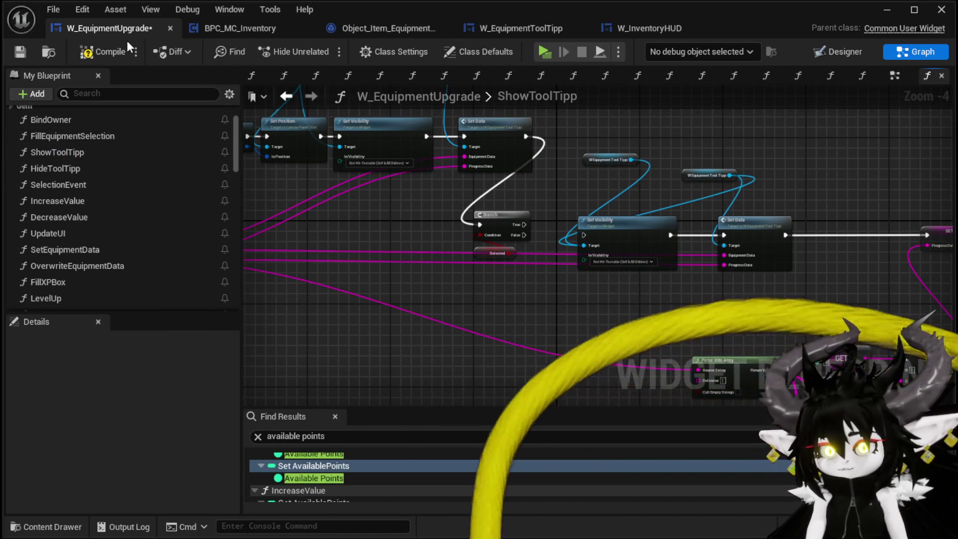
Play-test the level: open the upgrade inventory, hover an item, open its upgrade panel, then stop
{"action": "left_click", "coordinate": [887, 9]}
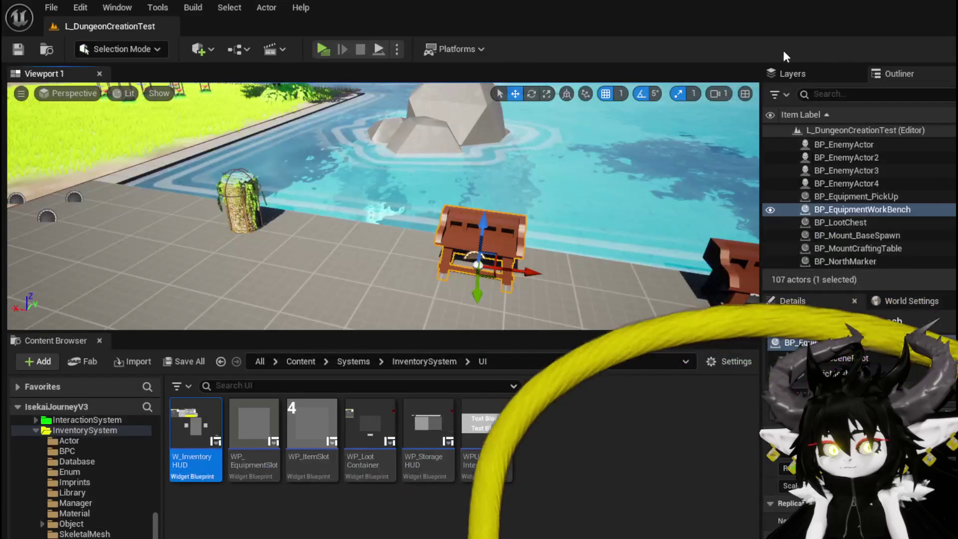
{"action": "key", "text": "alt+p"}
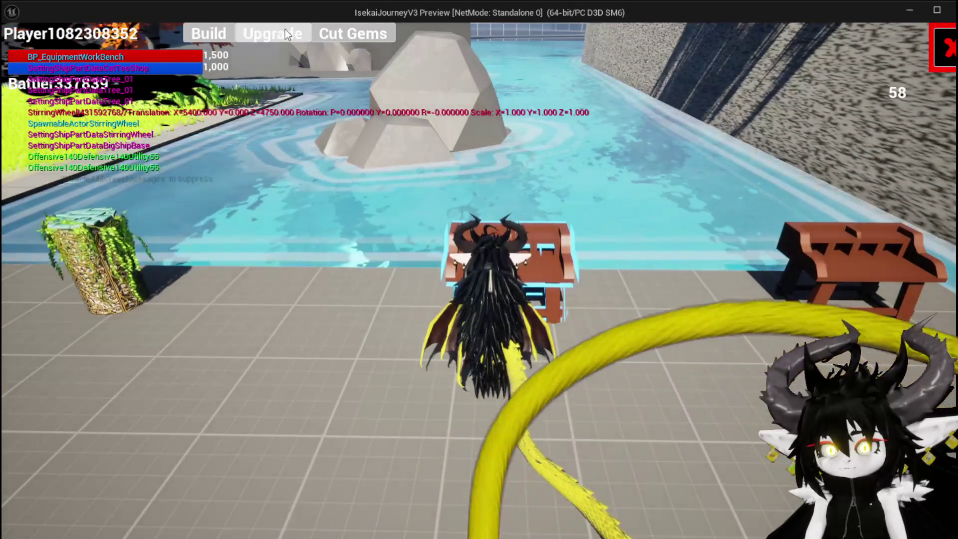
{"action": "left_click", "coordinate": [286, 30]}
{"action": "mouse_move", "coordinate": [173, 99]}
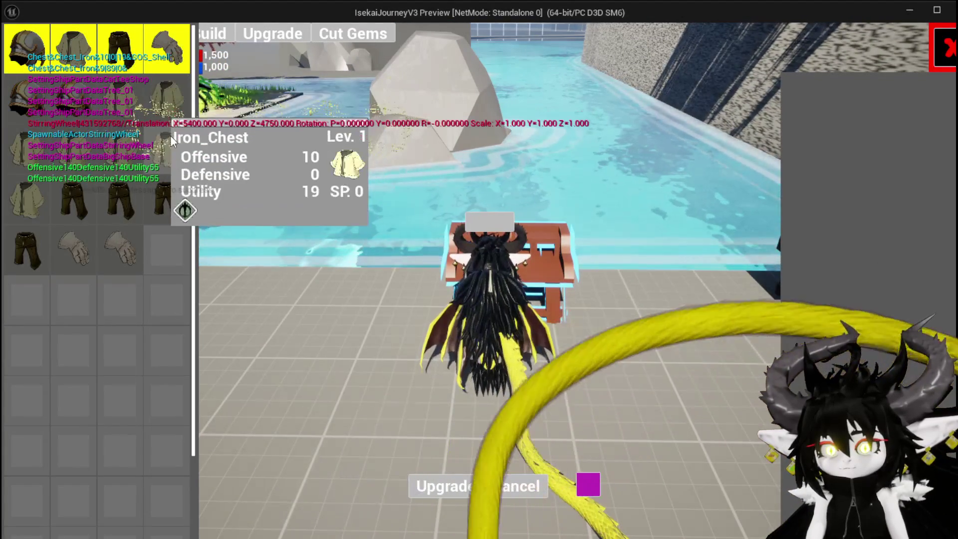
{"action": "left_click", "coordinate": [168, 99]}
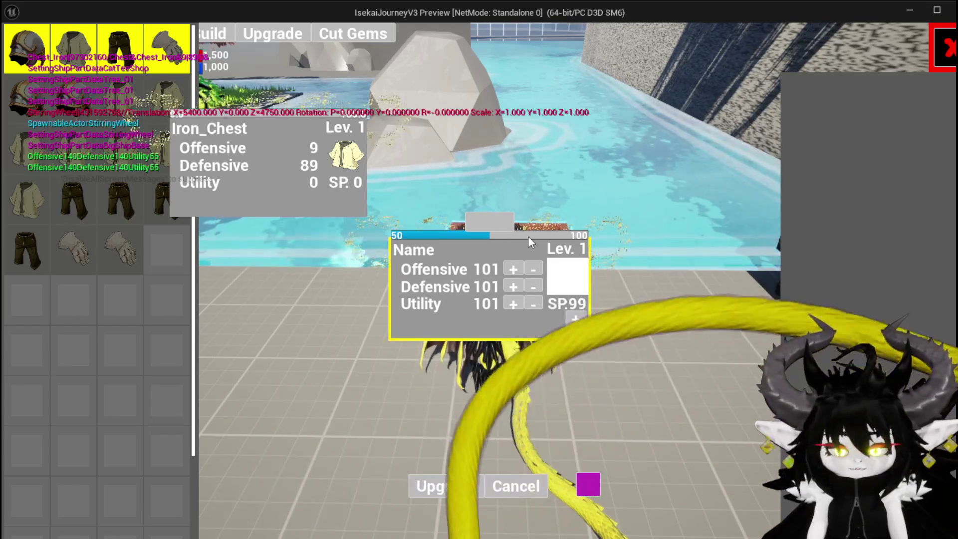
{"action": "key", "text": "Escape"}
Save and return to the W_EquipmentUpgrade blueprint at the GET and Append nodes
{"action": "key", "text": "ctrl+s"}
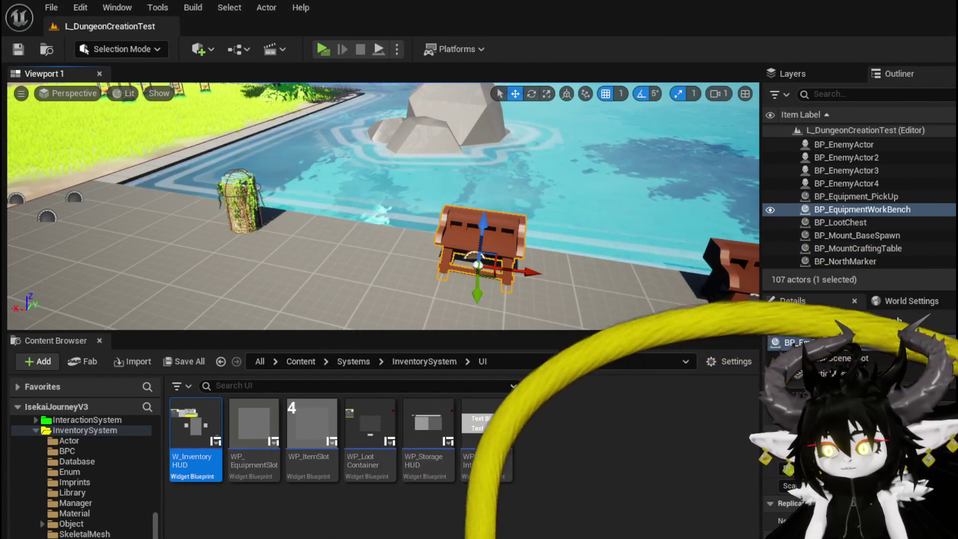
{"action": "key", "text": "alt+Tab"}
{"action": "mouse_move", "coordinate": [385, 279]}
{"action": "left_mouse_down"}
{"action": "mouse_move", "coordinate": [325, 253]}
{"action": "mouse_move", "coordinate": [248, 249]}
{"action": "left_mouse_up"}
Pack Set Data, SET ProgressData and SET AvailablePoints together, with the tooltip getter beside Set Data
{"action": "mouse_move", "coordinate": [609, 193]}
{"action": "left_mouse_down"}
{"action": "mouse_move", "coordinate": [848, 195]}
{"action": "mouse_move", "coordinate": [819, 185]}
{"action": "mouse_move", "coordinate": [858, 225]}
{"action": "mouse_move", "coordinate": [884, 230]}
{"action": "left_mouse_up"}
{"action": "left_click_drag", "start_coordinate": [617, 230], "coordinate": [478, 266]}
{"action": "left_click_drag", "start_coordinate": [425, 229], "coordinate": [549, 230]}
{"action": "left_click_drag", "start_coordinate": [606, 235], "coordinate": [627, 235]}
{"action": "left_click_drag", "start_coordinate": [819, 234], "coordinate": [694, 232]}
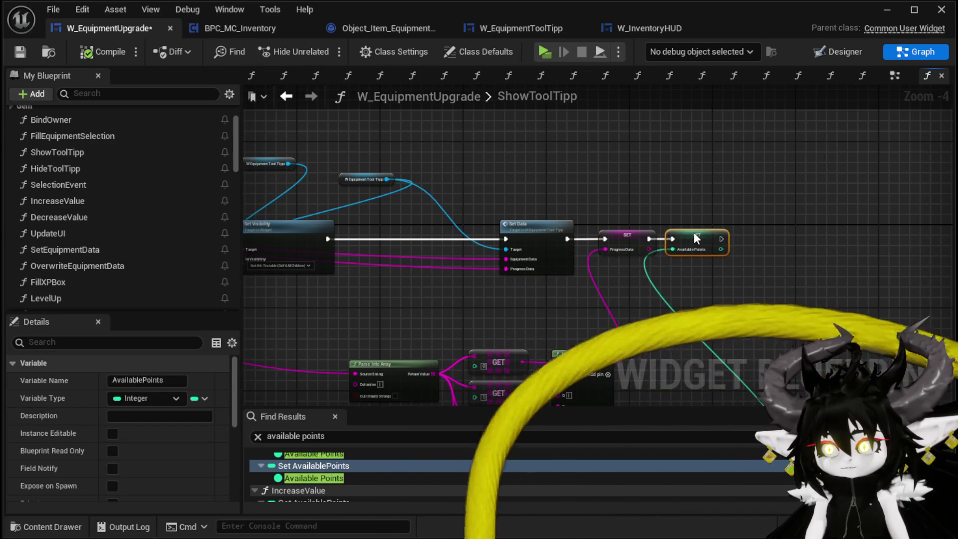
{"action": "mouse_move", "coordinate": [344, 176]}
{"action": "left_mouse_down"}
{"action": "mouse_move", "coordinate": [348, 190]}
{"action": "mouse_move", "coordinate": [511, 202]}
{"action": "left_mouse_up"}
{"action": "mouse_move", "coordinate": [366, 279]}
{"action": "left_mouse_down"}
{"action": "mouse_move", "coordinate": [653, 237]}
{"action": "mouse_move", "coordinate": [427, 268]}
{"action": "mouse_move", "coordinate": [417, 230]}
{"action": "mouse_move", "coordinate": [490, 293]}
{"action": "mouse_move", "coordinate": [398, 278]}
{"action": "mouse_move", "coordinate": [420, 202]}
{"action": "left_mouse_up"}
Select the Parse Into Array/GET block and Available Points nodes, then review Set Visibility and Set Data
{"action": "left_click_drag", "start_coordinate": [405, 163], "coordinate": [768, 358]}
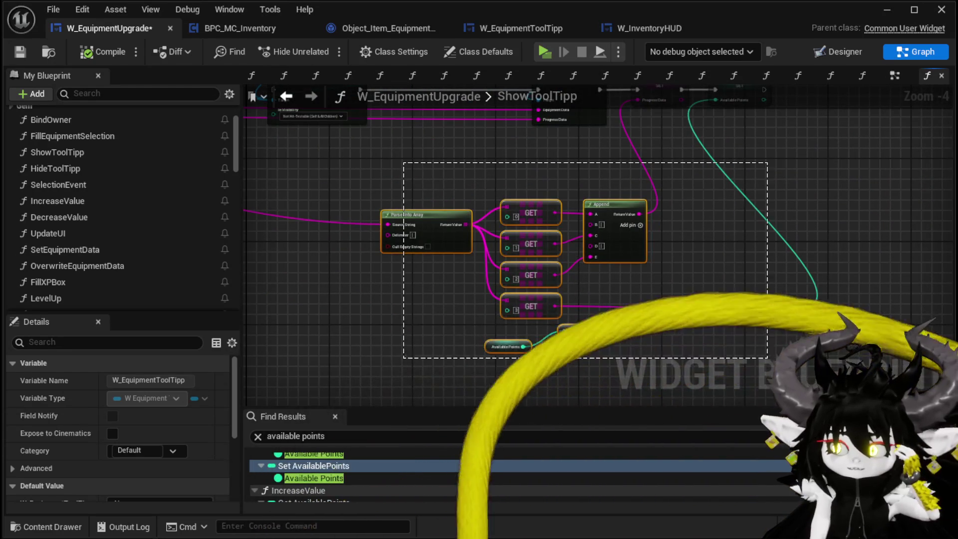
{"action": "left_click_drag", "start_coordinate": [484, 383], "coordinate": [589, 329]}
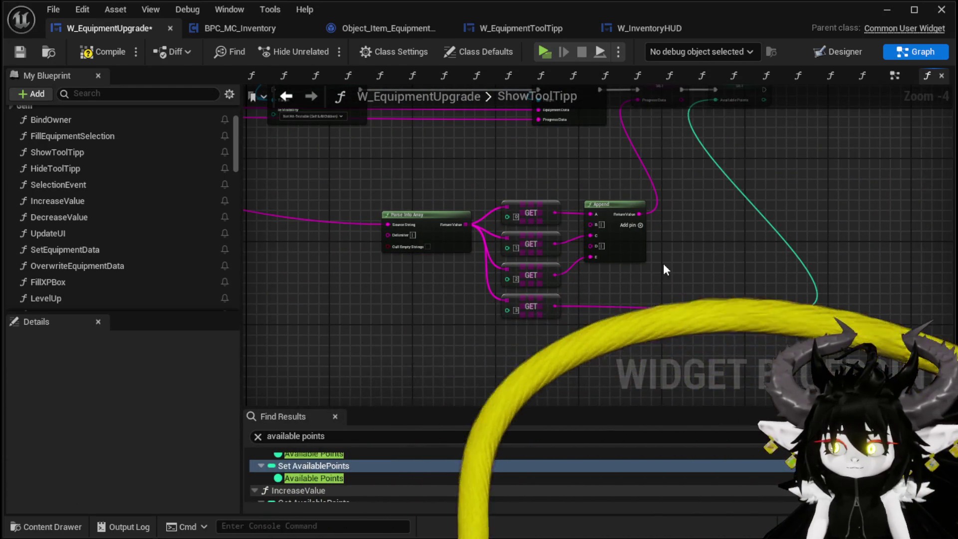
{"action": "left_click_drag", "start_coordinate": [663, 263], "coordinate": [730, 349]}
{"action": "left_click_drag", "start_coordinate": [514, 257], "coordinate": [636, 303]}
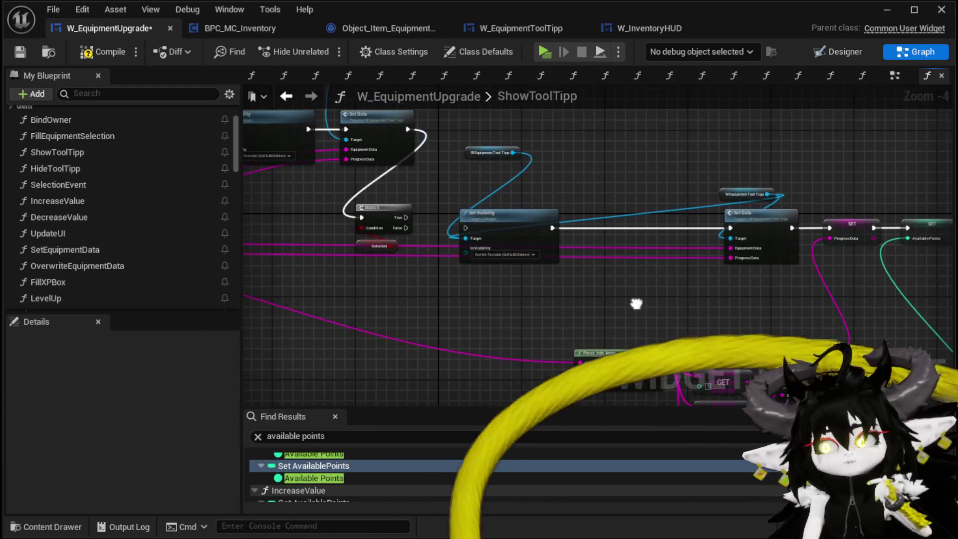
{"action": "left_click_drag", "start_coordinate": [555, 291], "coordinate": [483, 286]}
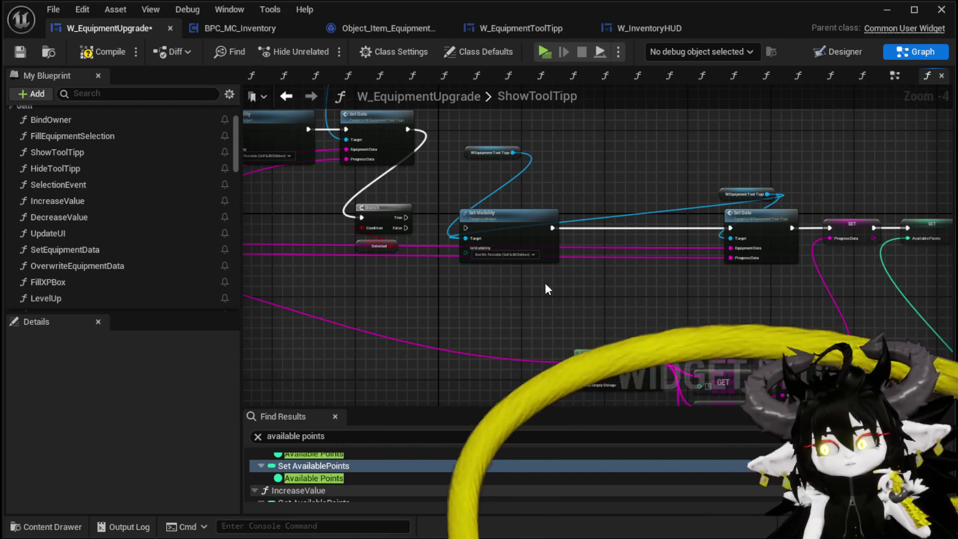
{"action": "scroll", "coordinate": [559, 269], "scroll_direction": "up", "scroll_amount": 3}
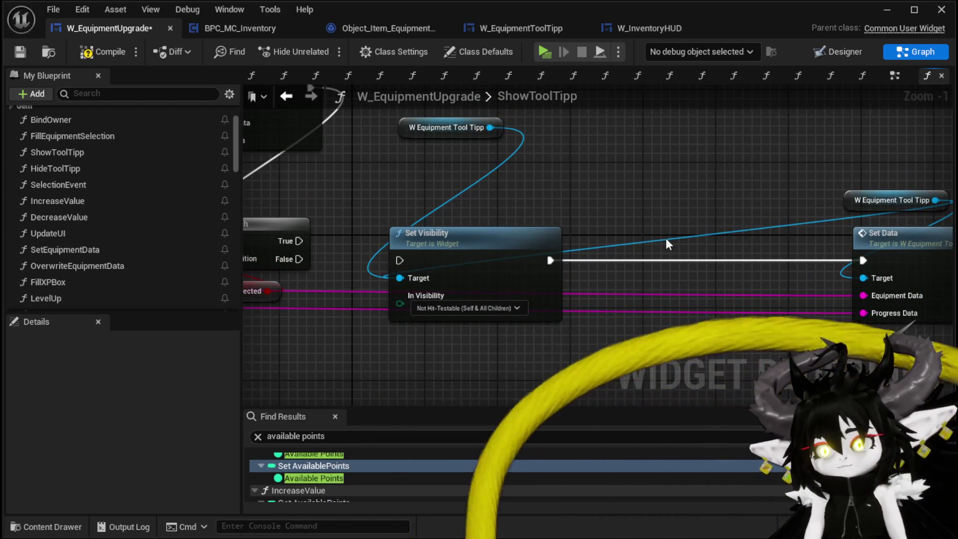
{"action": "scroll", "coordinate": [666, 241], "scroll_direction": "down", "scroll_amount": 2}
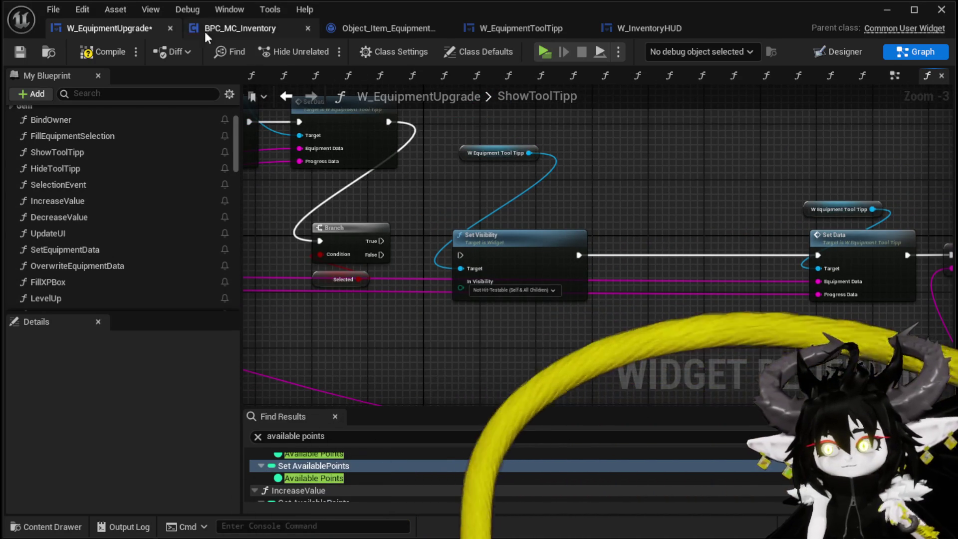
Compile and save W_EquipmentUpgrade, then pan back to the ShowToolTipp entry node
{"action": "left_click", "coordinate": [103, 51]}
{"action": "left_click", "coordinate": [21, 52]}
{"action": "mouse_move", "coordinate": [726, 224]}
{"action": "left_mouse_down"}
{"action": "mouse_move", "coordinate": [416, 167]}
{"action": "mouse_move", "coordinate": [801, 169]}
{"action": "left_mouse_up"}
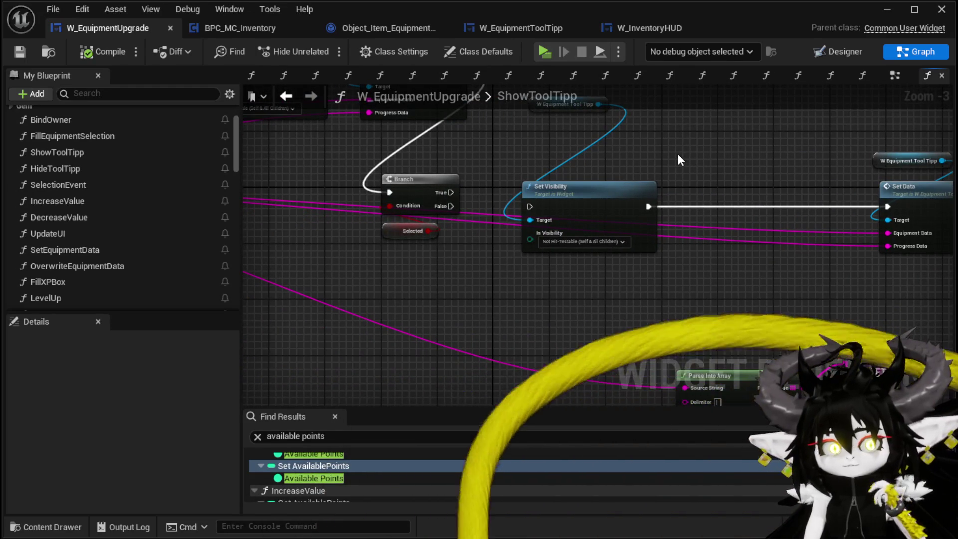
{"action": "left_click_drag", "start_coordinate": [678, 155], "coordinate": [955, 168]}
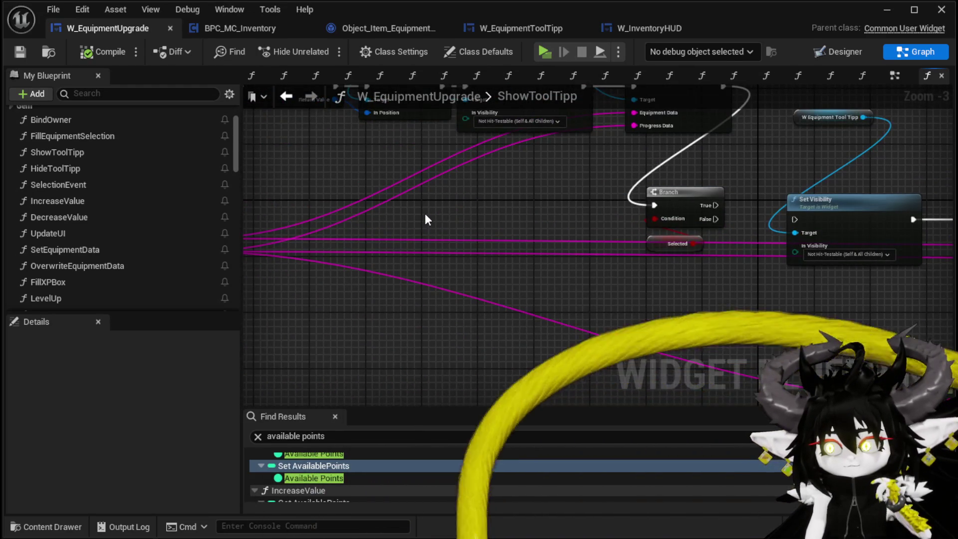
{"action": "left_click_drag", "start_coordinate": [424, 214], "coordinate": [634, 228]}
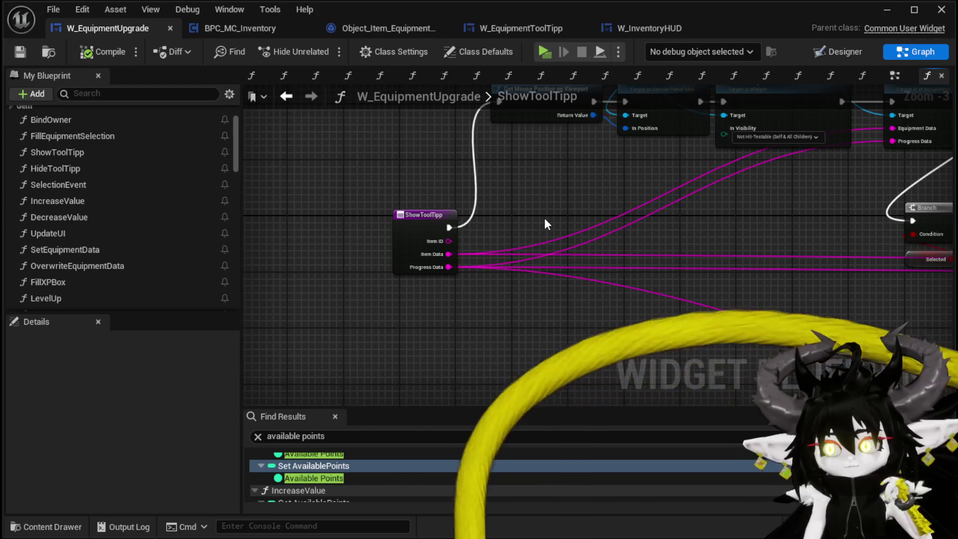
Promote the Item Data and Progress Data outputs to variables named Item DataHovered and Progress DataHovered
{"action": "scroll", "coordinate": [545, 220], "scroll_direction": "up", "scroll_amount": 2}
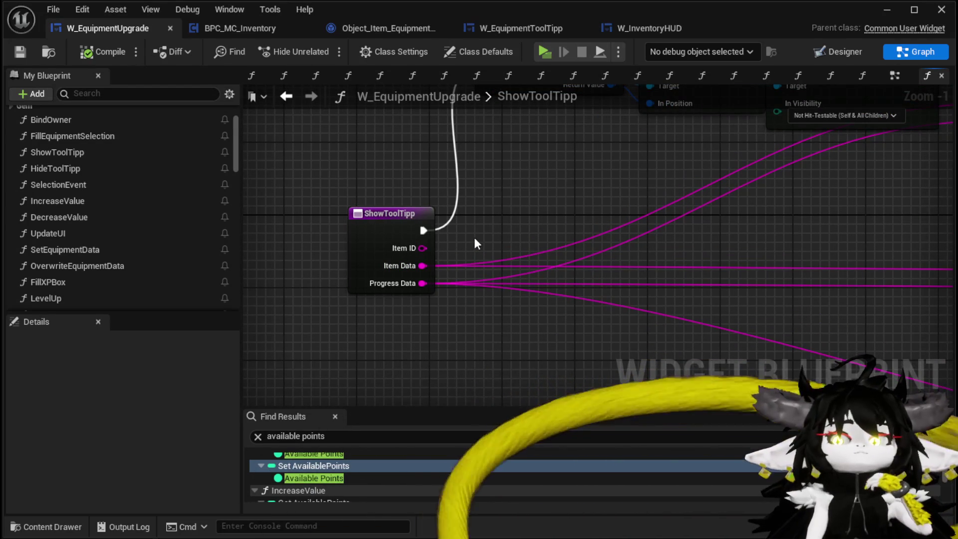
{"action": "right_click", "coordinate": [424, 266]}
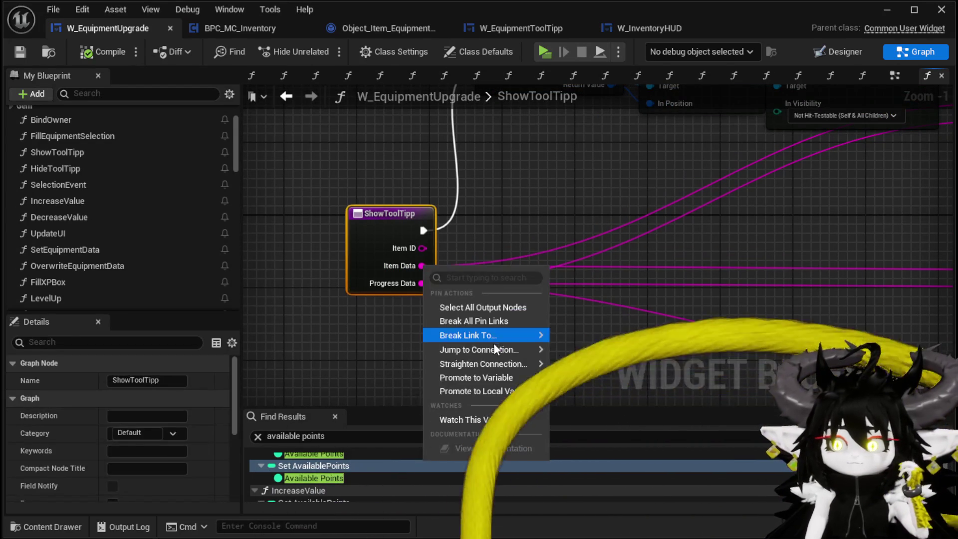
{"action": "left_click", "coordinate": [491, 378]}
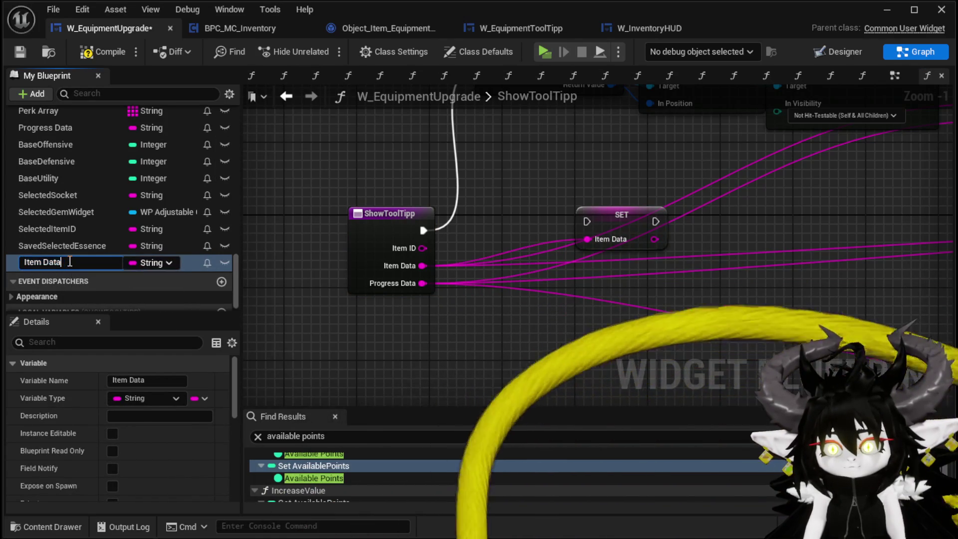
{"action": "type", "text": "Hovered"}
{"action": "key", "text": "Return"}
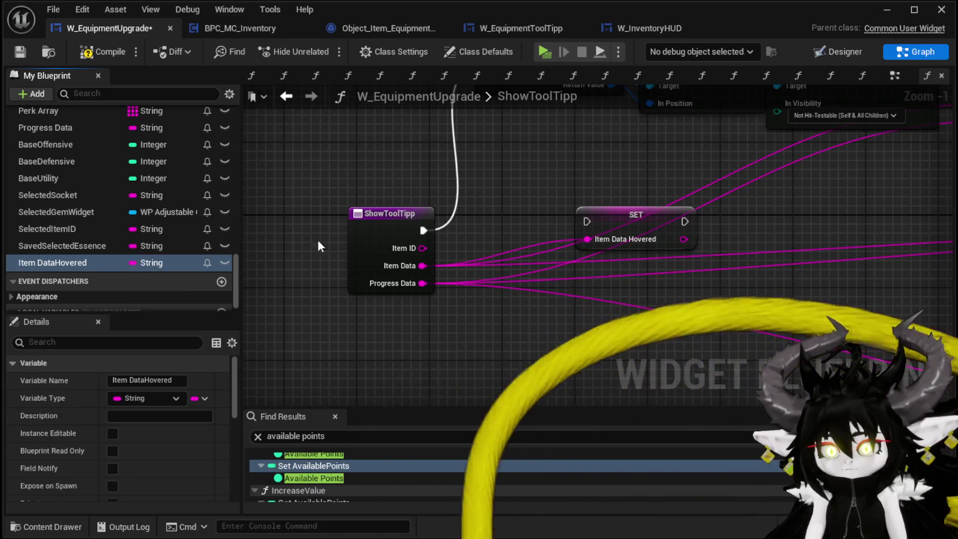
{"action": "right_click", "coordinate": [425, 282]}
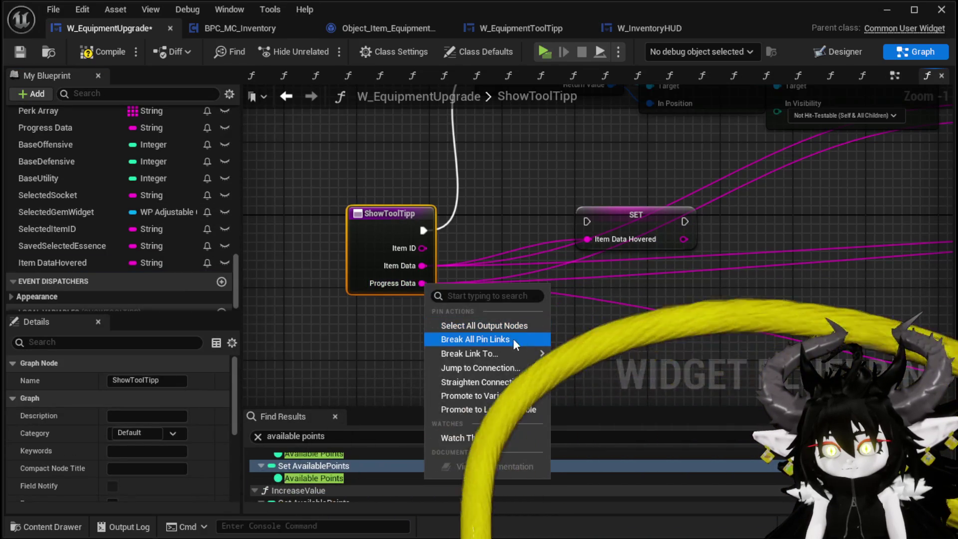
{"action": "left_click", "coordinate": [481, 396]}
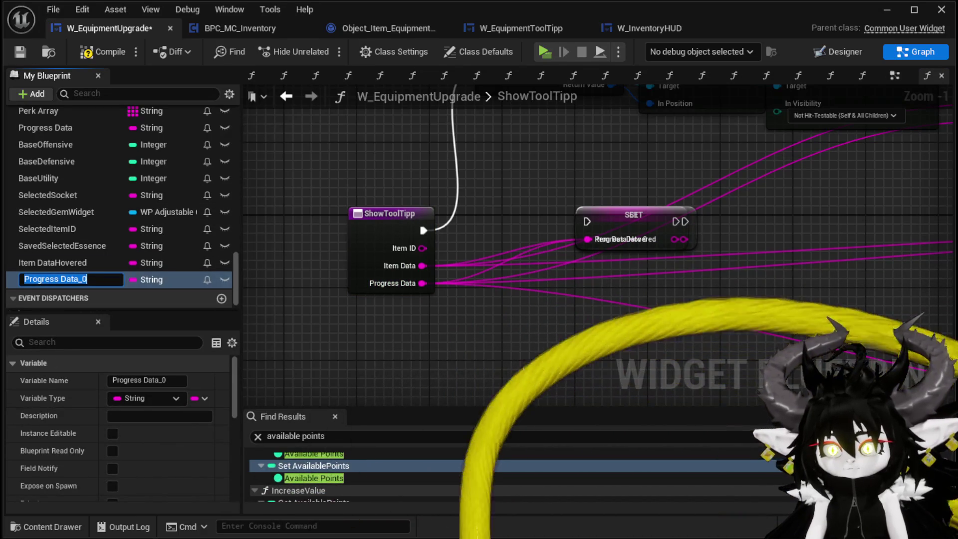
{"action": "key", "text": "End"}
{"action": "key", "text": "BackSpace"}
{"action": "key", "text": "BackSpace"}
{"action": "type", "text": "H"}
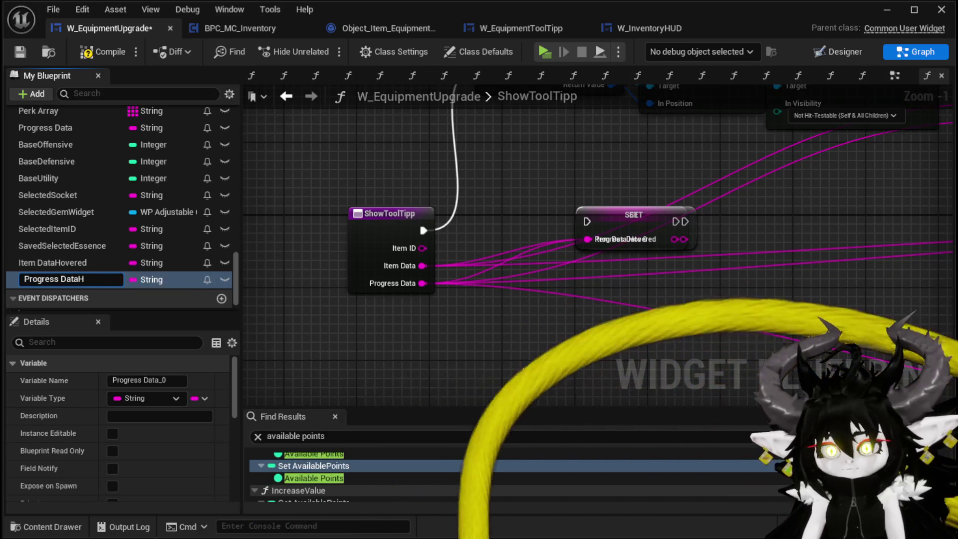
{"action": "type", "text": "overed"}
{"action": "key", "text": "Return"}
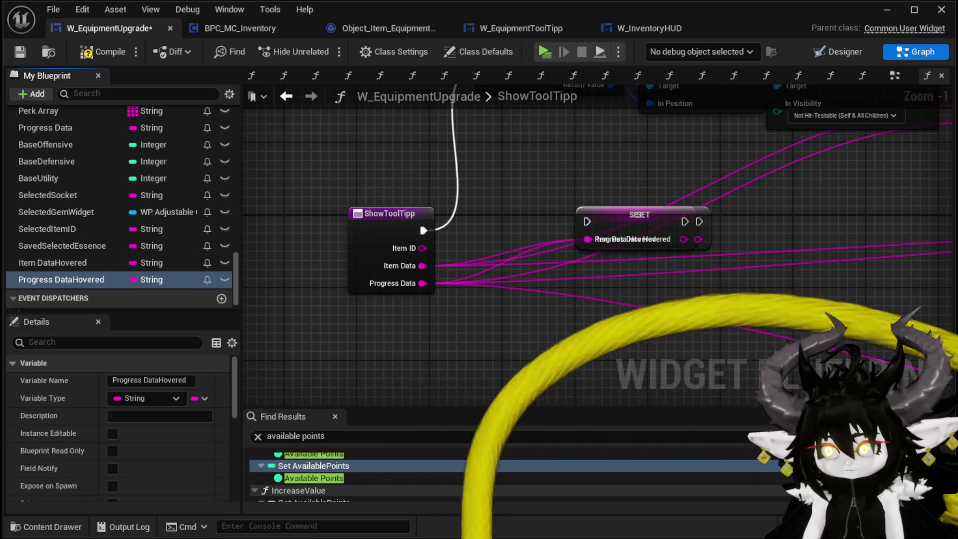
Chain the Branch's False output through both new SET nodes
{"action": "mouse_move", "coordinate": [552, 155]}
{"action": "left_mouse_down"}
{"action": "mouse_move", "coordinate": [581, 202]}
{"action": "mouse_move", "coordinate": [604, 89]}
{"action": "mouse_move", "coordinate": [700, 405]}
{"action": "mouse_move", "coordinate": [669, 299]}
{"action": "mouse_move", "coordinate": [564, 277]}
{"action": "mouse_move", "coordinate": [463, 297]}
{"action": "left_mouse_up"}
{"action": "mouse_move", "coordinate": [573, 186]}
{"action": "left_mouse_down"}
{"action": "mouse_move", "coordinate": [466, 297]}
{"action": "mouse_move", "coordinate": [447, 296]}
{"action": "left_mouse_up"}
{"action": "left_click_drag", "start_coordinate": [559, 295], "coordinate": [601, 295]}
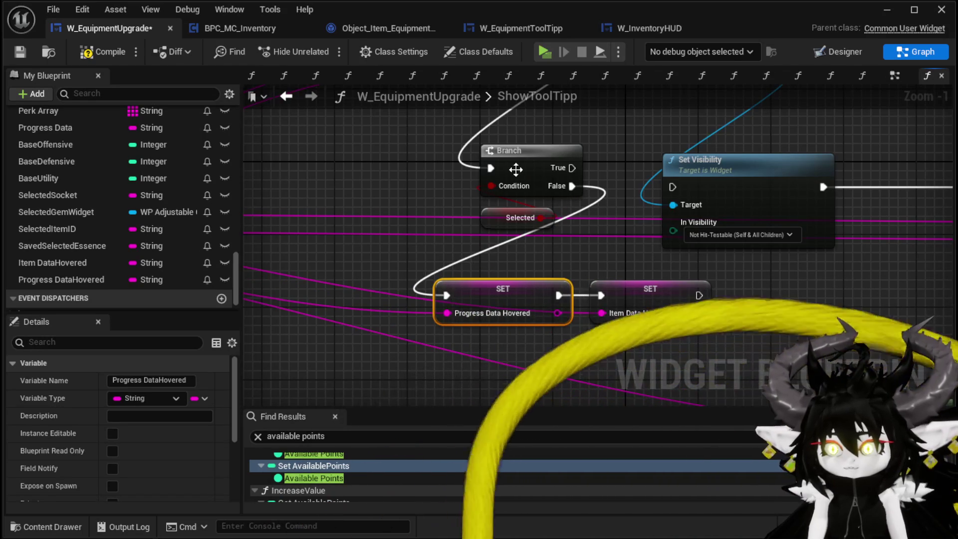
{"action": "left_click_drag", "start_coordinate": [510, 228], "coordinate": [445, 230]}
{"action": "scroll", "coordinate": [445, 230], "scroll_direction": "down", "scroll_amount": 3}
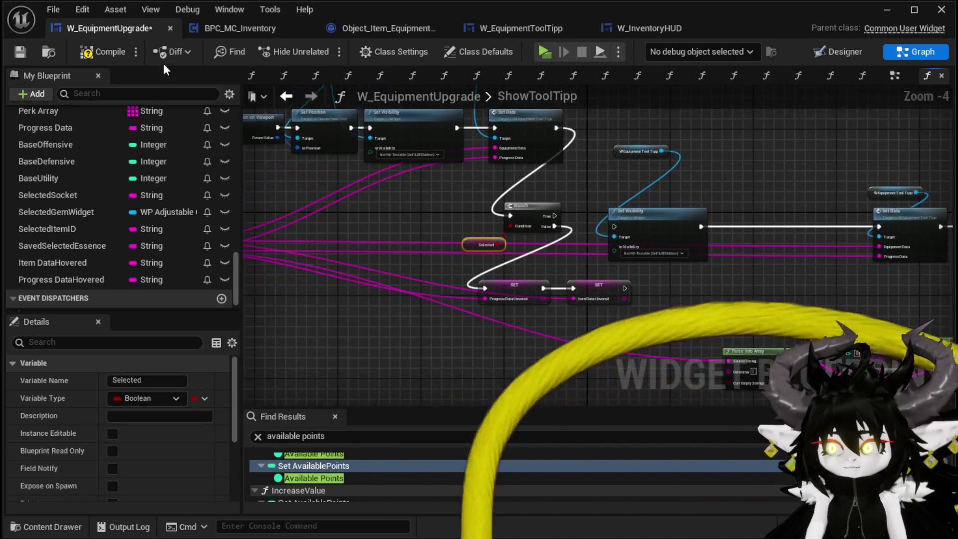
Compile and save the blueprint, then select the parsing nodes to reuse
{"action": "left_click", "coordinate": [95, 50]}
{"action": "left_click", "coordinate": [28, 49]}
{"action": "scroll", "coordinate": [499, 149], "scroll_direction": "down", "scroll_amount": 2}
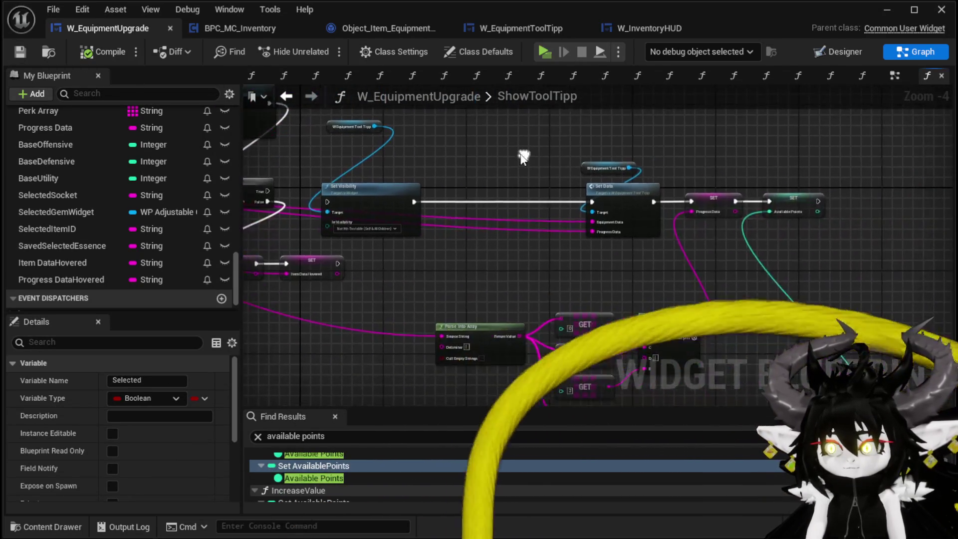
{"action": "left_click_drag", "start_coordinate": [497, 133], "coordinate": [757, 321]}
{"action": "left_click_drag", "start_coordinate": [252, 321], "coordinate": [507, 332]}
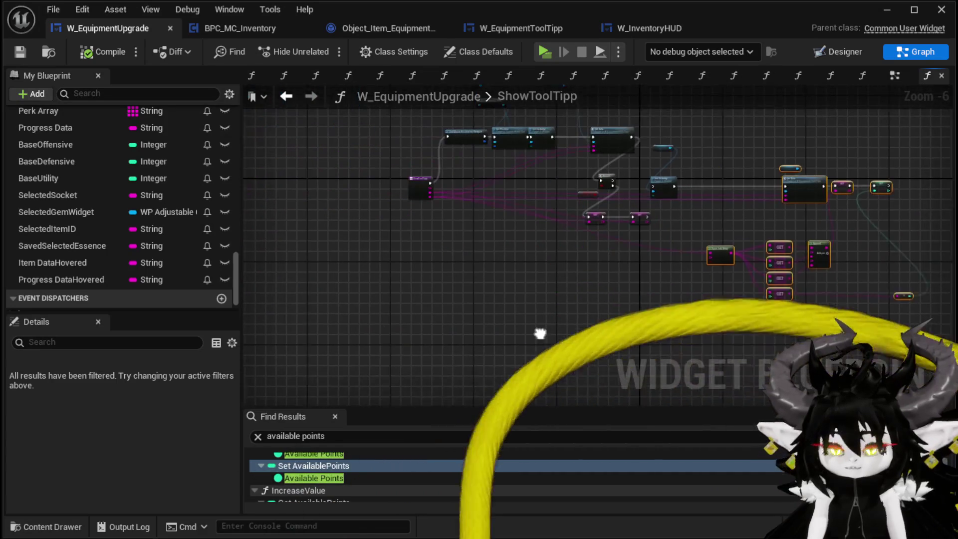
{"action": "scroll", "coordinate": [100, 285], "scroll_direction": "up", "scroll_amount": 3}
{"action": "scroll", "coordinate": [97, 279], "scroll_direction": "up", "scroll_amount": 10}
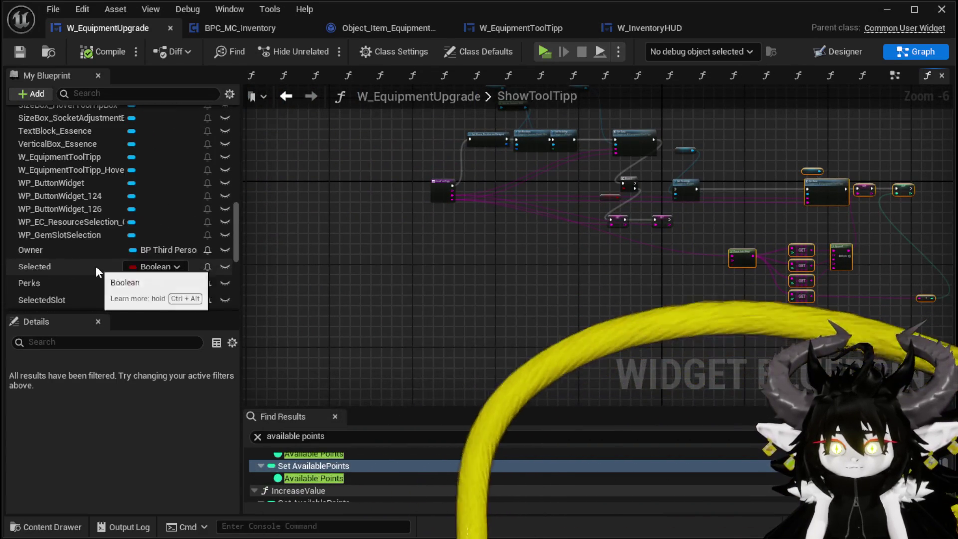
{"action": "scroll", "coordinate": [96, 267], "scroll_direction": "up", "scroll_amount": 5}
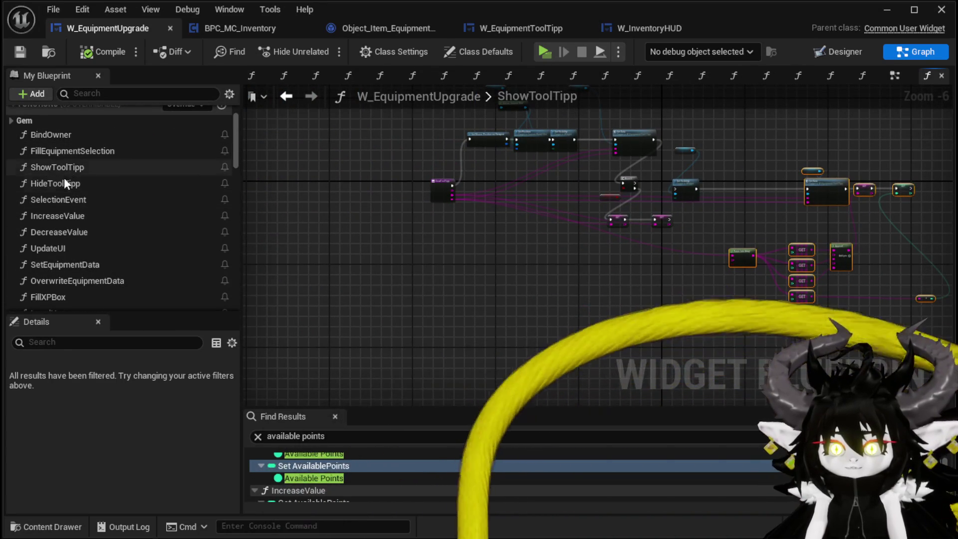
Paste the copied parsing nodes into SelectionEvent above the execution line
{"action": "double_click", "coordinate": [58, 199]}
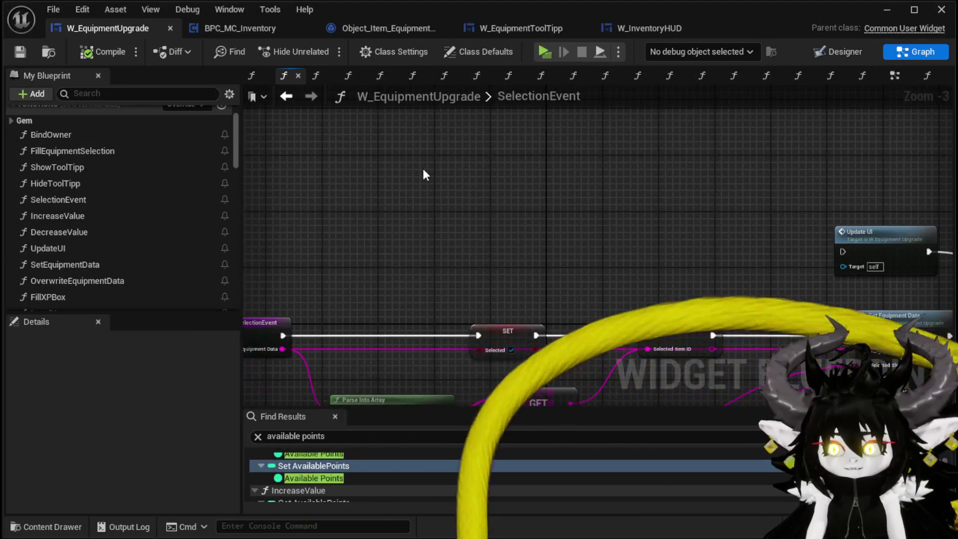
{"action": "key", "text": "ctrl+v"}
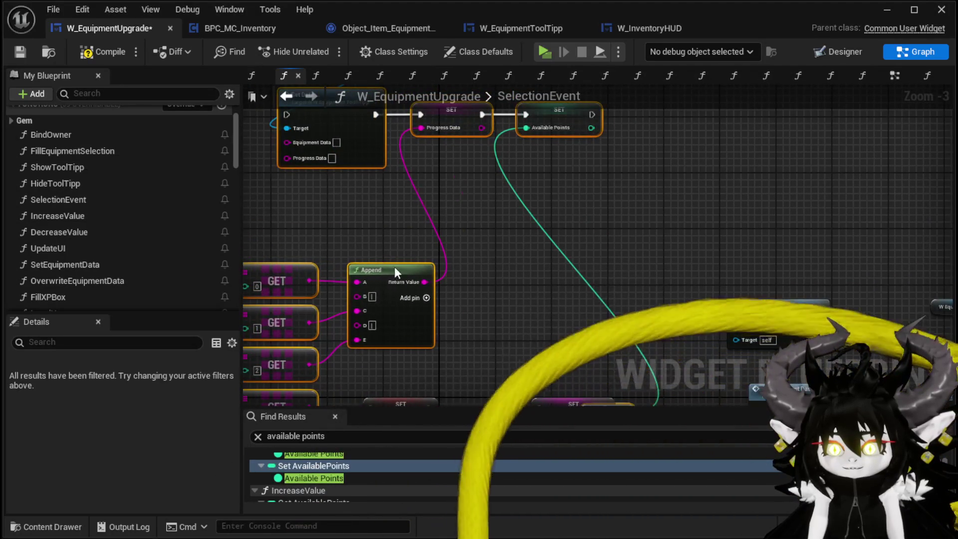
{"action": "left_click_drag", "start_coordinate": [391, 269], "coordinate": [403, 193]}
{"action": "mouse_move", "coordinate": [581, 227]}
{"action": "left_mouse_down"}
{"action": "mouse_move", "coordinate": [627, 222]}
{"action": "mouse_move", "coordinate": [667, 169]}
{"action": "left_mouse_up"}
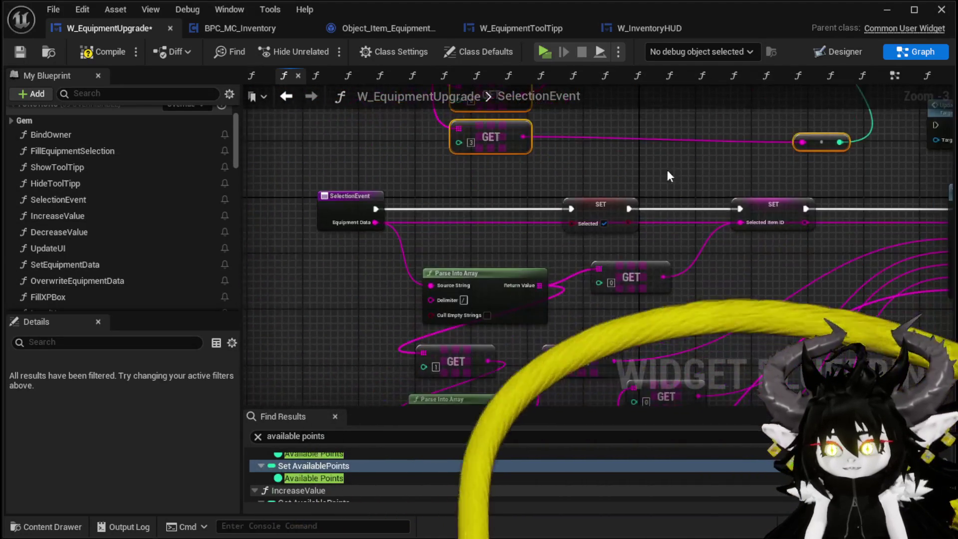
{"action": "scroll", "coordinate": [393, 213], "scroll_direction": "down", "scroll_amount": 2}
Rewire the SET Selected node's execution into Set Data
{"action": "left_click_drag", "start_coordinate": [385, 200], "coordinate": [678, 262]}
{"action": "scroll", "coordinate": [539, 284], "scroll_direction": "up", "scroll_amount": 2}
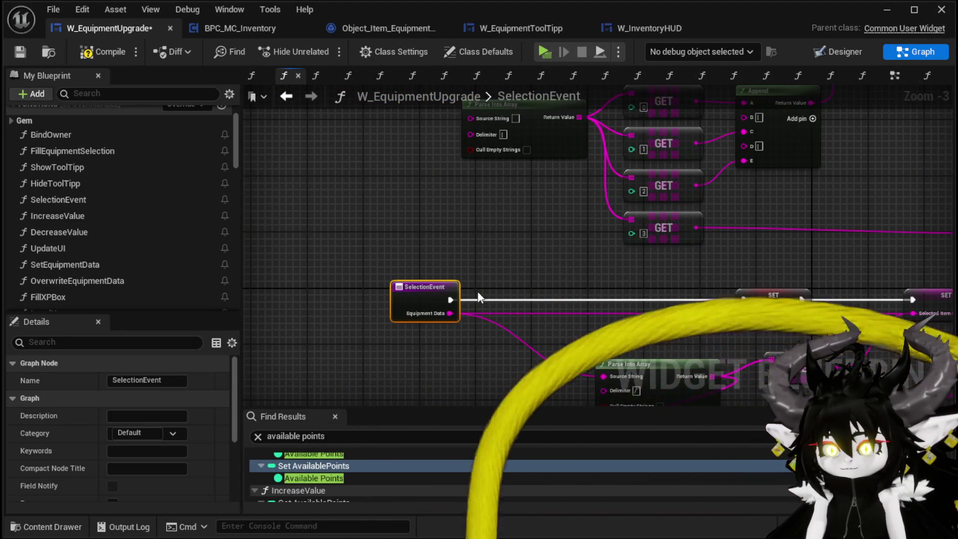
{"action": "left_click", "coordinate": [454, 310]}
{"action": "left_click_drag", "start_coordinate": [454, 310], "coordinate": [401, 306]}
{"action": "mouse_move", "coordinate": [308, 369]}
{"action": "left_mouse_down"}
{"action": "mouse_move", "coordinate": [387, 120]}
{"action": "mouse_move", "coordinate": [424, 61]}
{"action": "mouse_move", "coordinate": [424, 255]}
{"action": "mouse_move", "coordinate": [432, 241]}
{"action": "mouse_move", "coordinate": [499, 410]}
{"action": "mouse_move", "coordinate": [664, 154]}
{"action": "mouse_move", "coordinate": [672, 260]}
{"action": "left_mouse_up"}
{"action": "left_click_drag", "start_coordinate": [502, 267], "coordinate": [388, 258]}
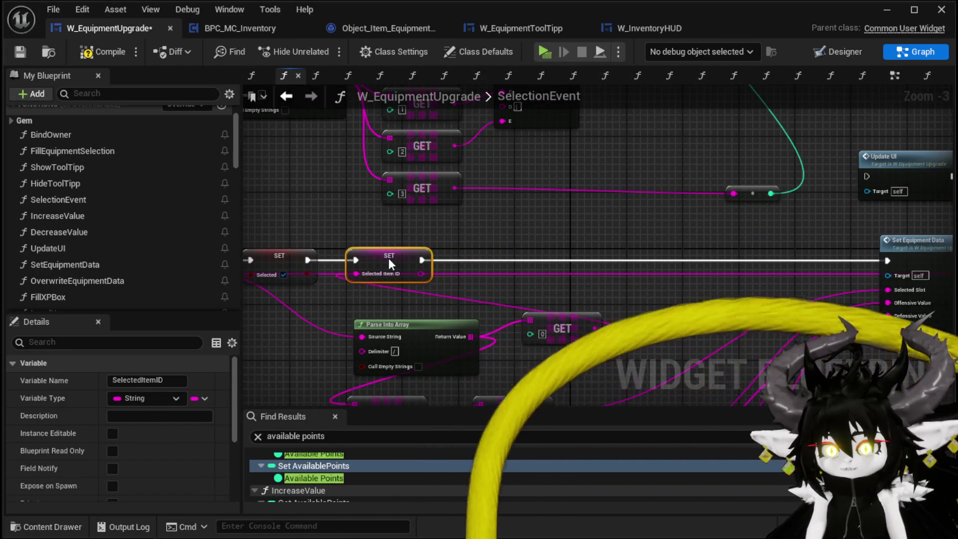
{"action": "mouse_move", "coordinate": [381, 317]}
{"action": "left_mouse_down"}
{"action": "mouse_move", "coordinate": [399, 146]}
{"action": "mouse_move", "coordinate": [409, 190]}
{"action": "mouse_move", "coordinate": [392, 314]}
{"action": "left_mouse_up"}
{"action": "mouse_move", "coordinate": [587, 153]}
{"action": "left_mouse_down"}
{"action": "mouse_move", "coordinate": [579, 161]}
{"action": "mouse_move", "coordinate": [600, 453]}
{"action": "mouse_move", "coordinate": [749, 359]}
{"action": "mouse_move", "coordinate": [844, 365]}
{"action": "left_mouse_up"}
Connect Item DataHovered and Progress DataHovered to Set Data's inputs and Parse Into Array's Source String
{"action": "scroll", "coordinate": [112, 231], "scroll_direction": "down", "scroll_amount": 10}
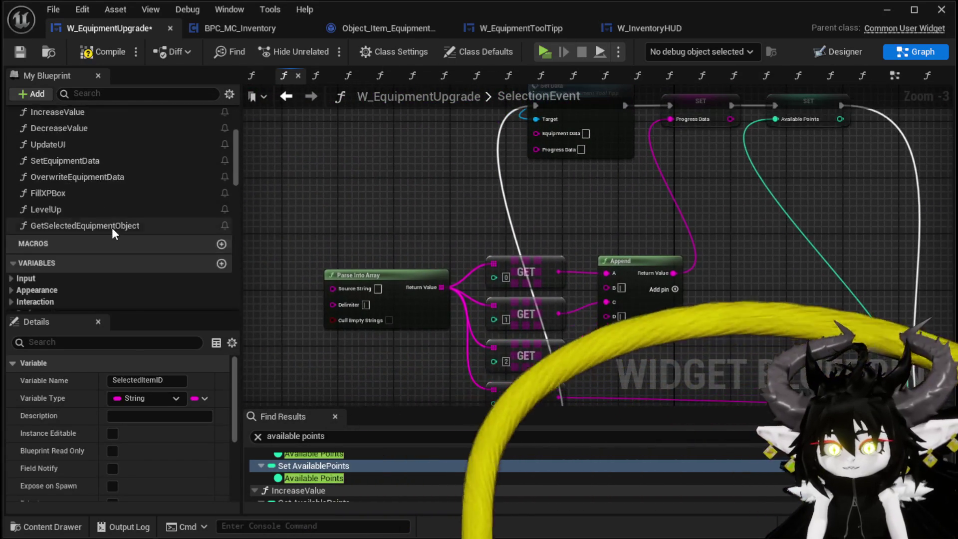
{"action": "scroll", "coordinate": [105, 194], "scroll_direction": "down", "scroll_amount": 15}
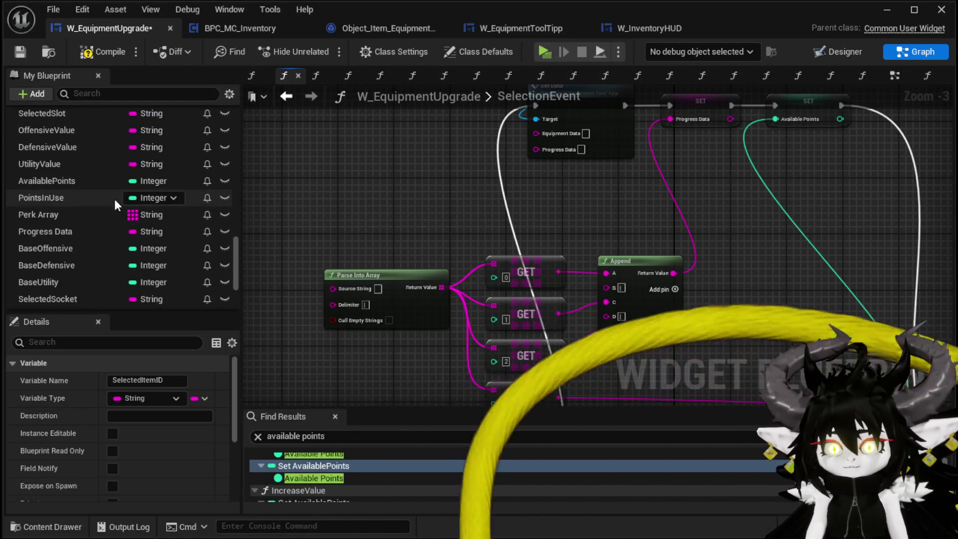
{"action": "left_click_drag", "start_coordinate": [364, 207], "coordinate": [389, 312]}
{"action": "left_click_drag", "start_coordinate": [43, 257], "coordinate": [565, 238]}
{"action": "mouse_move", "coordinate": [55, 280]}
{"action": "left_mouse_down"}
{"action": "mouse_move", "coordinate": [454, 272]}
{"action": "mouse_move", "coordinate": [560, 253]}
{"action": "left_mouse_up"}
{"action": "mouse_move", "coordinate": [508, 301]}
{"action": "left_mouse_down"}
{"action": "mouse_move", "coordinate": [433, 165]}
{"action": "mouse_move", "coordinate": [569, 277]}
{"action": "mouse_move", "coordinate": [591, 202]}
{"action": "mouse_move", "coordinate": [497, 197]}
{"action": "mouse_move", "coordinate": [462, 334]}
{"action": "mouse_move", "coordinate": [445, 336]}
{"action": "left_mouse_up"}
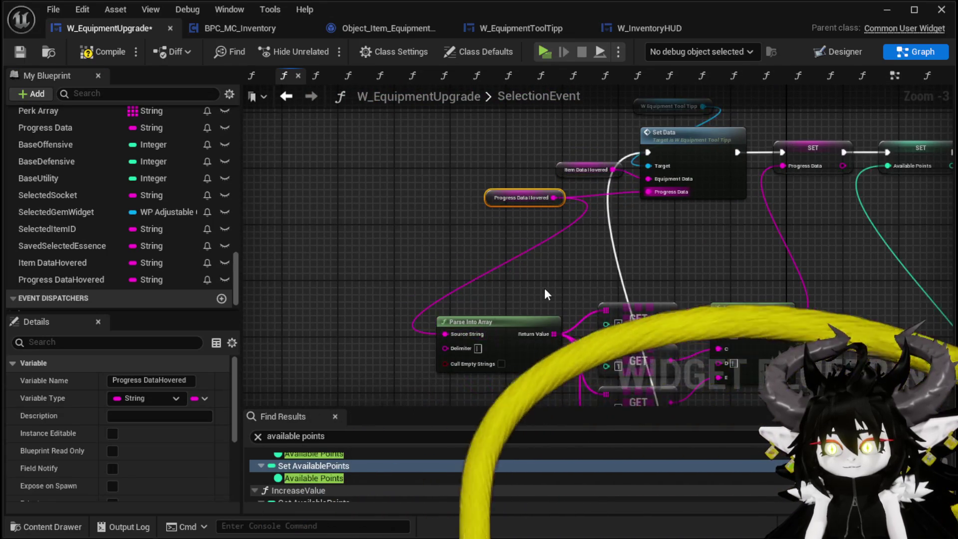
{"action": "scroll", "coordinate": [540, 288], "scroll_direction": "down", "scroll_amount": 1}
{"action": "left_click_drag", "start_coordinate": [540, 289], "coordinate": [446, 143]}
{"action": "mouse_move", "coordinate": [653, 317]}
{"action": "left_mouse_down"}
{"action": "mouse_move", "coordinate": [371, 230]}
{"action": "mouse_move", "coordinate": [150, 285]}
{"action": "mouse_move", "coordinate": [300, 270]}
{"action": "mouse_move", "coordinate": [638, 334]}
{"action": "left_mouse_up"}
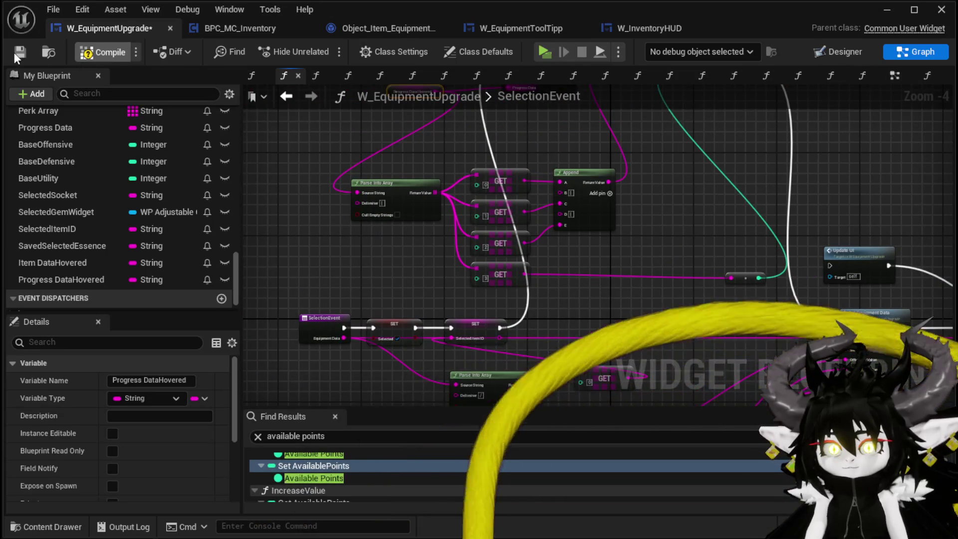
Start a standalone play session and open the upgrade panel for Iron_Chest at the workbench
{"action": "left_click", "coordinate": [887, 9]}
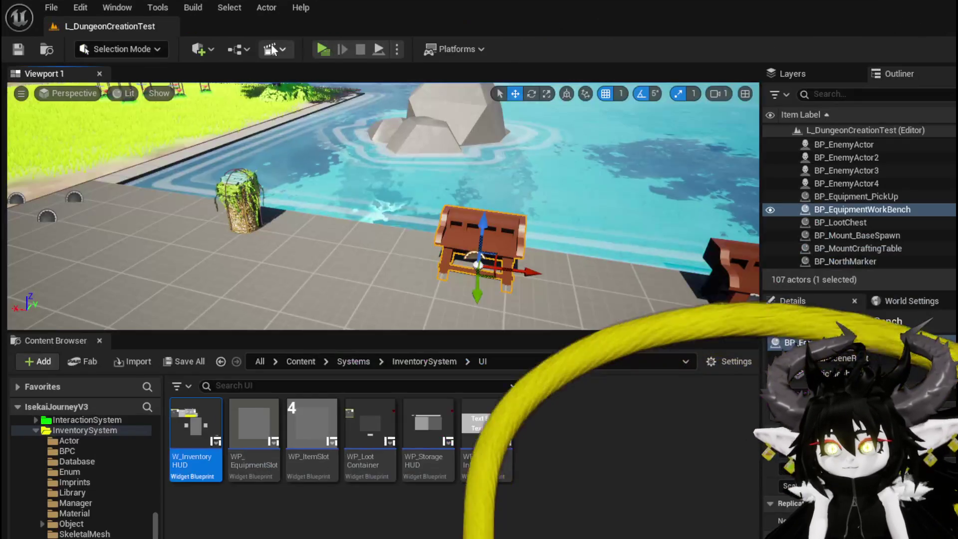
{"action": "left_click", "coordinate": [322, 46]}
{"action": "key", "text": "w"}
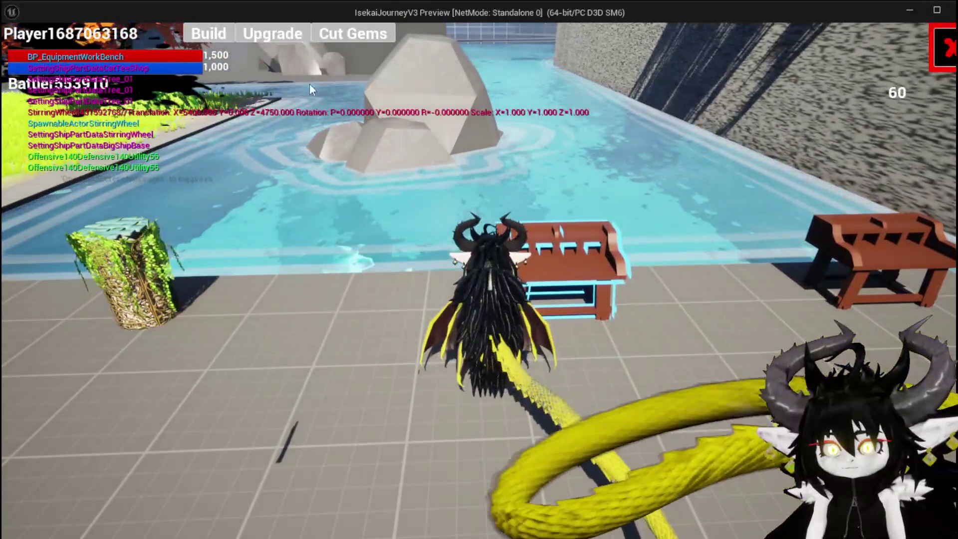
{"action": "left_click", "coordinate": [266, 35]}
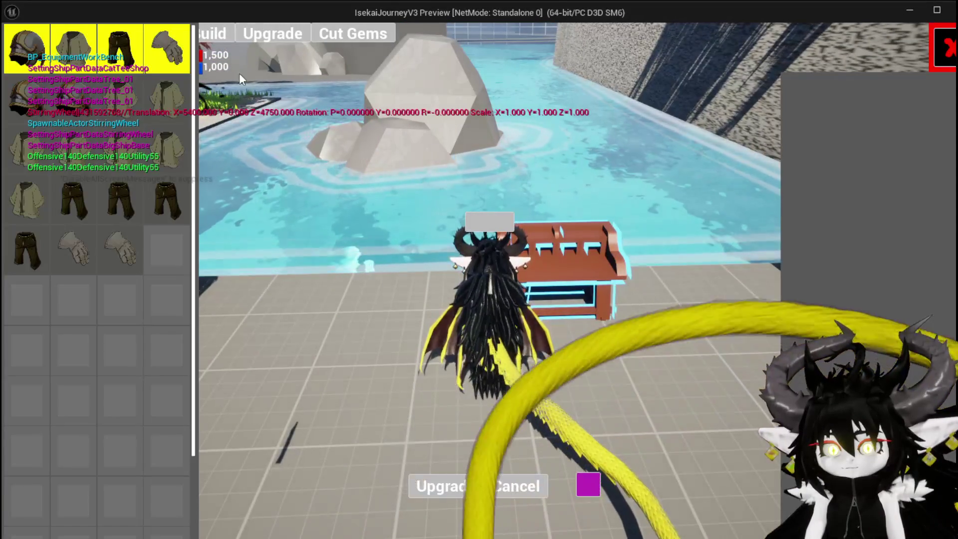
{"action": "left_click", "coordinate": [169, 90]}
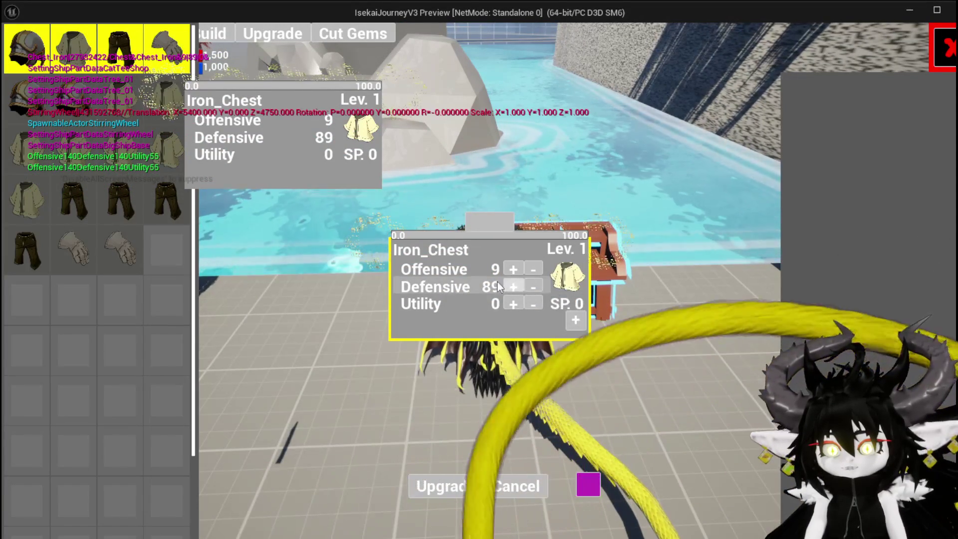
Test tooltips on Iron_Legs and the iron helmet, then close the preview and save the level
{"action": "left_click", "coordinate": [118, 190]}
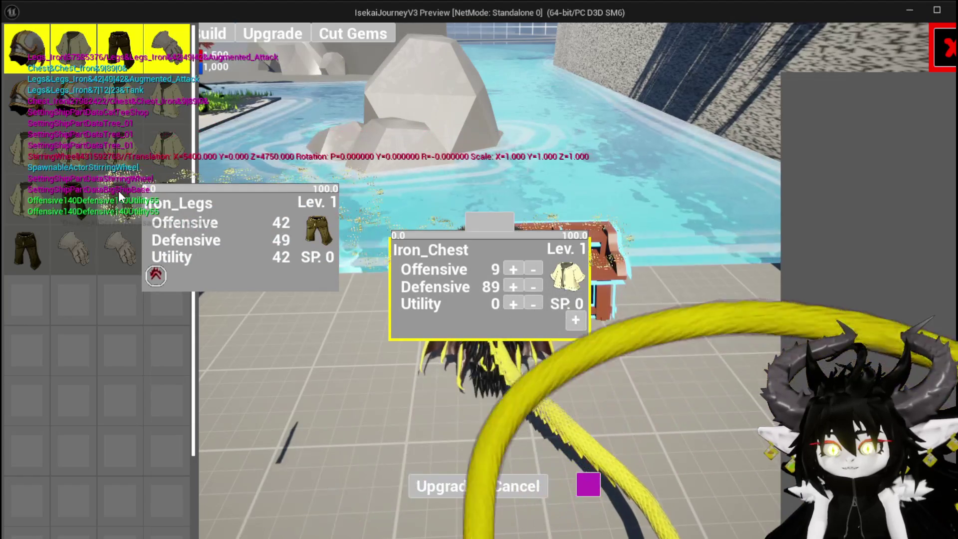
{"action": "mouse_move", "coordinate": [58, 185]}
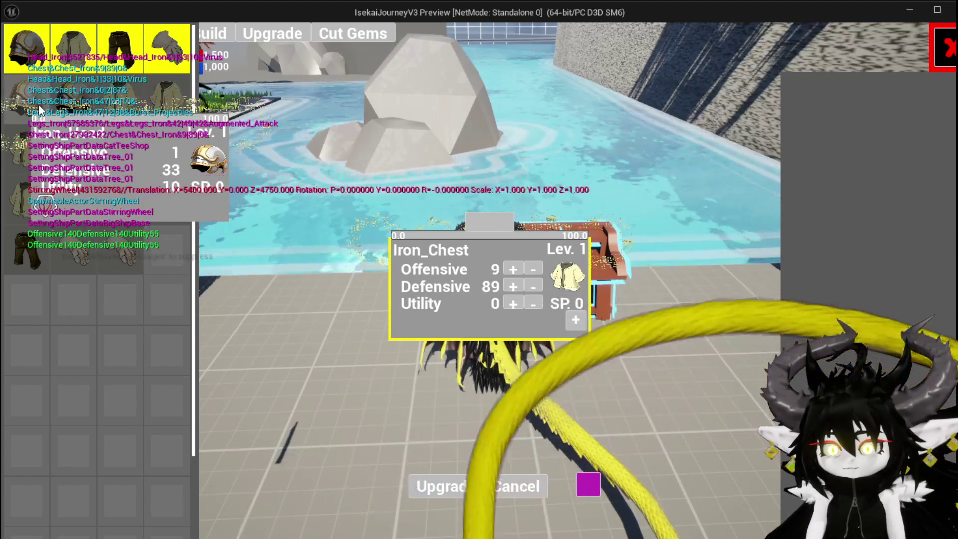
{"action": "double_click", "coordinate": [39, 106]}
{"action": "left_click", "coordinate": [39, 105]}
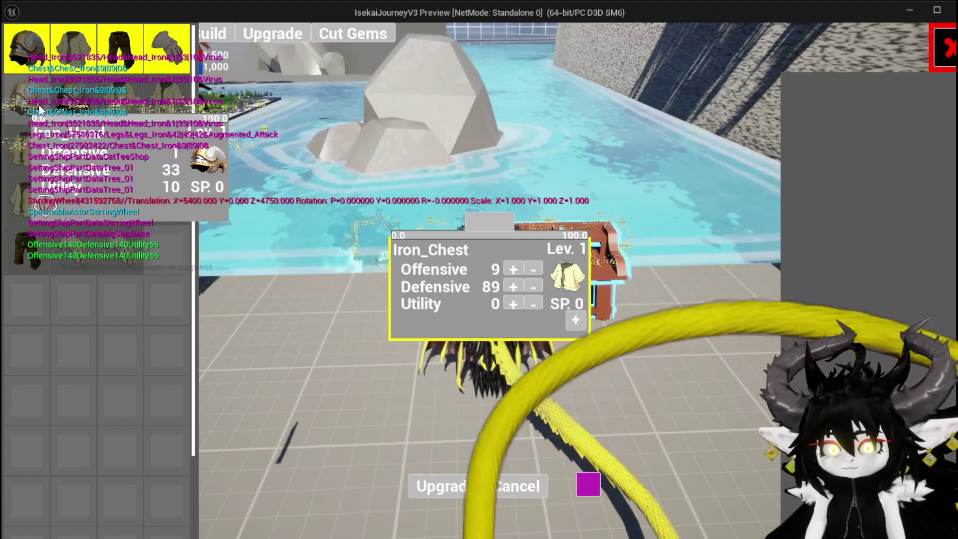
{"action": "left_click", "coordinate": [39, 106]}
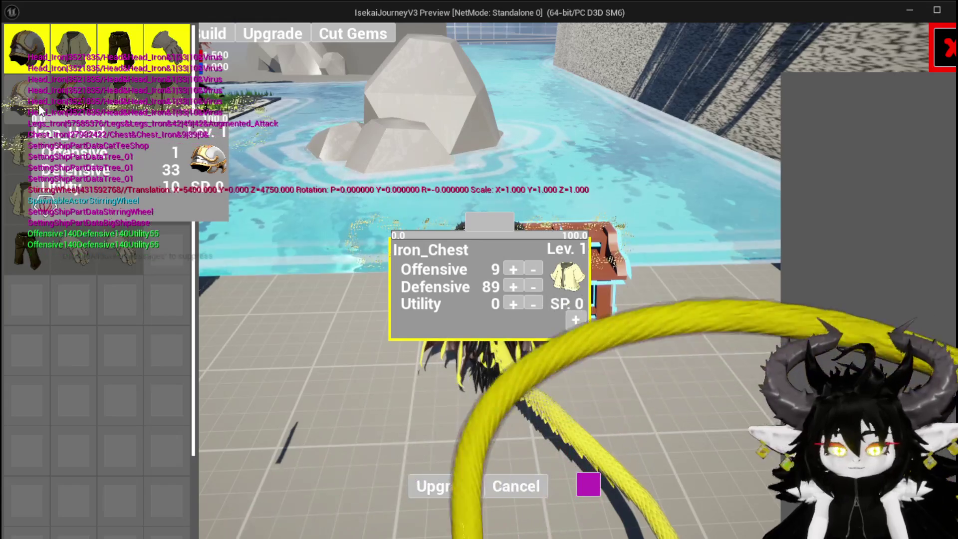
{"action": "key", "text": "Escape"}
{"action": "left_click", "coordinate": [20, 48]}
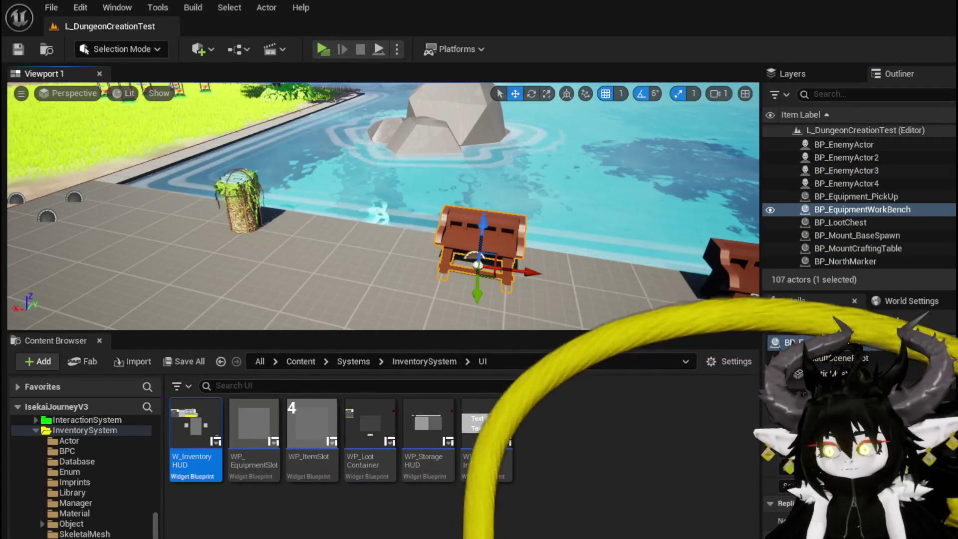
{"action": "key", "text": "alt+Tab"}
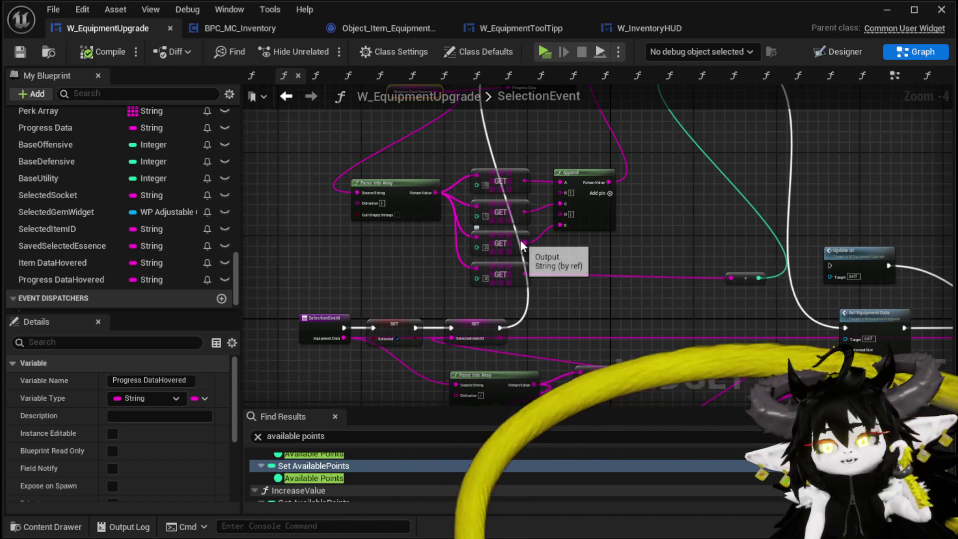
Move the W_EquipmentToolTipp node further right and down in SelectionEvent
{"action": "left_click_drag", "start_coordinate": [533, 246], "coordinate": [53, 181]}
{"action": "left_click_drag", "start_coordinate": [554, 217], "coordinate": [552, 219]}
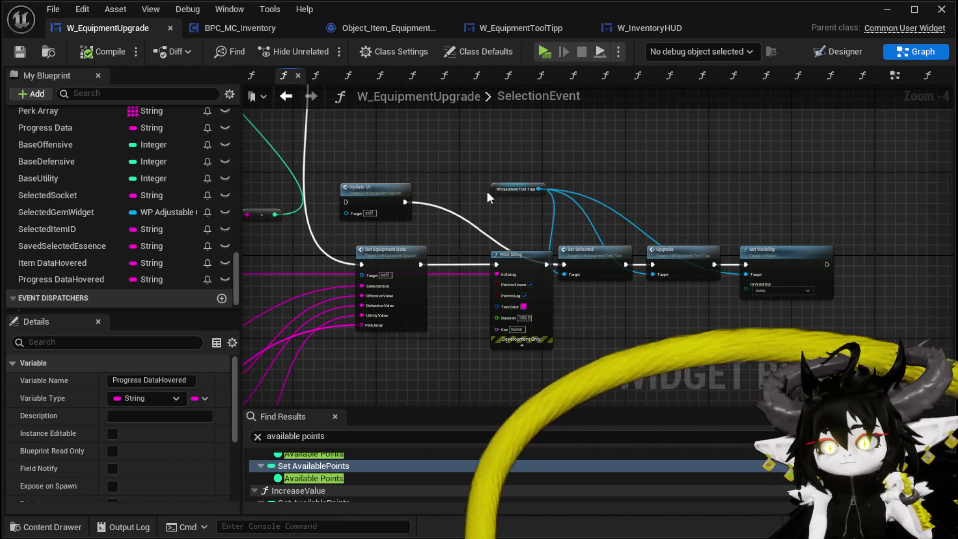
{"action": "left_click_drag", "start_coordinate": [493, 188], "coordinate": [553, 214]}
{"action": "mouse_move", "coordinate": [434, 209]}
{"action": "left_mouse_down"}
{"action": "mouse_move", "coordinate": [640, 226]}
{"action": "mouse_move", "coordinate": [574, 215]}
{"action": "mouse_move", "coordinate": [459, 338]}
{"action": "mouse_move", "coordinate": [630, 235]}
{"action": "left_mouse_up"}
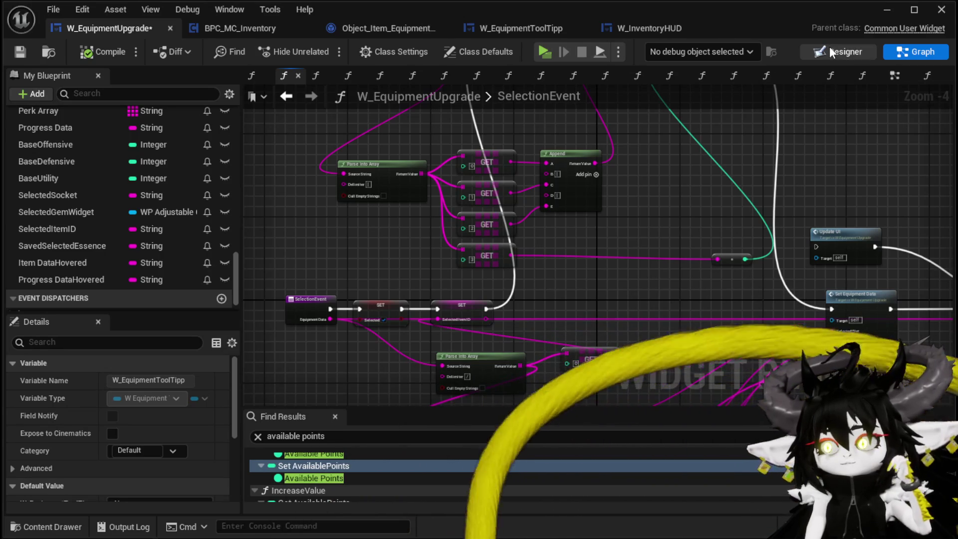
In the Designer, select Button_AddXP and check its Visibility options
{"action": "left_click", "coordinate": [830, 50]}
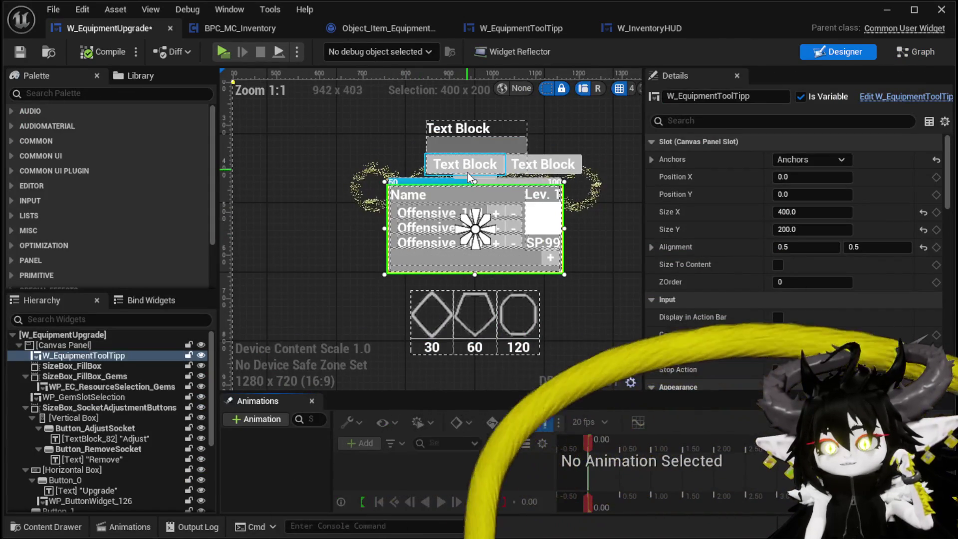
{"action": "left_click", "coordinate": [466, 178]}
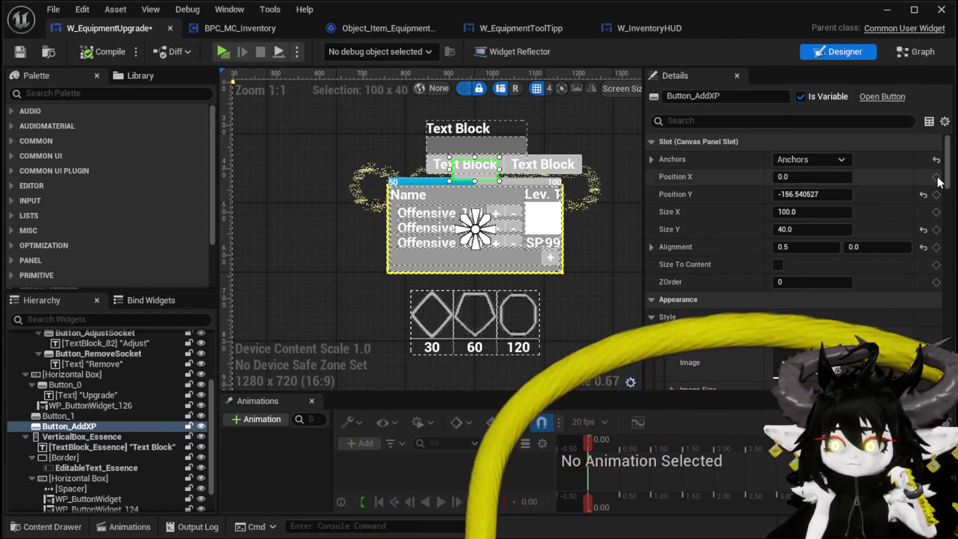
{"action": "mouse_move", "coordinate": [949, 172]}
{"action": "left_mouse_down"}
{"action": "mouse_move", "coordinate": [948, 333]}
{"action": "mouse_move", "coordinate": [942, 312]}
{"action": "left_mouse_up"}
{"action": "left_click", "coordinate": [813, 292]}
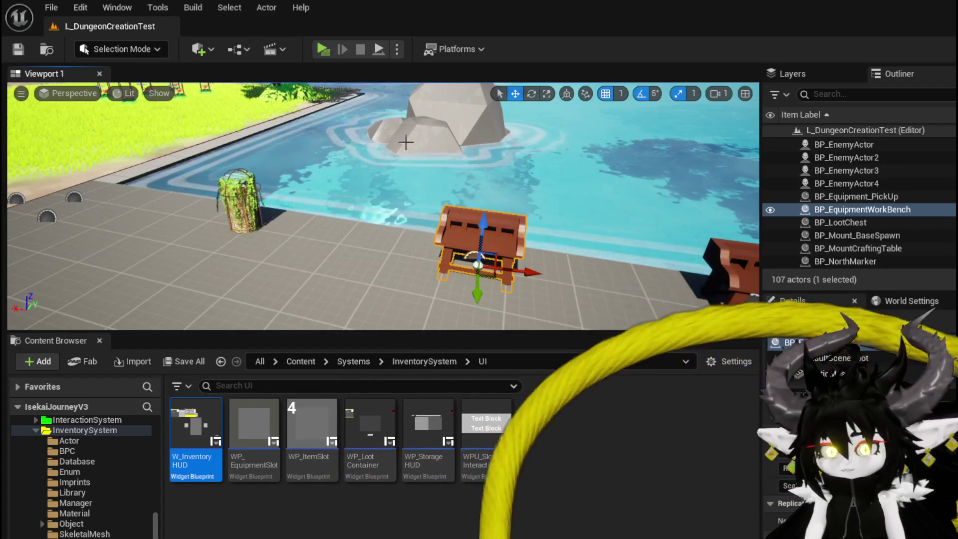
Play-test at the workbench and check the Iron_Legs hover card in the Upgrade section
{"action": "key", "text": "f"}
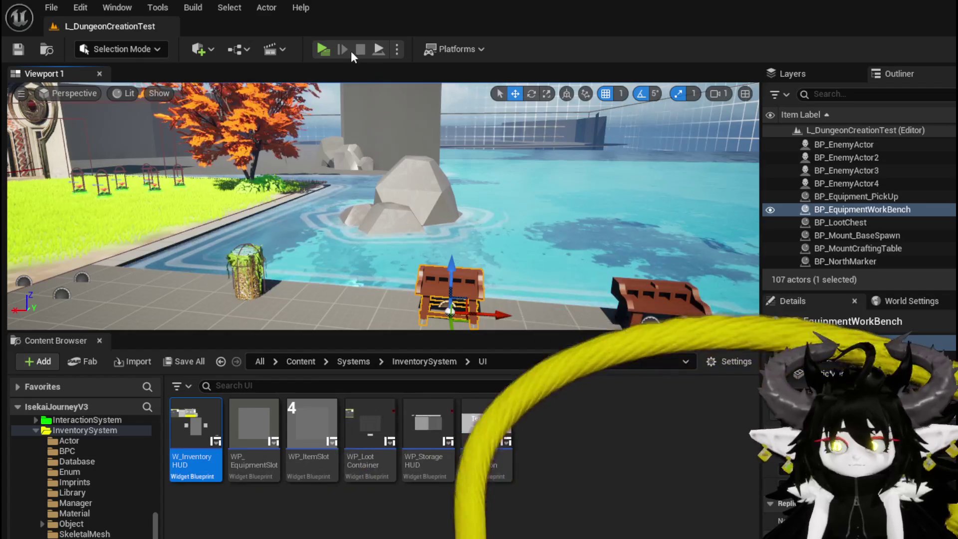
{"action": "left_click", "coordinate": [324, 49]}
{"action": "key", "text": "w"}
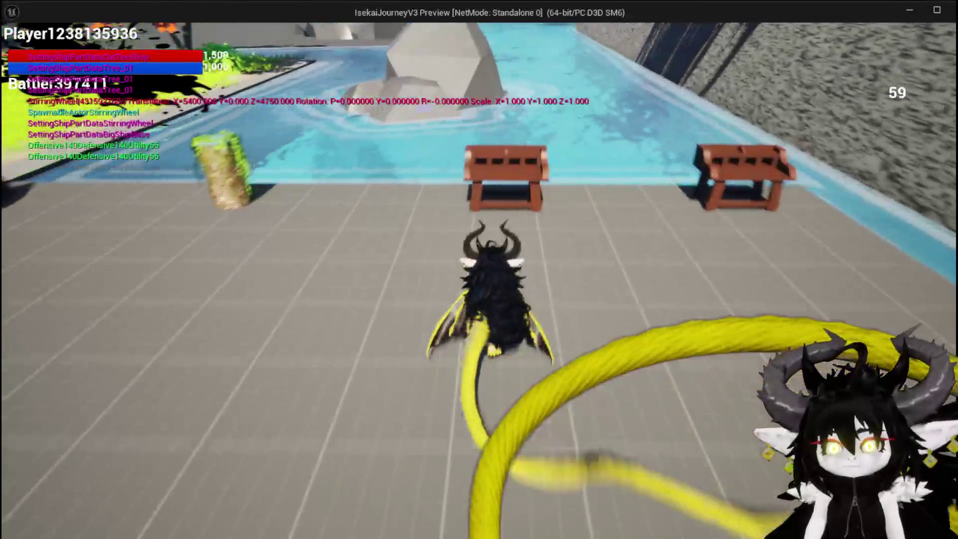
{"action": "key", "text": "e"}
{"action": "left_click", "coordinate": [277, 37]}
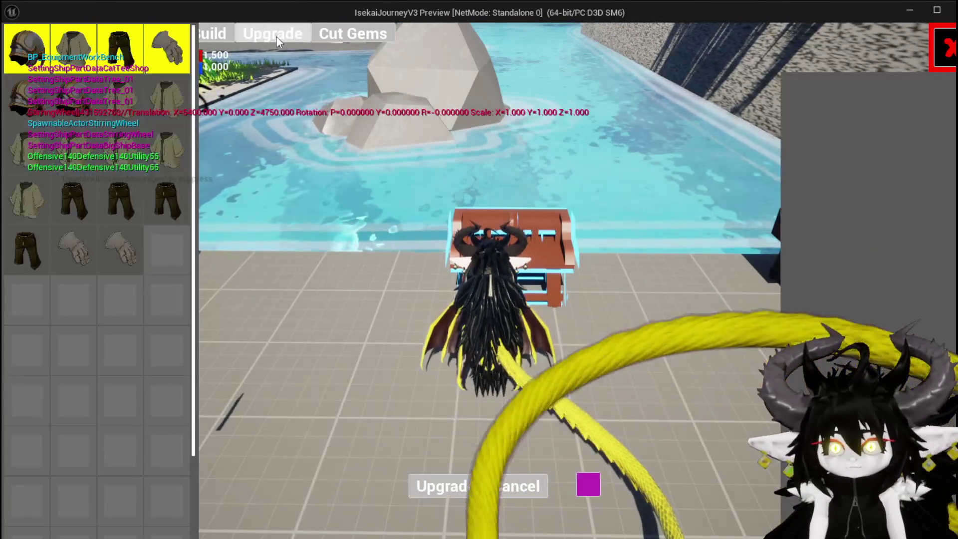
{"action": "left_click", "coordinate": [157, 210]}
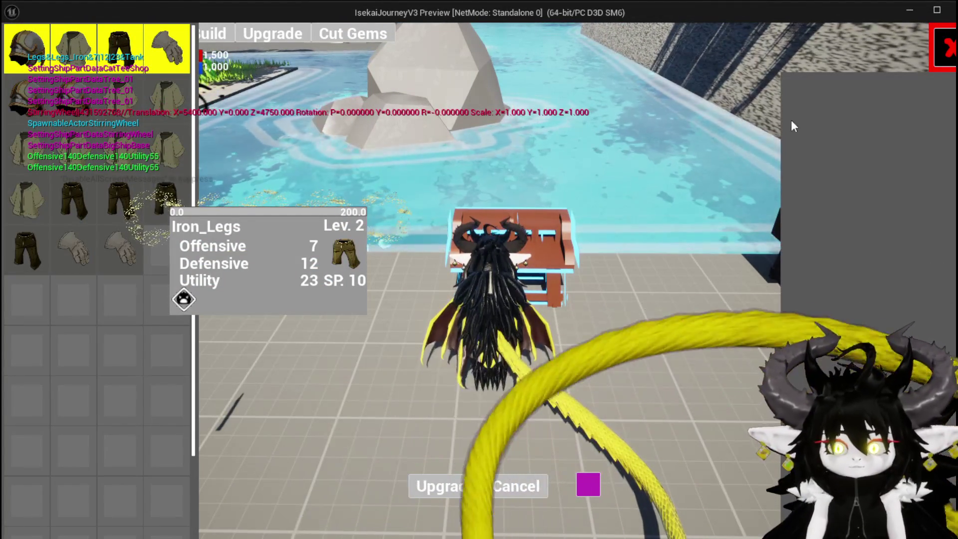
Stop the play test and return to the W_EquipmentUpgrade Blueprint graph
{"action": "key", "text": "Escape"}
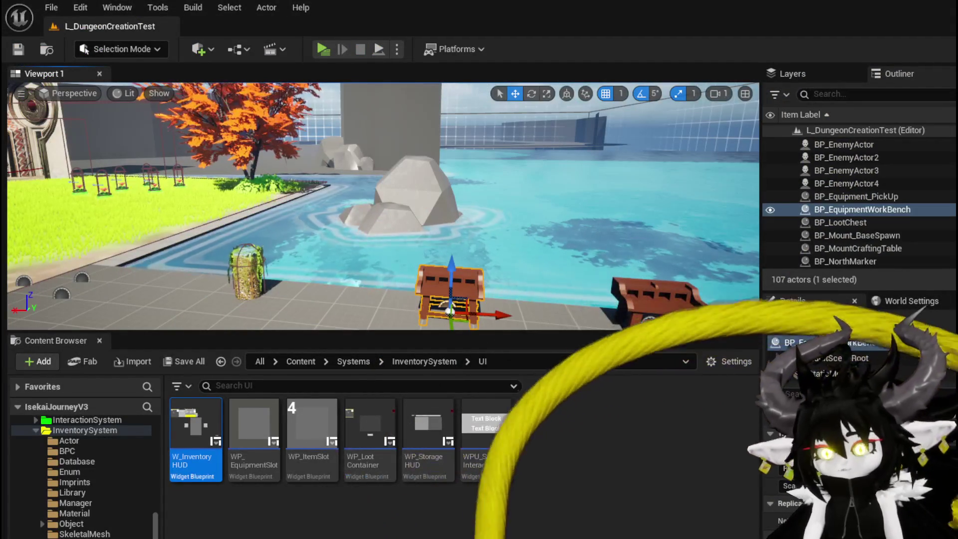
{"action": "key", "text": "alt+Tab"}
{"action": "scroll", "coordinate": [495, 290], "scroll_direction": "down", "scroll_amount": 3}
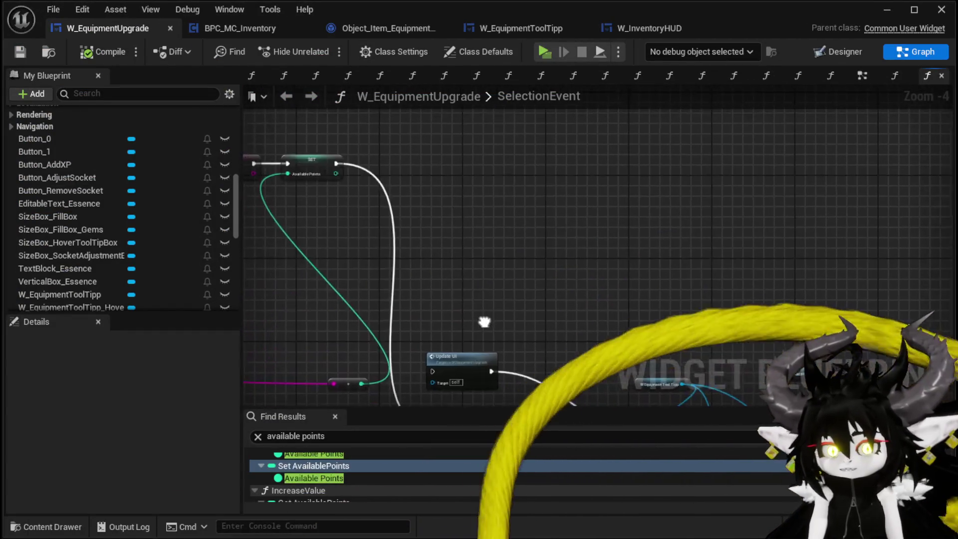
{"action": "left_click_drag", "start_coordinate": [495, 290], "coordinate": [524, 220]}
{"action": "scroll", "coordinate": [524, 220], "scroll_direction": "up", "scroll_amount": 3}
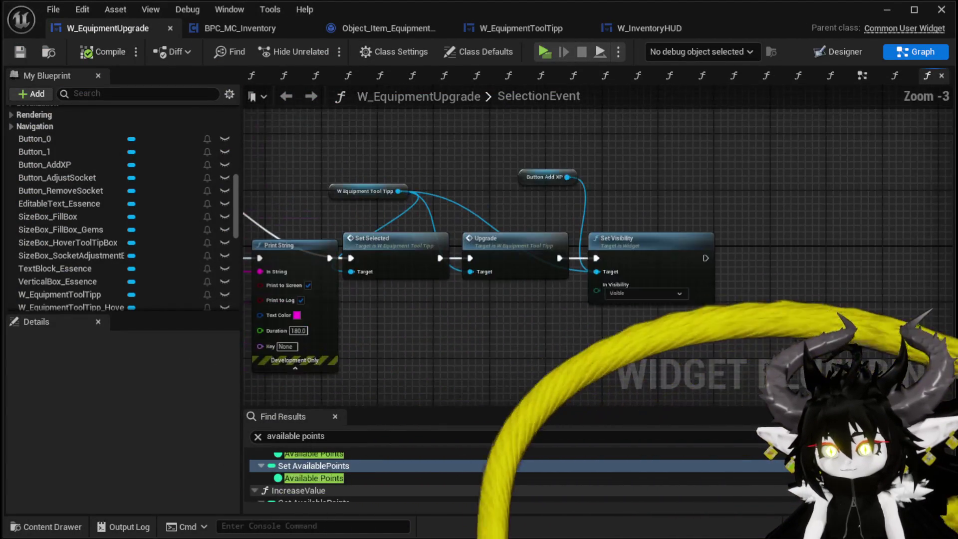
{"action": "scroll", "coordinate": [438, 154], "scroll_direction": "down", "scroll_amount": 1}
{"action": "mouse_move", "coordinate": [438, 155]}
{"action": "left_mouse_down"}
{"action": "mouse_move", "coordinate": [743, 233]}
{"action": "mouse_move", "coordinate": [847, 249]}
{"action": "left_mouse_up"}
{"action": "scroll", "coordinate": [163, 178], "scroll_direction": "up", "scroll_amount": 10}
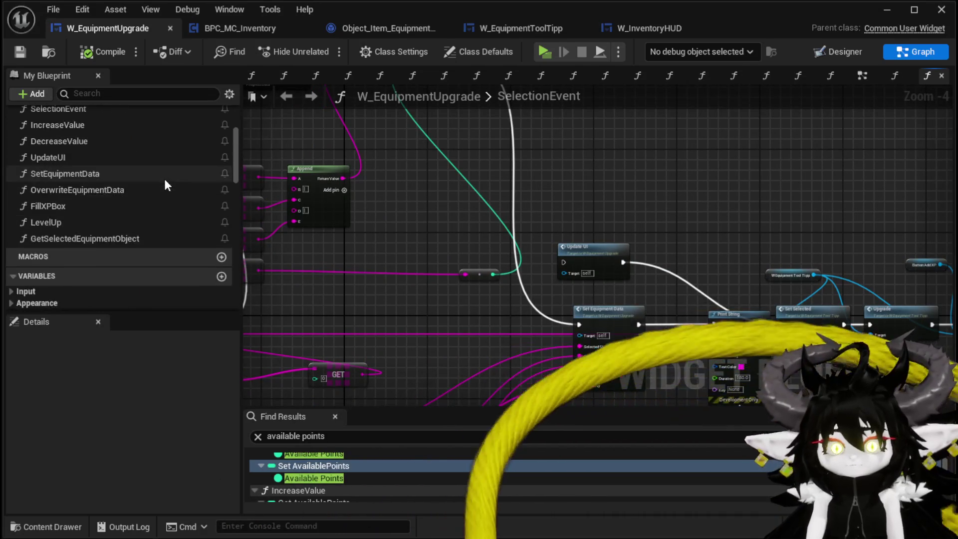
{"action": "scroll", "coordinate": [165, 181], "scroll_direction": "up", "scroll_amount": 2}
{"action": "double_click", "coordinate": [102, 230]}
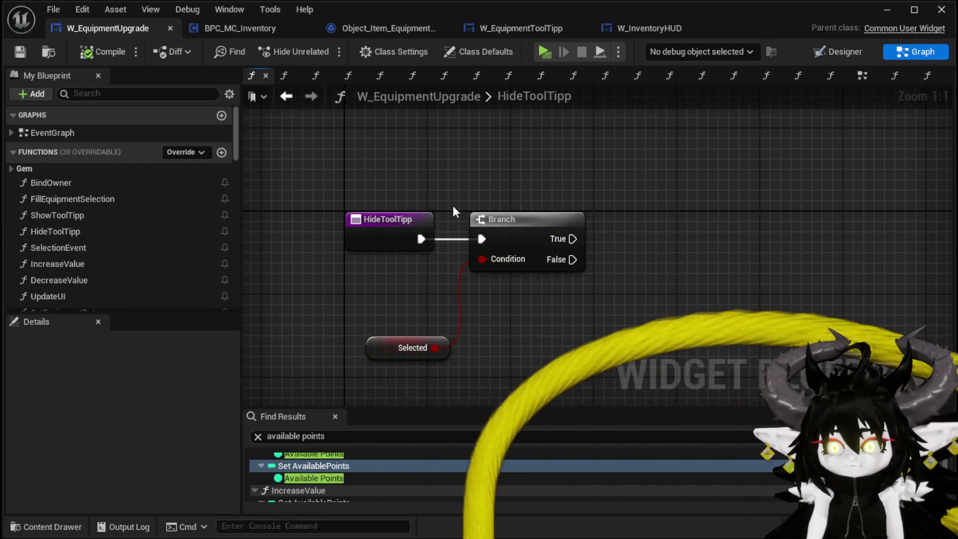
Place a W_EquipmentToolTipp_Hover getter in the HideToolTipp graph
{"action": "left_click_drag", "start_coordinate": [454, 212], "coordinate": [609, 207]}
{"action": "left_click_drag", "start_coordinate": [527, 224], "coordinate": [338, 224]}
{"action": "scroll", "coordinate": [85, 240], "scroll_direction": "down", "scroll_amount": 3}
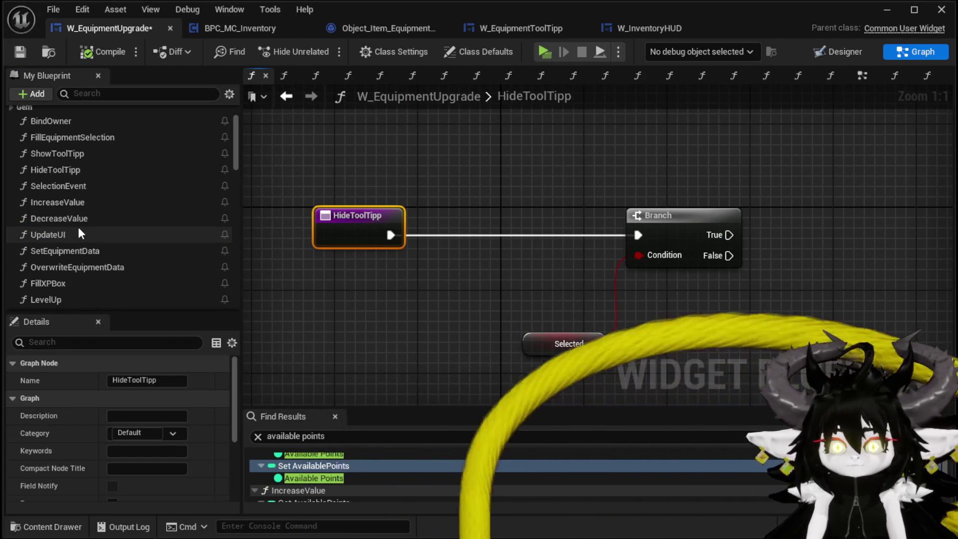
{"action": "scroll", "coordinate": [80, 217], "scroll_direction": "down", "scroll_amount": 7}
{"action": "scroll", "coordinate": [189, 228], "scroll_direction": "down", "scroll_amount": 6}
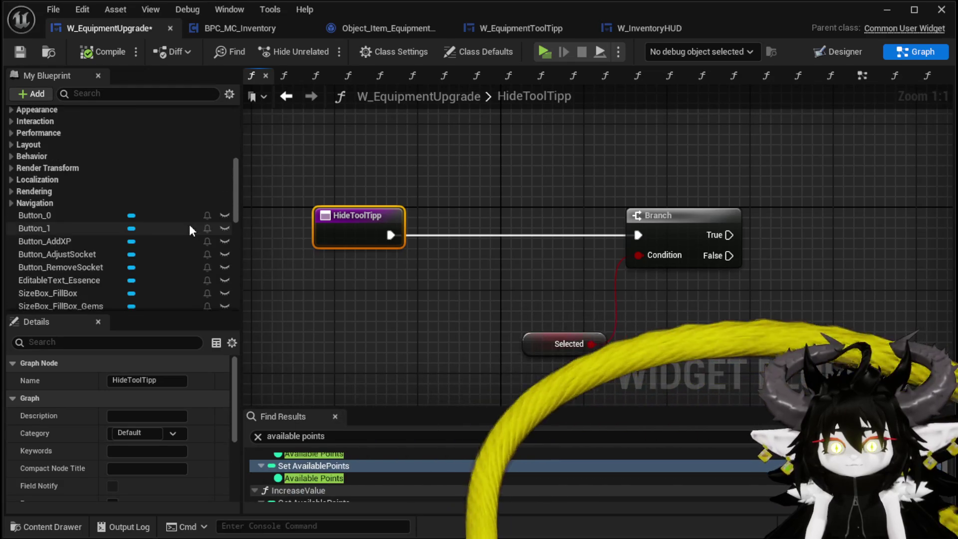
{"action": "mouse_move", "coordinate": [88, 282]}
{"action": "left_mouse_down"}
{"action": "mouse_move", "coordinate": [350, 161]}
{"action": "mouse_move", "coordinate": [343, 134]}
{"action": "left_mouse_up"}
{"action": "mouse_move", "coordinate": [88, 280]}
{"action": "left_mouse_down"}
{"action": "mouse_move", "coordinate": [227, 175]}
{"action": "mouse_move", "coordinate": [293, 155]}
{"action": "left_mouse_up"}
{"action": "left_click", "coordinate": [304, 175]}
Insert a Set Visibility node set to Collapsed between HideToolTipp and the Branch
{"action": "left_click_drag", "start_coordinate": [382, 158], "coordinate": [453, 174]}
{"action": "type", "text": "Set Visi"}
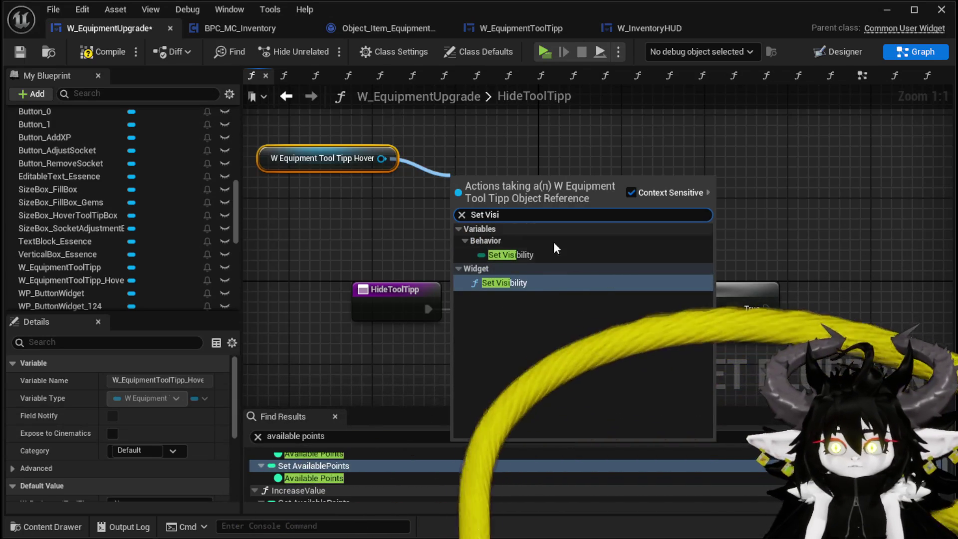
{"action": "left_click", "coordinate": [541, 283]}
{"action": "mouse_move", "coordinate": [528, 259]}
{"action": "left_mouse_down"}
{"action": "mouse_move", "coordinate": [519, 301]}
{"action": "mouse_move", "coordinate": [509, 302]}
{"action": "left_mouse_up"}
{"action": "left_click_drag", "start_coordinate": [427, 309], "coordinate": [432, 314]}
{"action": "left_click_drag", "start_coordinate": [630, 310], "coordinate": [689, 312]}
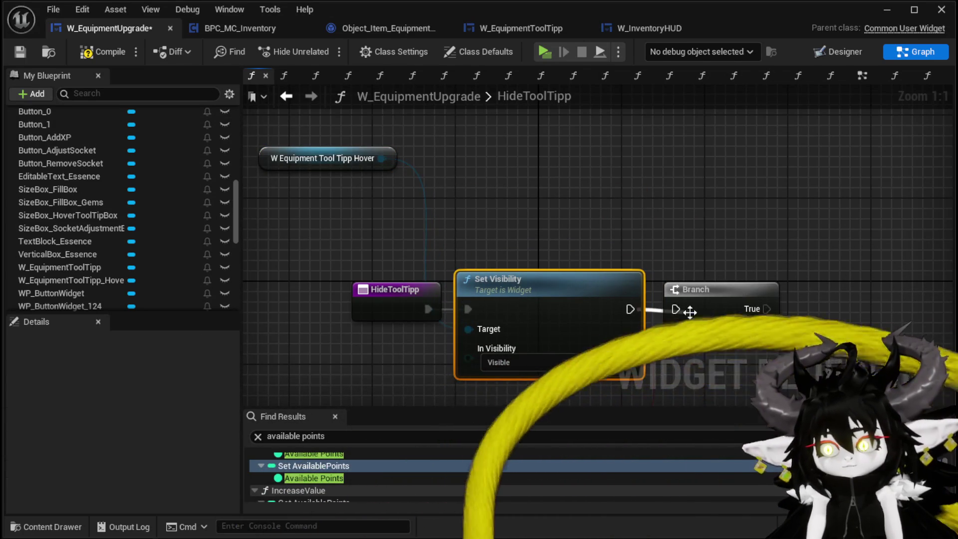
{"action": "left_click", "coordinate": [670, 310]}
{"action": "left_click", "coordinate": [532, 363]}
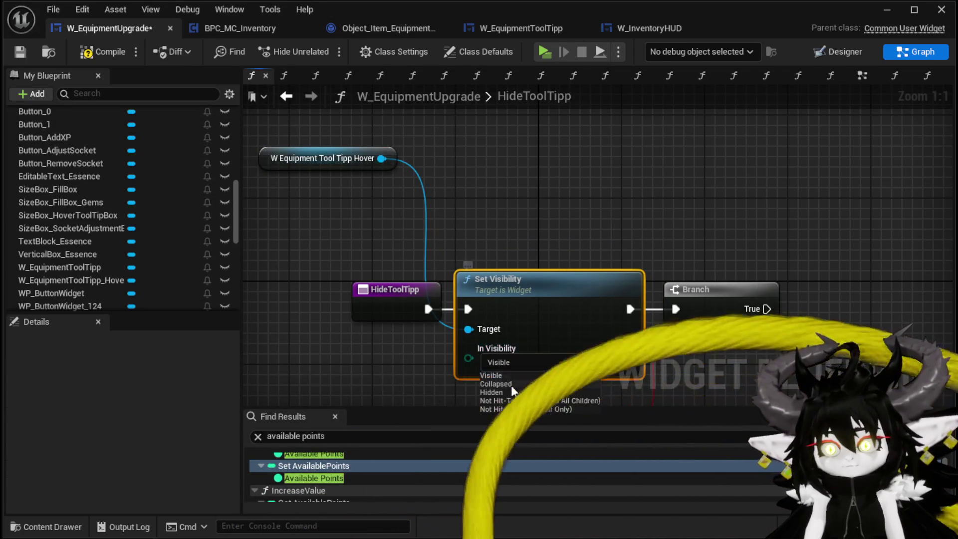
Compile and save the W_EquipmentUpgrade widget Blueprint, then return to the level editor
{"action": "left_click", "coordinate": [80, 58]}
{"action": "left_click", "coordinate": [25, 49]}
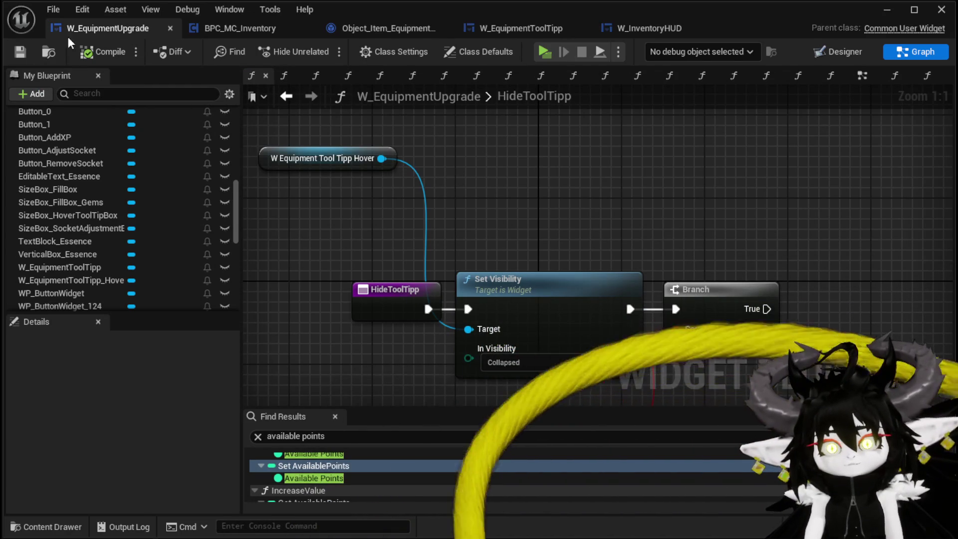
{"action": "left_click", "coordinate": [887, 12]}
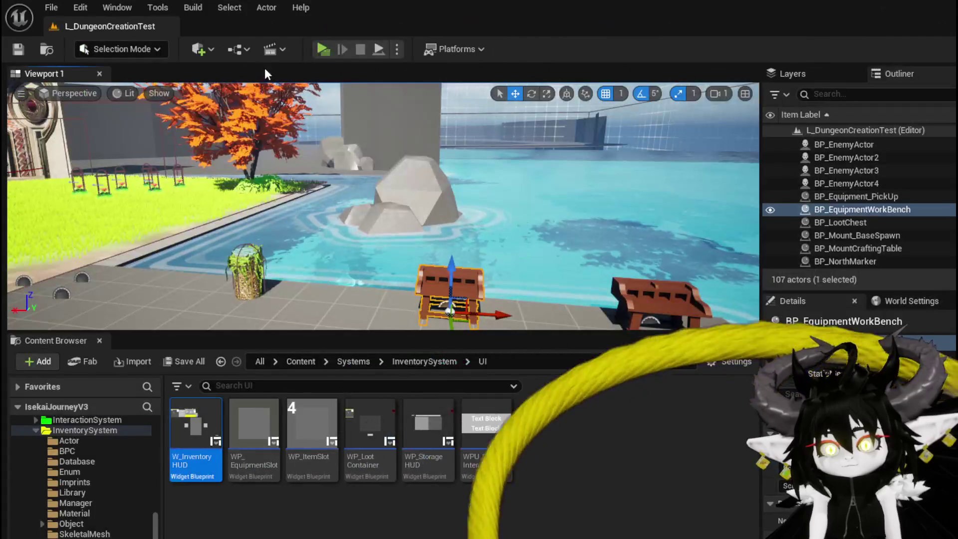
Play-test the workbench Upgrade panel, selecting Iron_Chest twice to check it
{"action": "left_click", "coordinate": [319, 48]}
{"action": "key", "text": "w"}
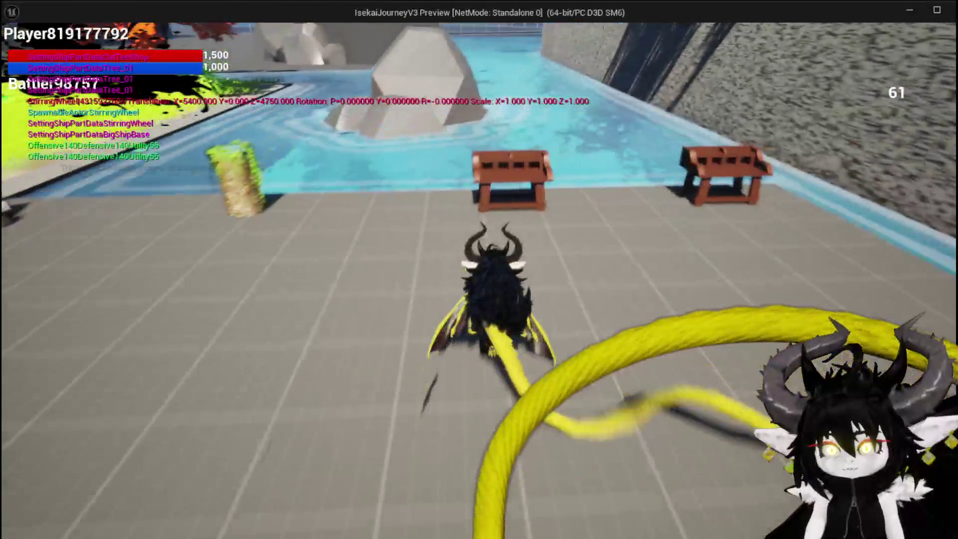
{"action": "key", "text": "e"}
{"action": "left_click", "coordinate": [294, 32]}
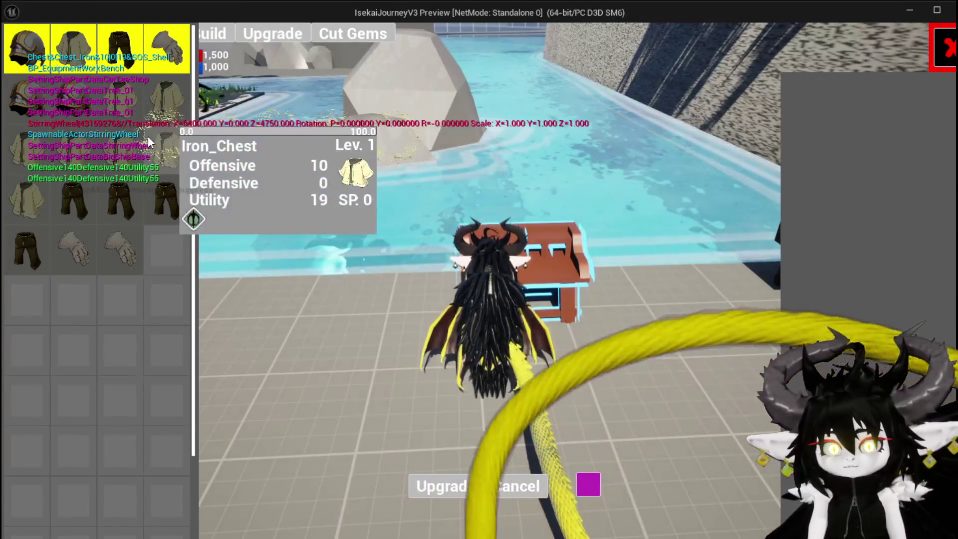
{"action": "left_click", "coordinate": [148, 136]}
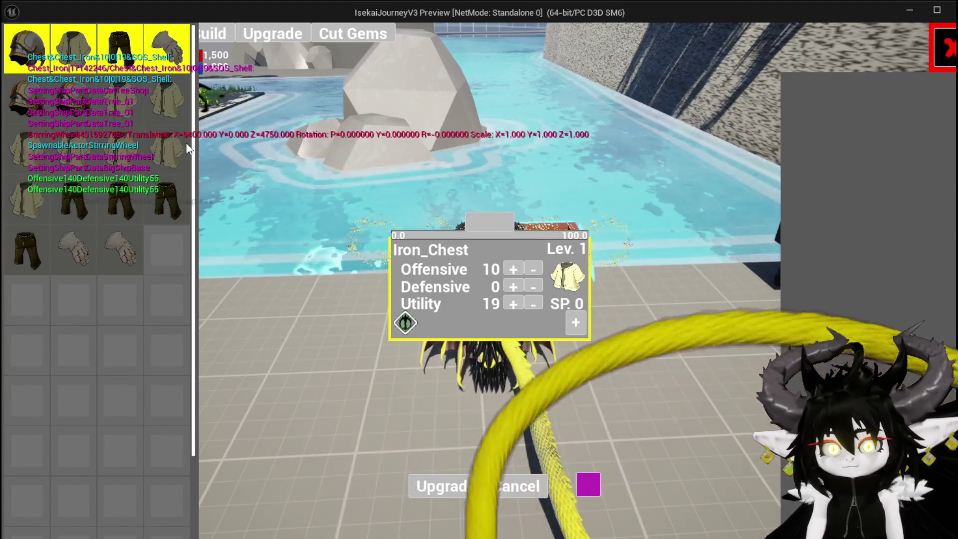
{"action": "left_click", "coordinate": [187, 149]}
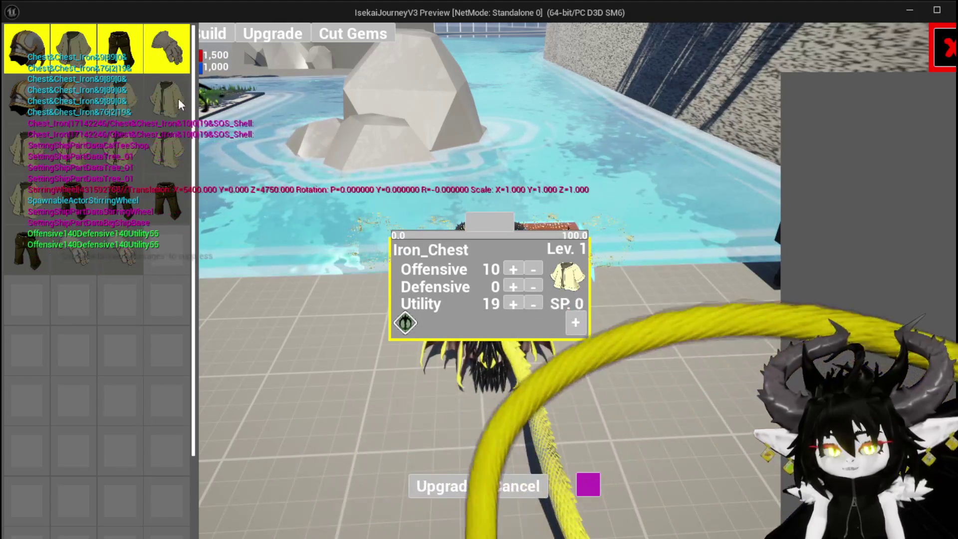
Stop the play test and select the W Equipment Tool Tipp Hover getter in HideToolTipp
{"action": "key", "text": "Escape"}
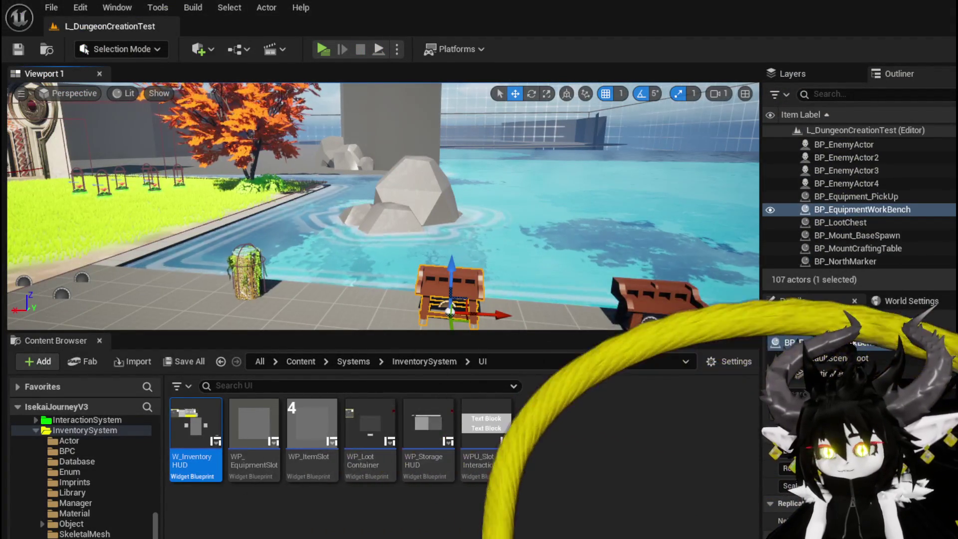
{"action": "key", "text": "alt+Tab"}
{"action": "left_click", "coordinate": [365, 164]}
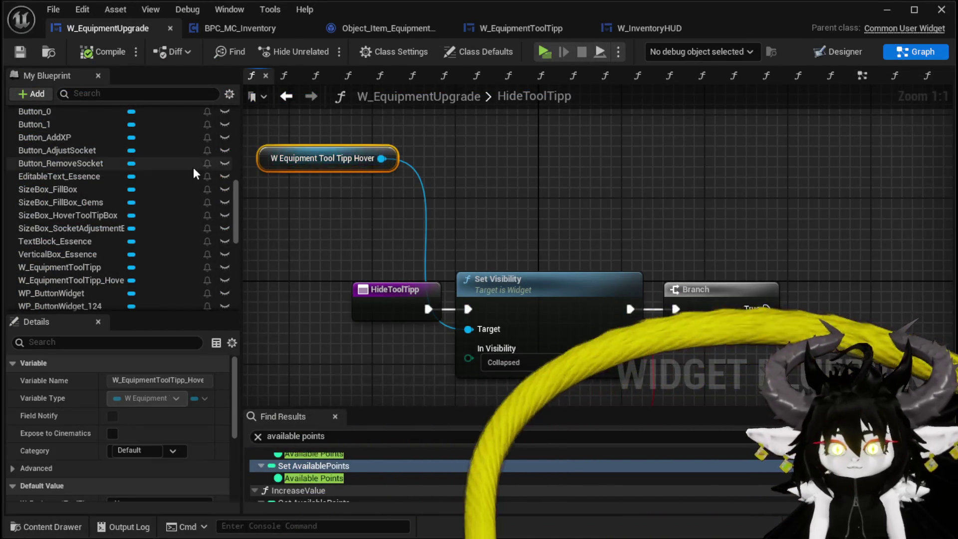
Swap the tooltip-hover getter for a SizeBox_HoverToolTipBox getter wired into Set Visibility's Target
{"action": "key", "text": "Delete"}
{"action": "left_click_drag", "start_coordinate": [103, 214], "coordinate": [361, 203]}
{"action": "left_click", "coordinate": [435, 231]}
{"action": "left_click_drag", "start_coordinate": [470, 210], "coordinate": [463, 315]}
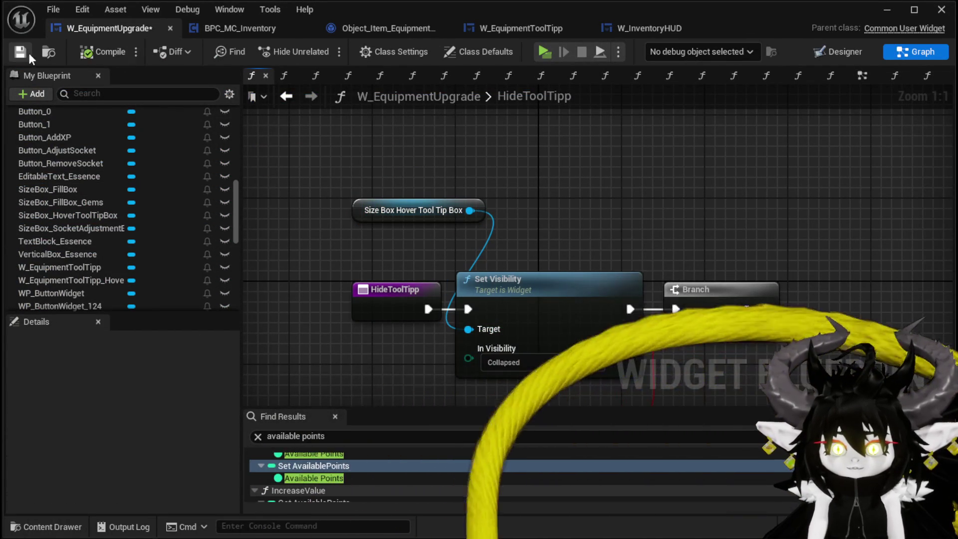
{"action": "left_click", "coordinate": [886, 11]}
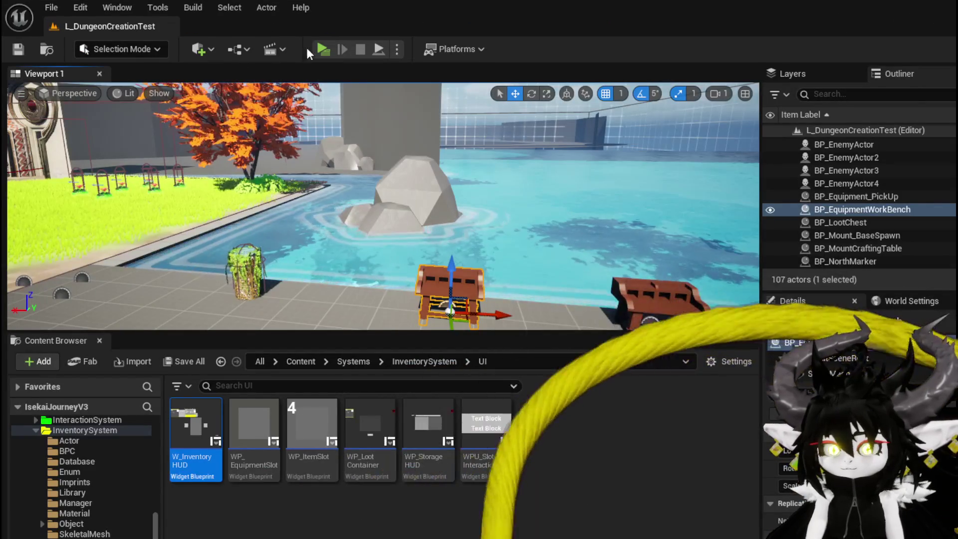
Run a standalone play test and load Iron_Chest into the workbench upgrade panel
{"action": "key", "text": "alt+p"}
{"action": "key", "text": "w"}
{"action": "key", "text": "e"}
{"action": "left_click", "coordinate": [263, 34]}
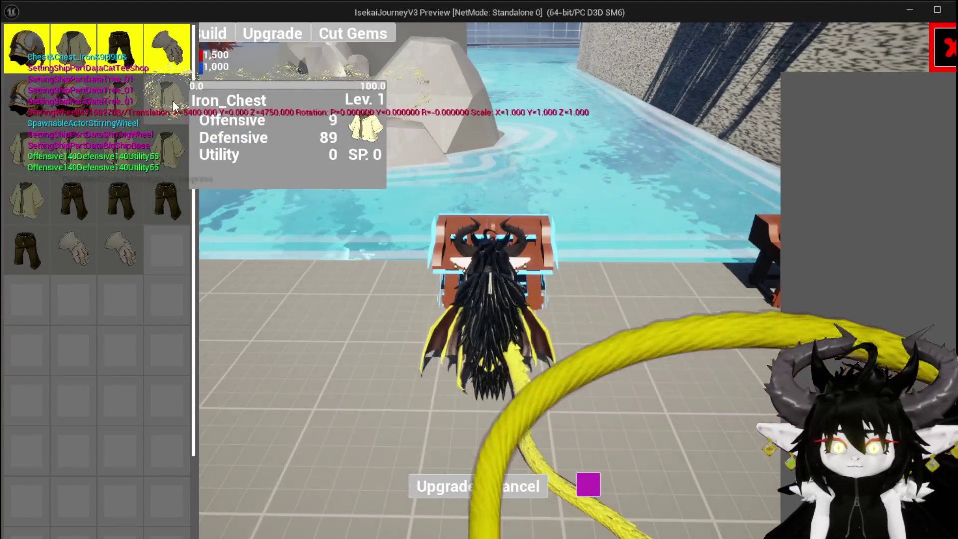
{"action": "left_click", "coordinate": [160, 101]}
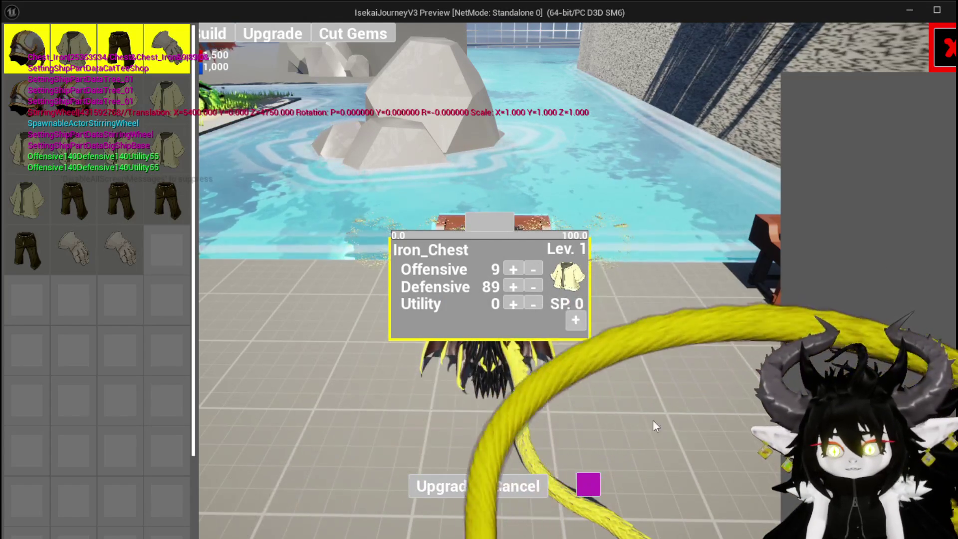
Stop the play test, save all assets, and return to the W_EquipmentUpgrade Blueprint
{"action": "key", "text": "Escape"}
{"action": "key", "text": "ctrl+s"}
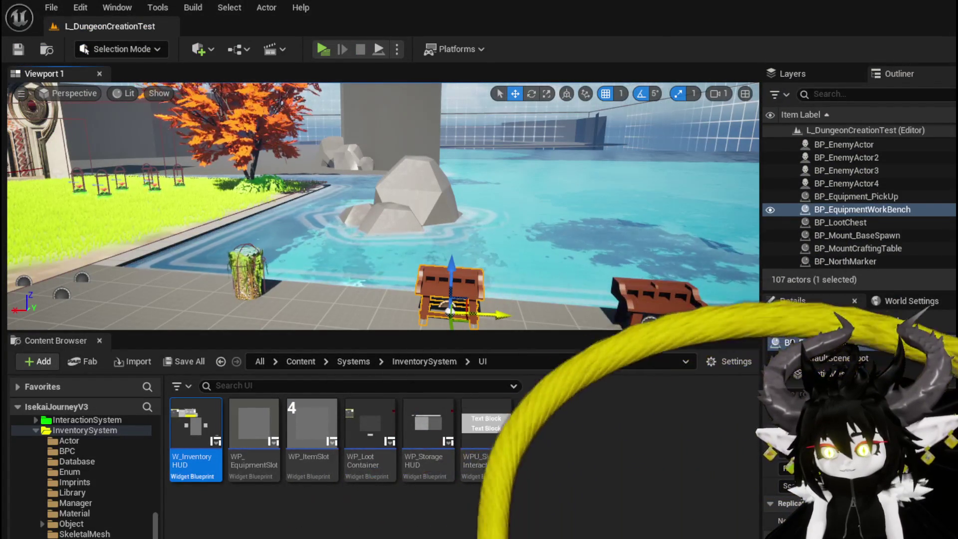
{"action": "key", "text": "alt+Tab"}
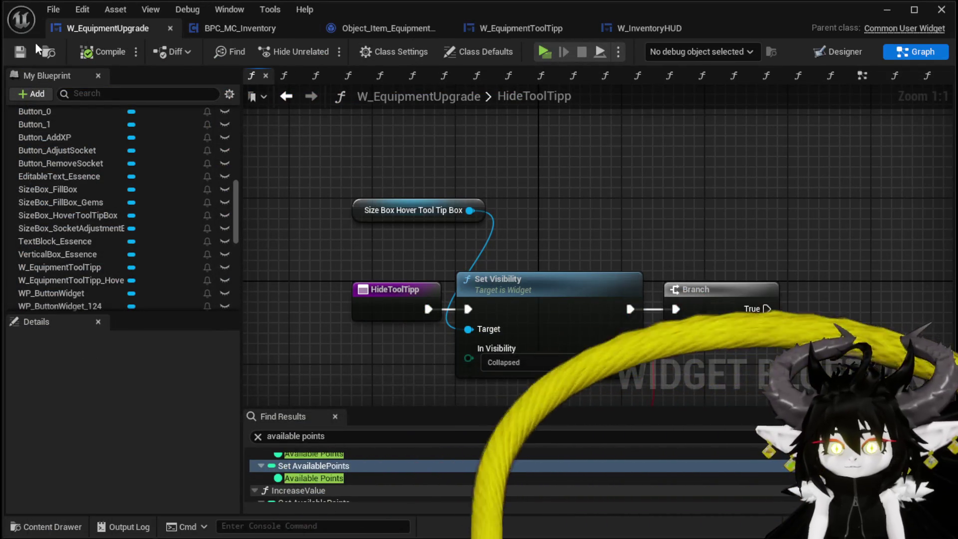
Create a new function named HideUI in W_EquipmentUpgrade
{"action": "mouse_move", "coordinate": [238, 201]}
{"action": "left_mouse_down"}
{"action": "mouse_move", "coordinate": [232, 121]}
{"action": "mouse_move", "coordinate": [234, 131]}
{"action": "left_mouse_up"}
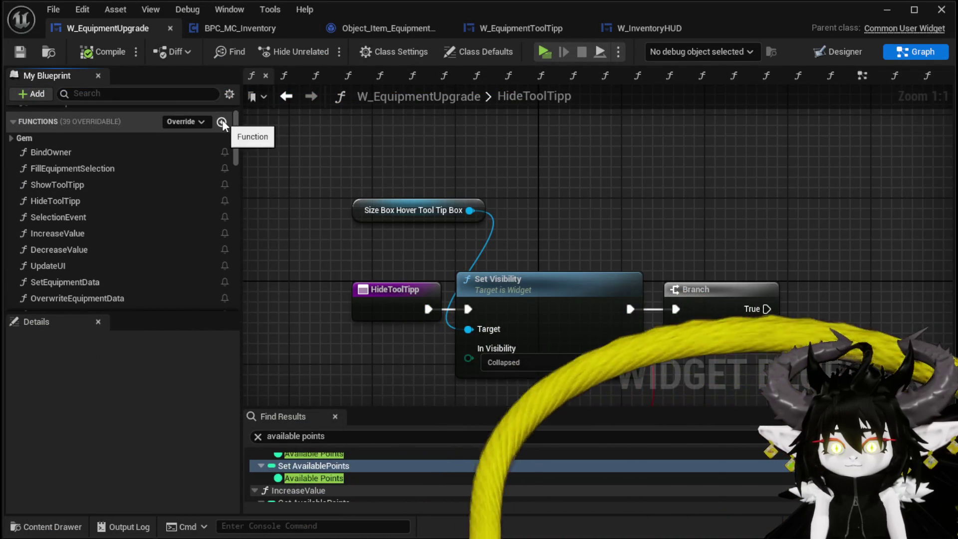
{"action": "left_click", "coordinate": [221, 122]}
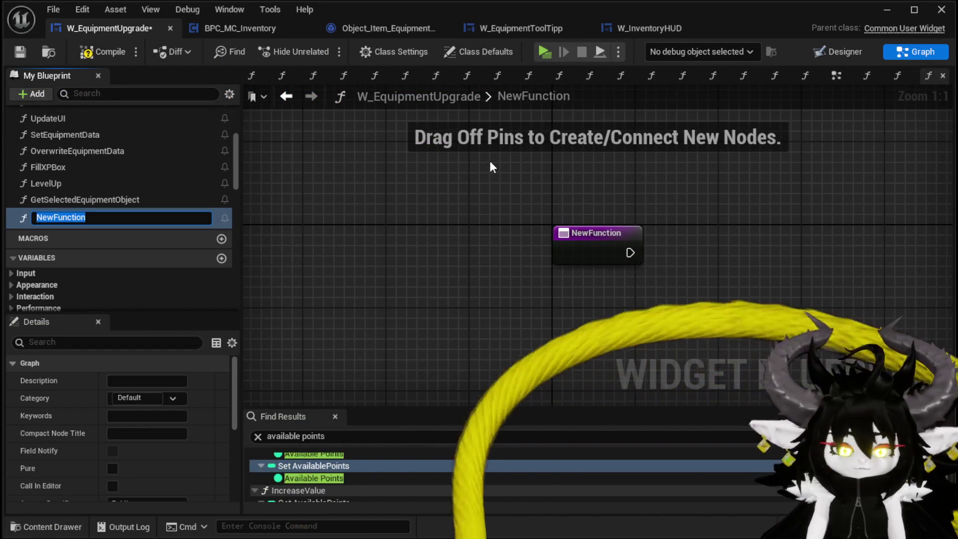
{"action": "type", "text": "HideUI"}
{"action": "key", "text": "Return"}
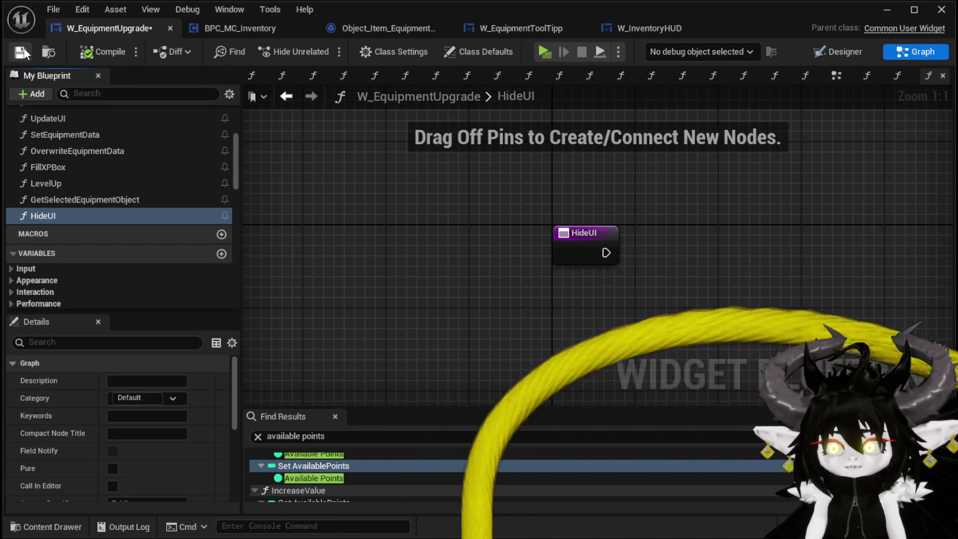
{"action": "left_click_drag", "start_coordinate": [755, 196], "coordinate": [671, 186]}
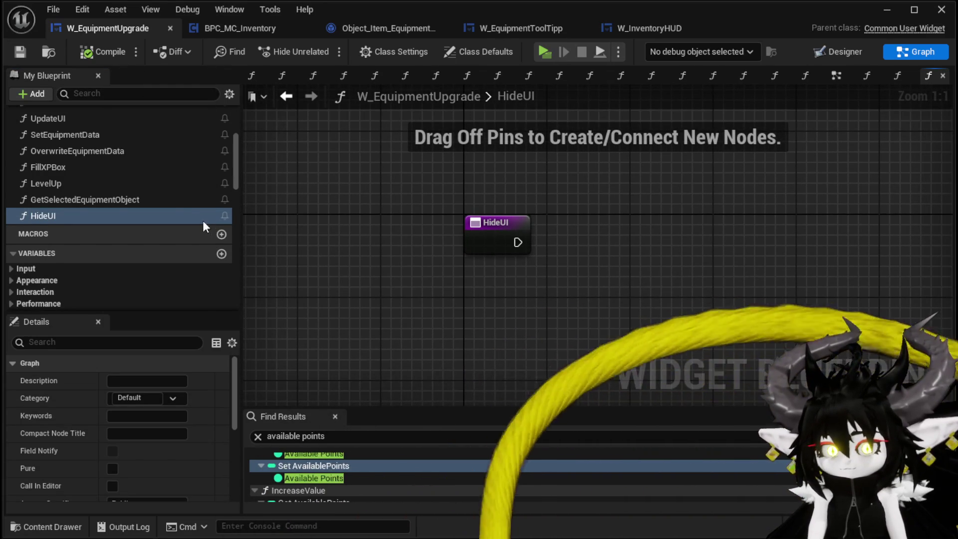
{"action": "scroll", "coordinate": [187, 208], "scroll_direction": "down", "scroll_amount": 10}
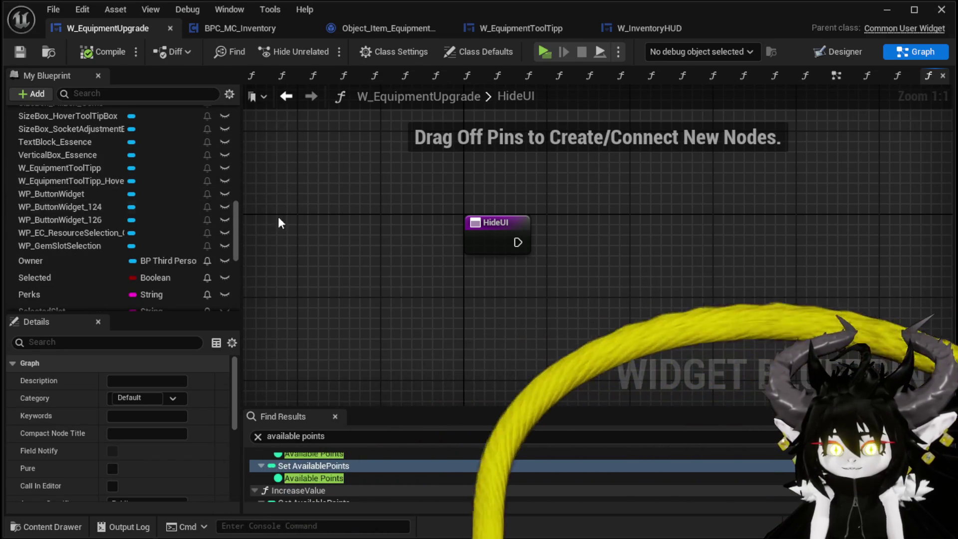
{"action": "scroll", "coordinate": [139, 202], "scroll_direction": "up", "scroll_amount": 3}
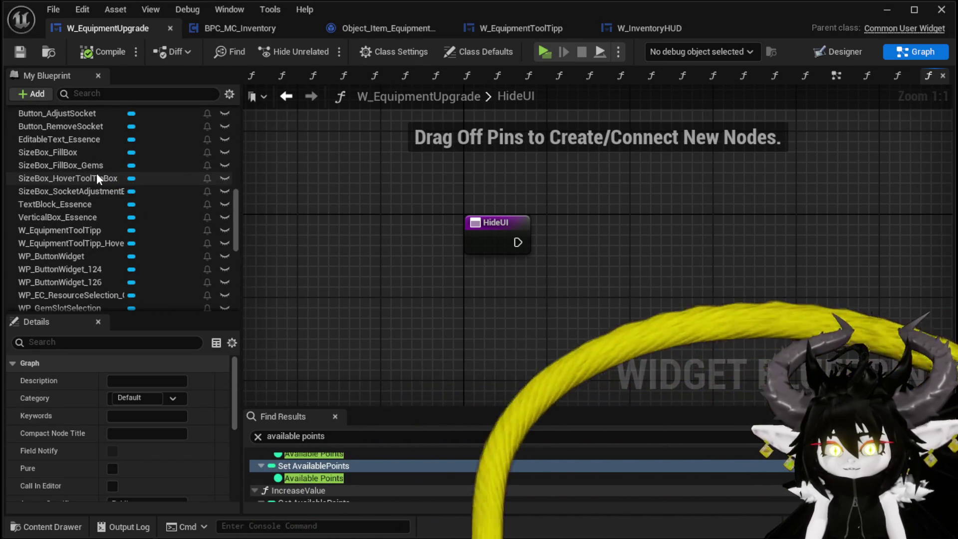
{"action": "scroll", "coordinate": [97, 171], "scroll_direction": "up", "scroll_amount": 2}
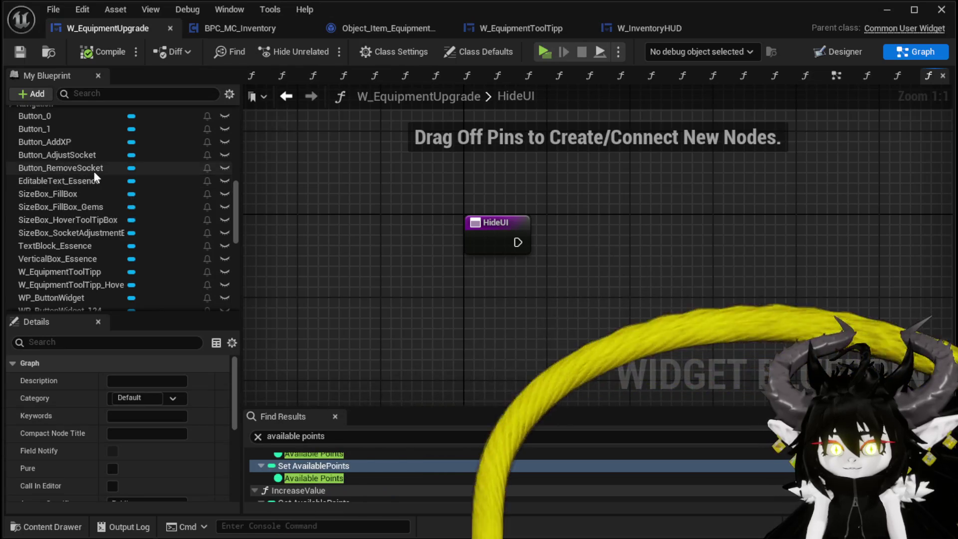
{"action": "scroll", "coordinate": [94, 171], "scroll_direction": "up", "scroll_amount": 2}
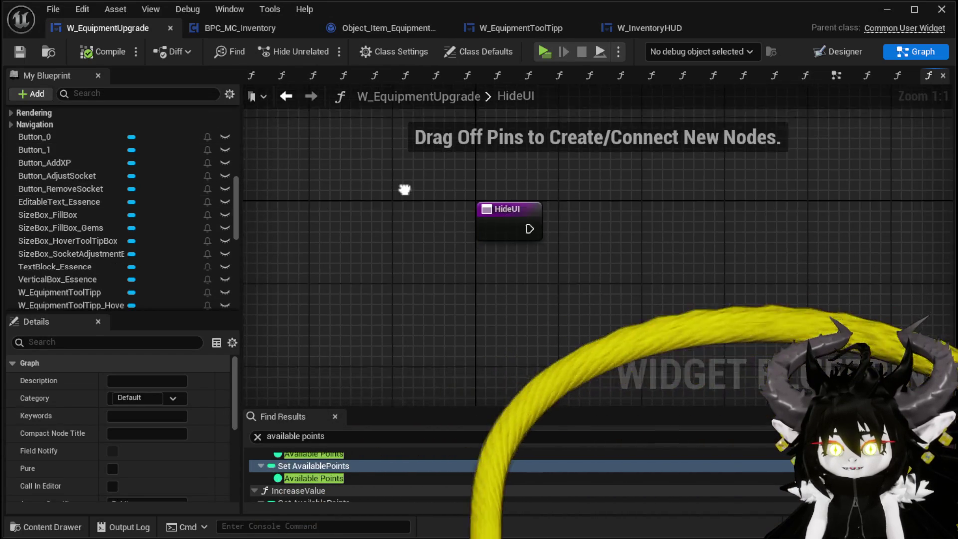
{"action": "left_click_drag", "start_coordinate": [398, 196], "coordinate": [358, 207]}
{"action": "scroll", "coordinate": [78, 247], "scroll_direction": "down", "scroll_amount": 2}
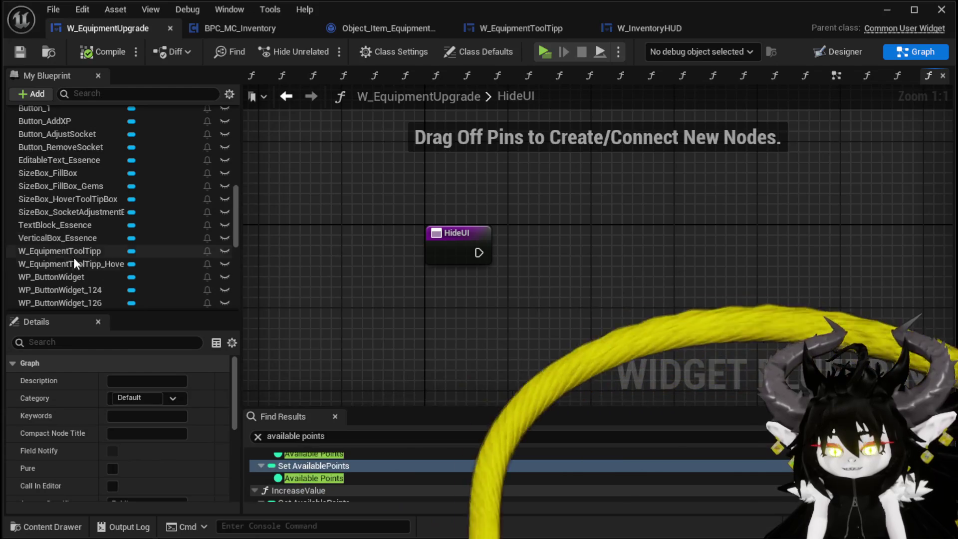
Add W_EquipmentToolTipp and Button_AddXP getter nodes to the HideUI graph
{"action": "mouse_move", "coordinate": [66, 250]}
{"action": "left_mouse_down"}
{"action": "mouse_move", "coordinate": [74, 257]}
{"action": "mouse_move", "coordinate": [405, 184]}
{"action": "mouse_move", "coordinate": [414, 198]}
{"action": "left_mouse_up"}
{"action": "left_click", "coordinate": [453, 205]}
{"action": "scroll", "coordinate": [81, 226], "scroll_direction": "down", "scroll_amount": 3}
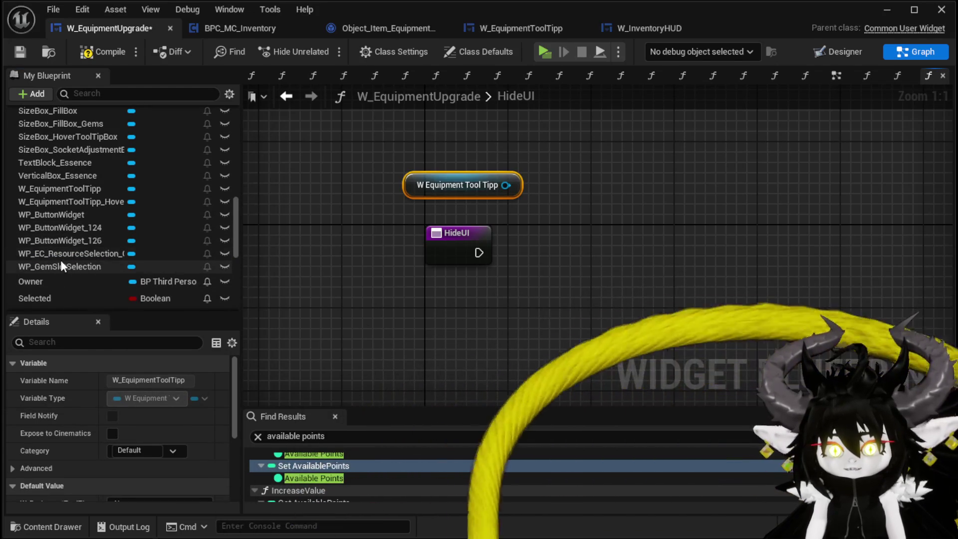
{"action": "scroll", "coordinate": [77, 228], "scroll_direction": "up", "scroll_amount": 3}
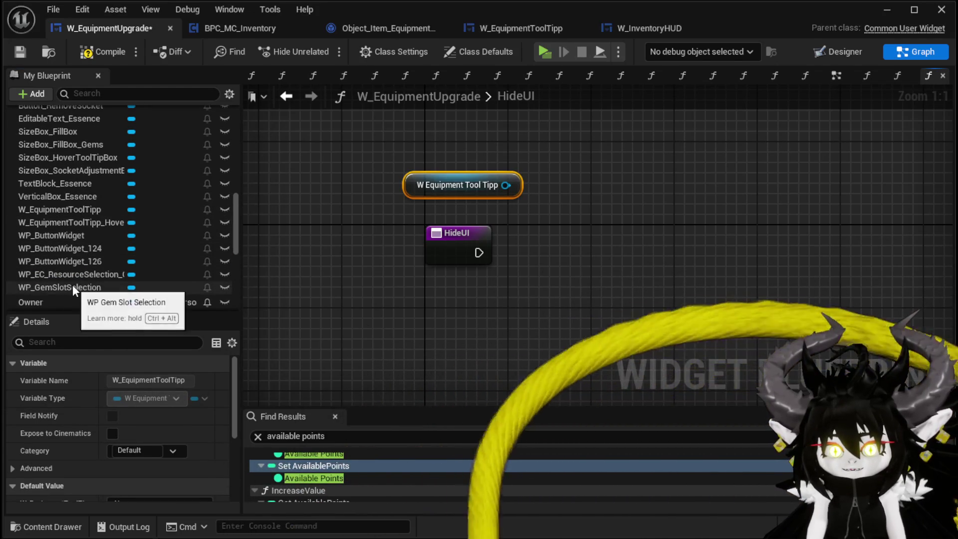
{"action": "scroll", "coordinate": [73, 283], "scroll_direction": "up", "scroll_amount": 4}
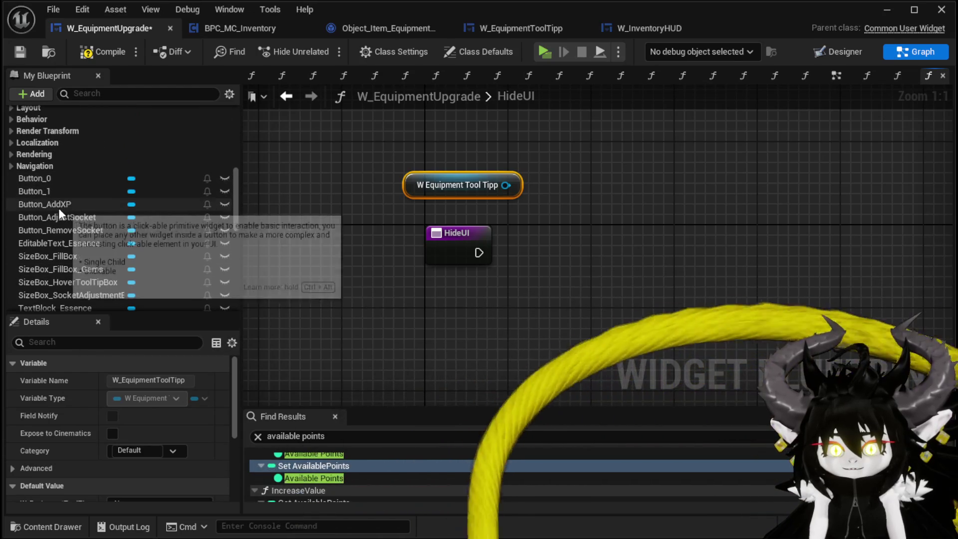
{"action": "left_click_drag", "start_coordinate": [436, 119], "coordinate": [436, 119]}
{"action": "left_click", "coordinate": [480, 145]}
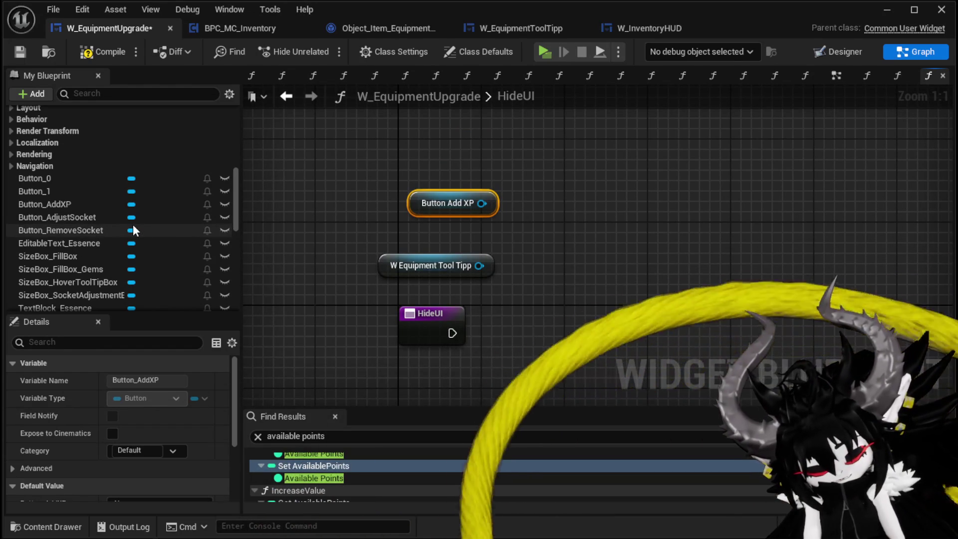
{"action": "scroll", "coordinate": [95, 242], "scroll_direction": "down", "scroll_amount": 1}
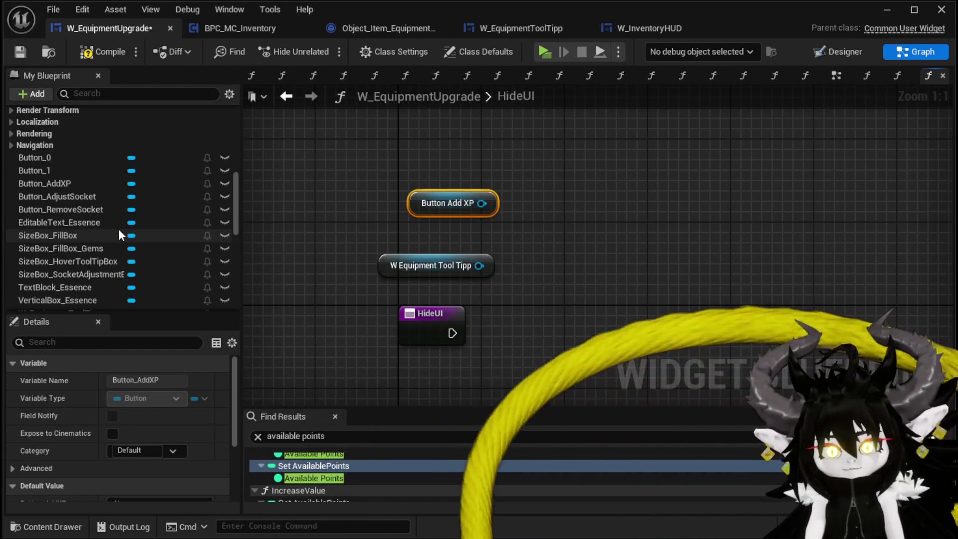
{"action": "scroll", "coordinate": [112, 230], "scroll_direction": "down", "scroll_amount": 2}
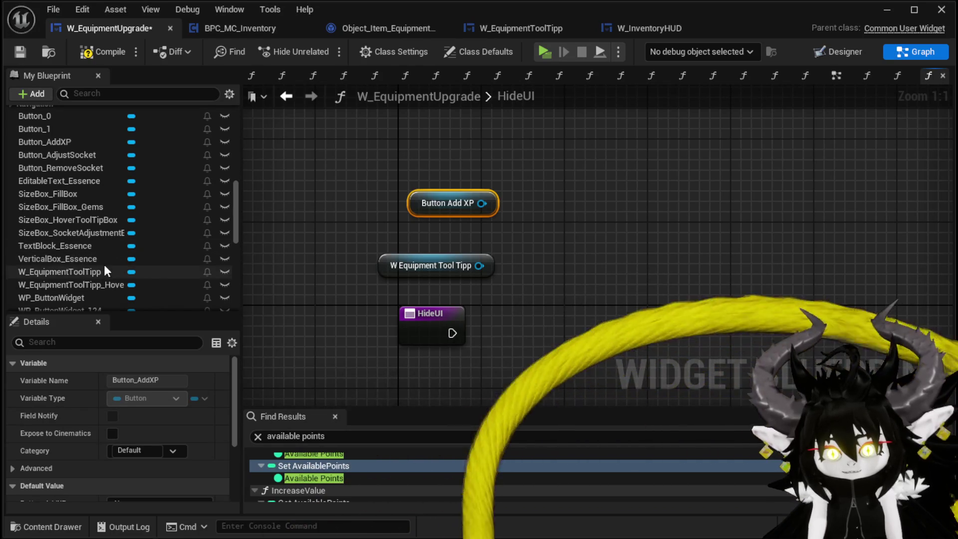
{"action": "scroll", "coordinate": [107, 261], "scroll_direction": "down", "scroll_amount": 1}
{"action": "scroll", "coordinate": [110, 267], "scroll_direction": "down", "scroll_amount": 1}
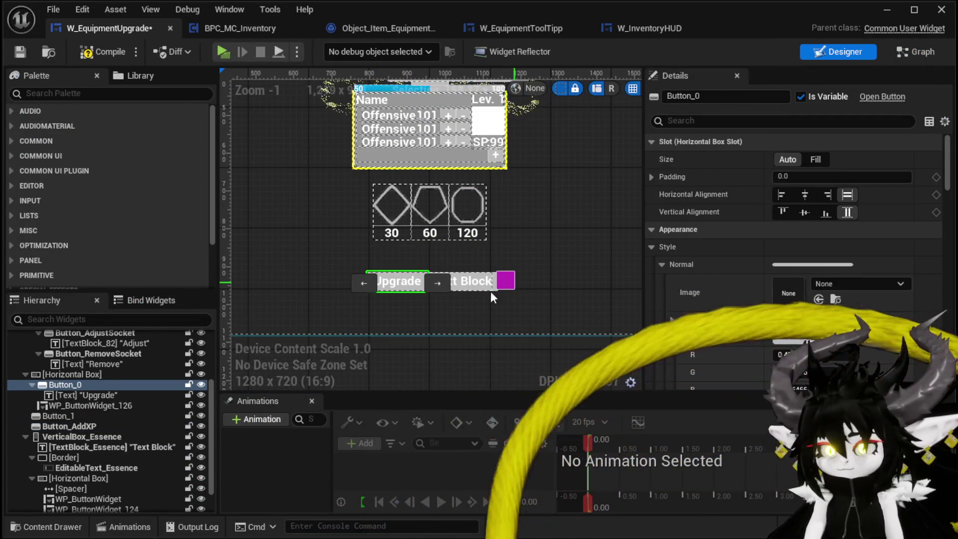
Rename the Button_0 widget to Button_Upgrade
{"action": "left_click", "coordinate": [729, 97]}
{"action": "key", "text": "shift+Left"}
{"action": "type", "text": "U"}
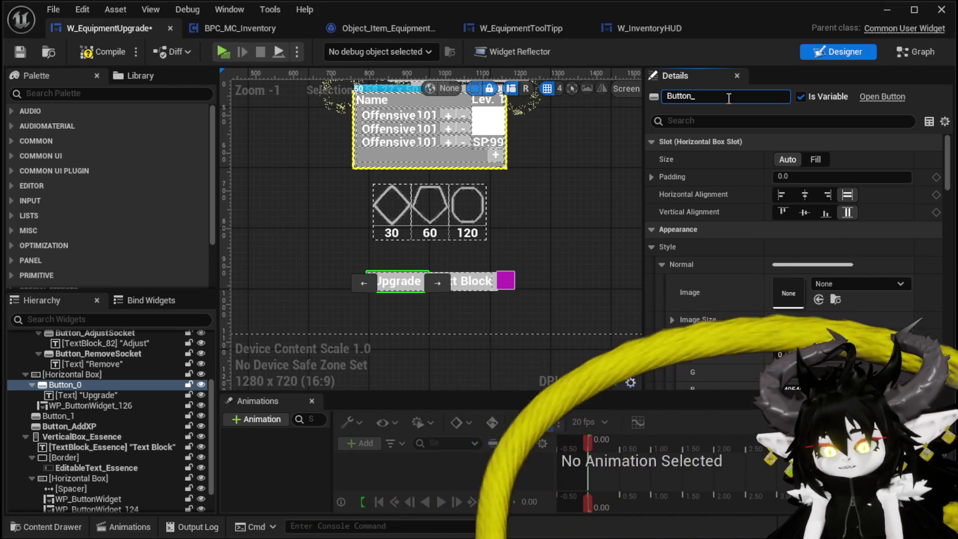
{"action": "type", "text": "Upgrade"}
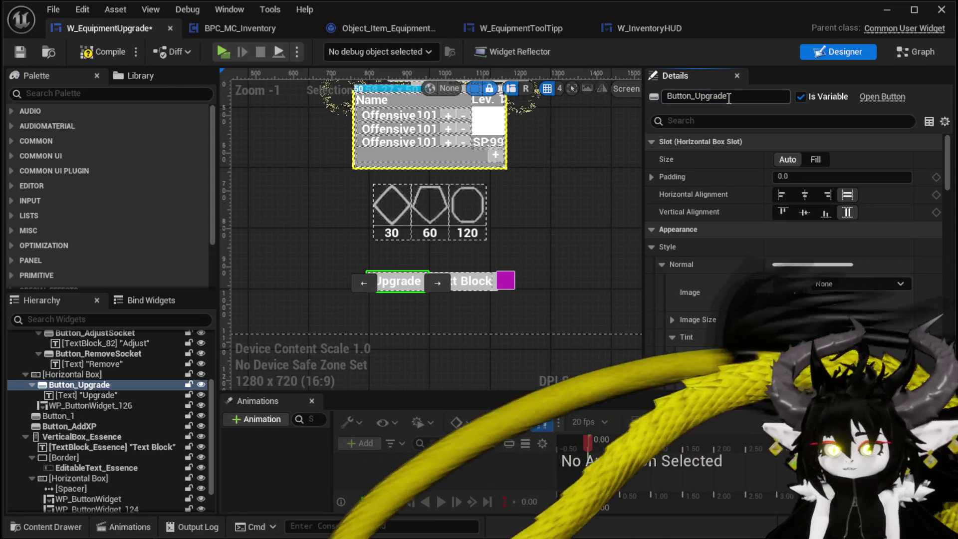
{"action": "key", "text": "Return"}
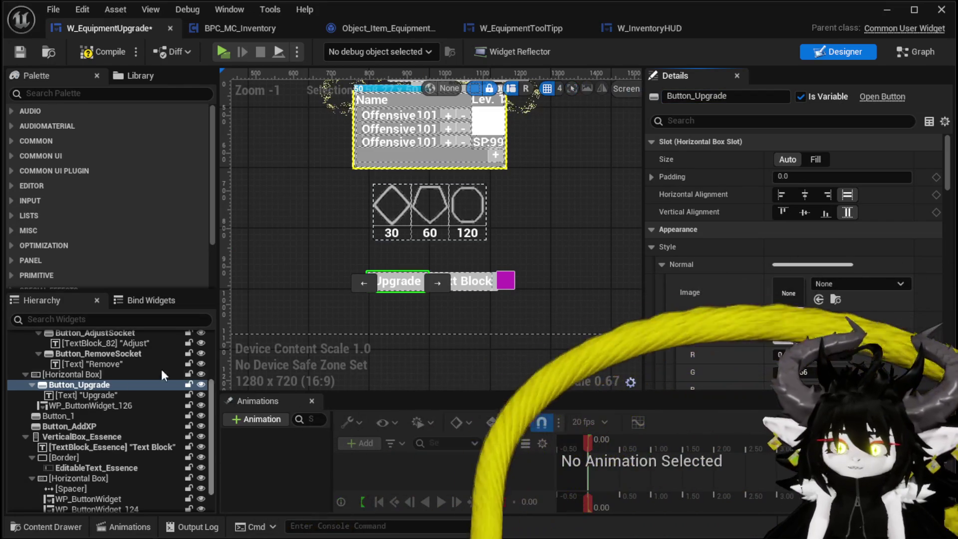
Move Button_1 into the horizontal box beside the Text Block
{"action": "left_click", "coordinate": [127, 374]}
{"action": "left_click", "coordinate": [504, 280]}
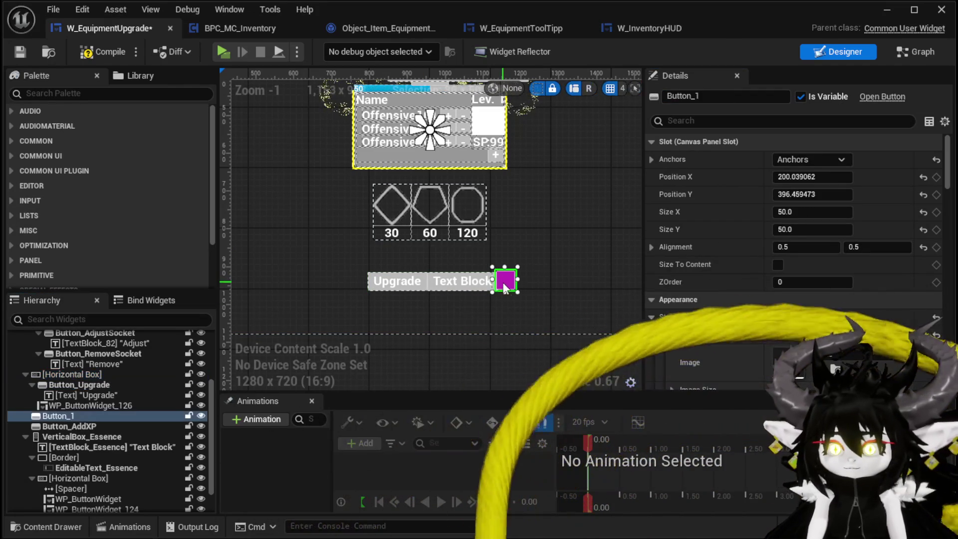
{"action": "left_click_drag", "start_coordinate": [52, 418], "coordinate": [71, 373]}
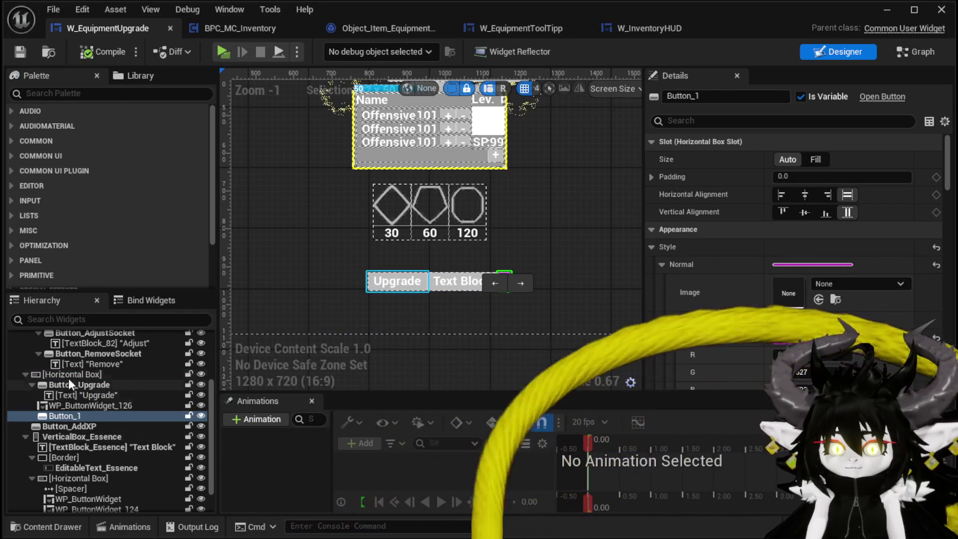
Rename the upgrade-button horizontal box to HorizontalBox_UpgradeBar
{"action": "left_click", "coordinate": [69, 375]}
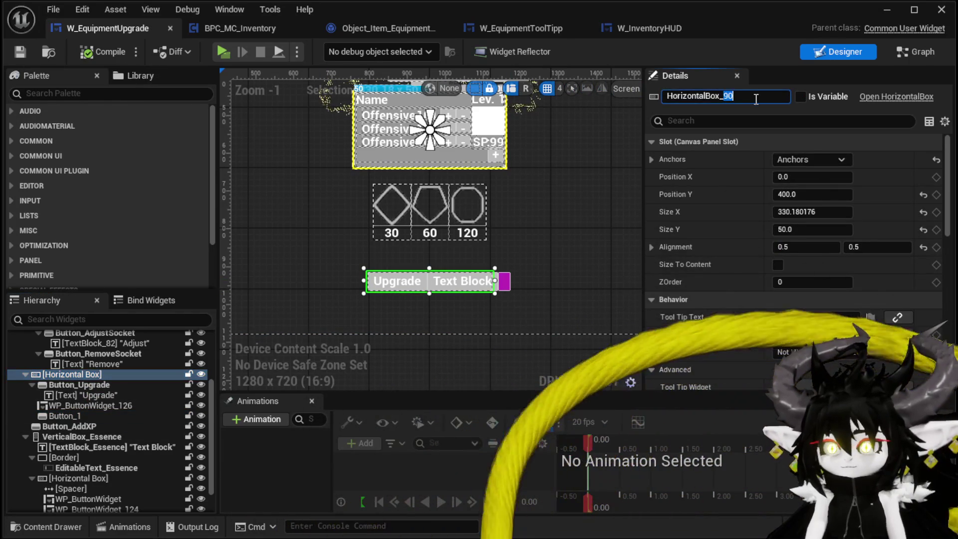
{"action": "left_click", "coordinate": [754, 92]}
{"action": "type", "text": "HorizontalBox_Upgrad"}
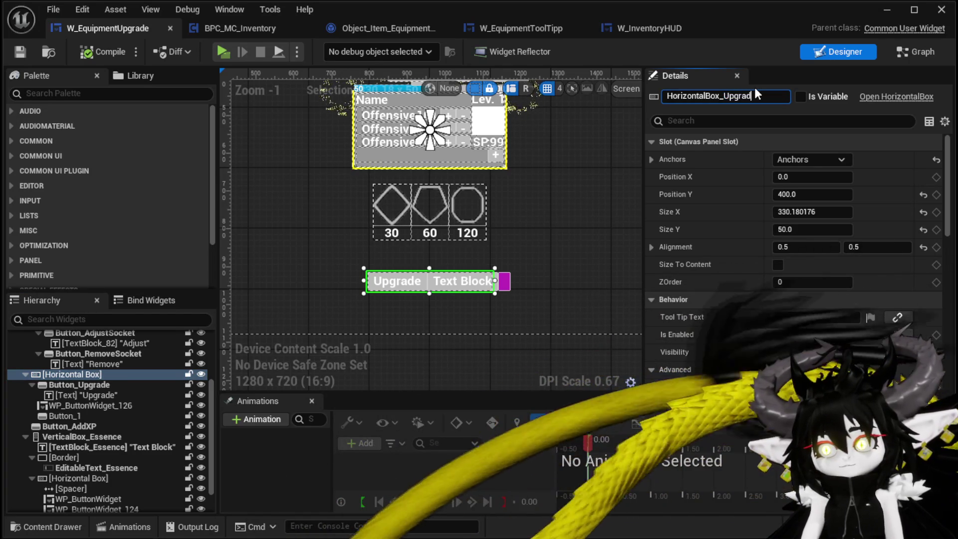
{"action": "type", "text": "eBar"}
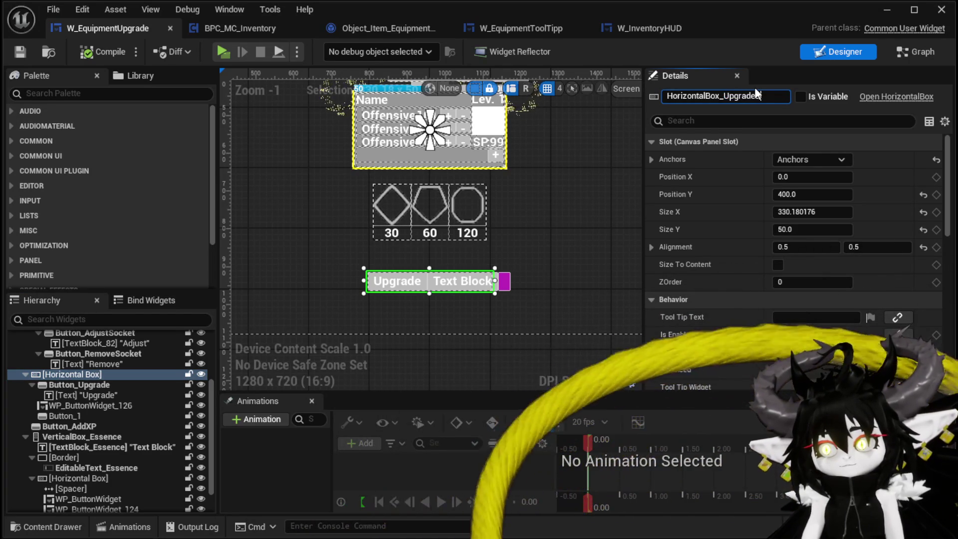
{"action": "key", "text": "Return"}
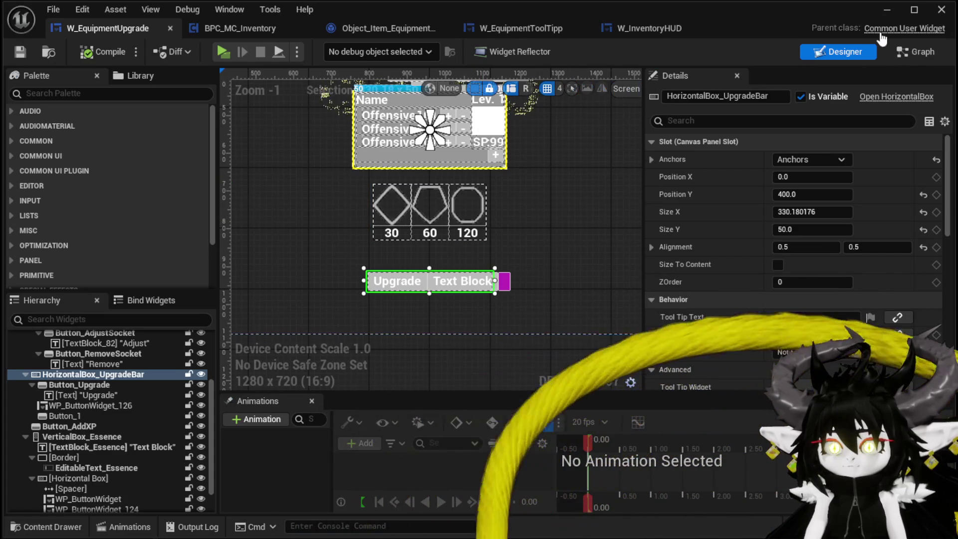
{"action": "left_click", "coordinate": [917, 52]}
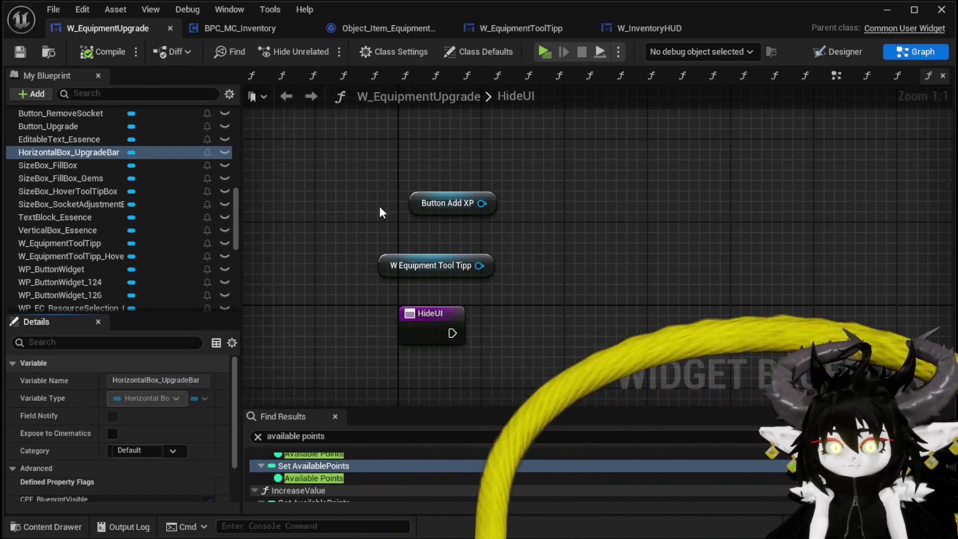
Add a HorizontalBox_UpgradeBar getter to the HideUI graph, keeping the Button Add XP node
{"action": "left_click", "coordinate": [440, 203]}
{"action": "key", "text": "Delete"}
{"action": "left_click_drag", "start_coordinate": [94, 152], "coordinate": [452, 202]}
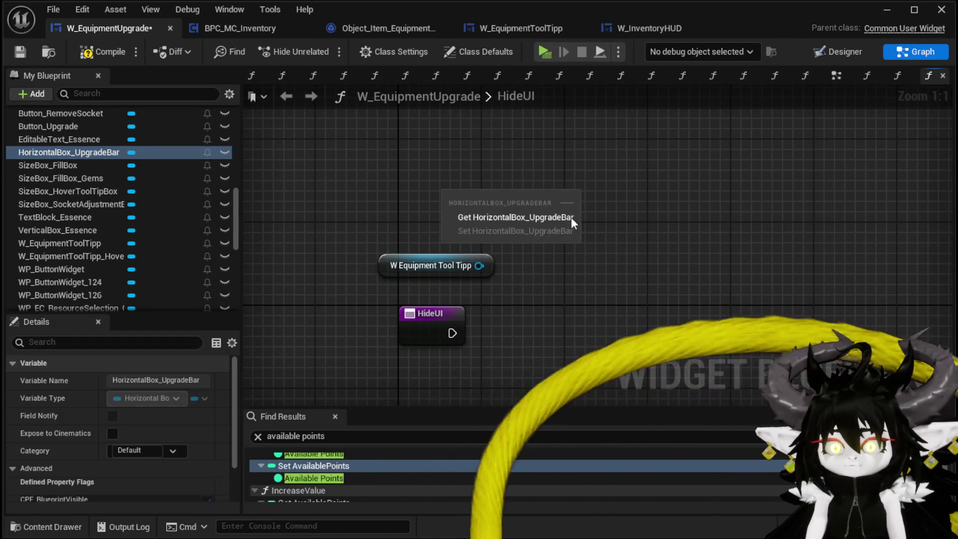
{"action": "left_click", "coordinate": [540, 219]}
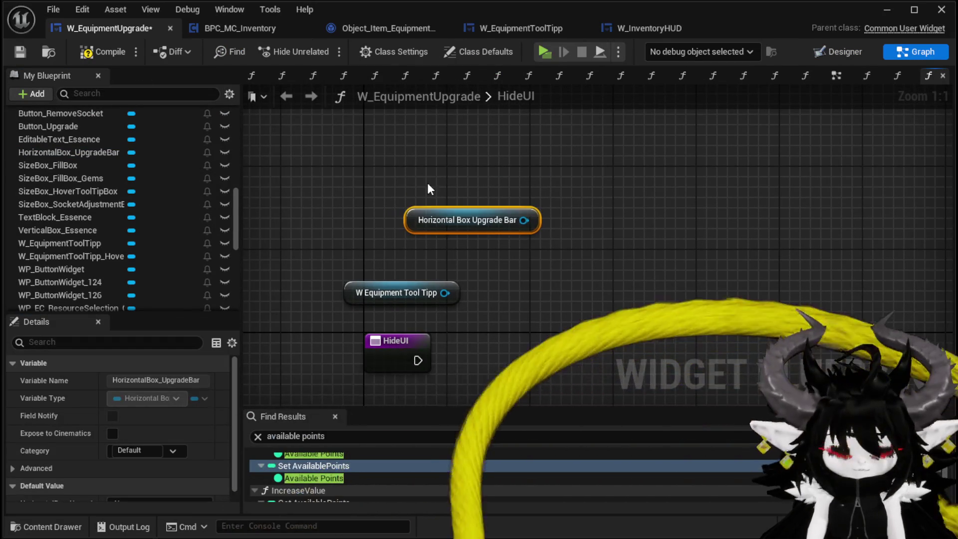
{"action": "key", "text": "ctrl+z"}
{"action": "key", "text": "ctrl+z"}
{"action": "left_click_drag", "start_coordinate": [94, 153], "coordinate": [345, 159]}
{"action": "left_click", "coordinate": [424, 184]}
Add a Collapsed Set Visibility targeting the upgrade bar, Add XP button and tooltip
{"action": "left_click_drag", "start_coordinate": [472, 168], "coordinate": [585, 235]}
{"action": "type", "text": "Set Visi"}
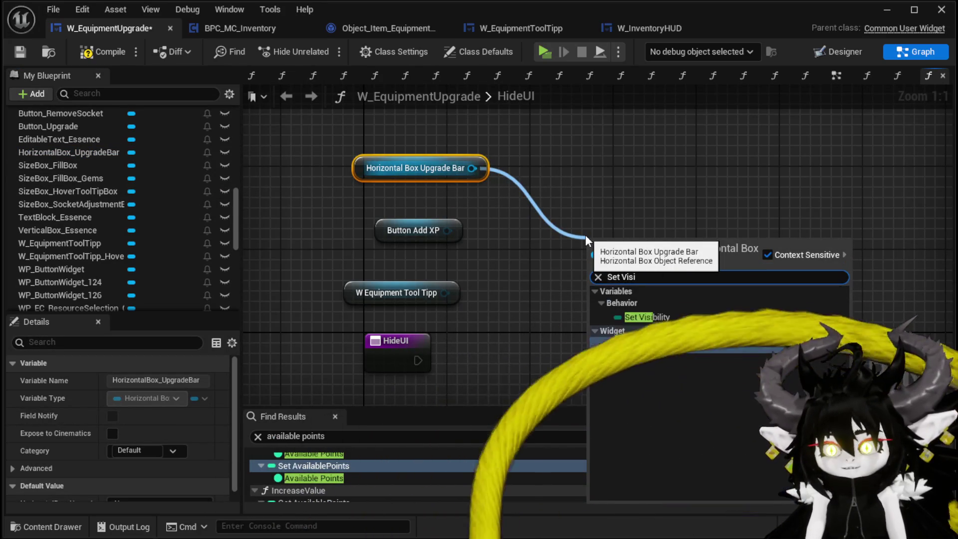
{"action": "left_click", "coordinate": [644, 345]}
{"action": "left_click_drag", "start_coordinate": [447, 230], "coordinate": [533, 270]}
{"action": "left_click_drag", "start_coordinate": [444, 296], "coordinate": [594, 287]}
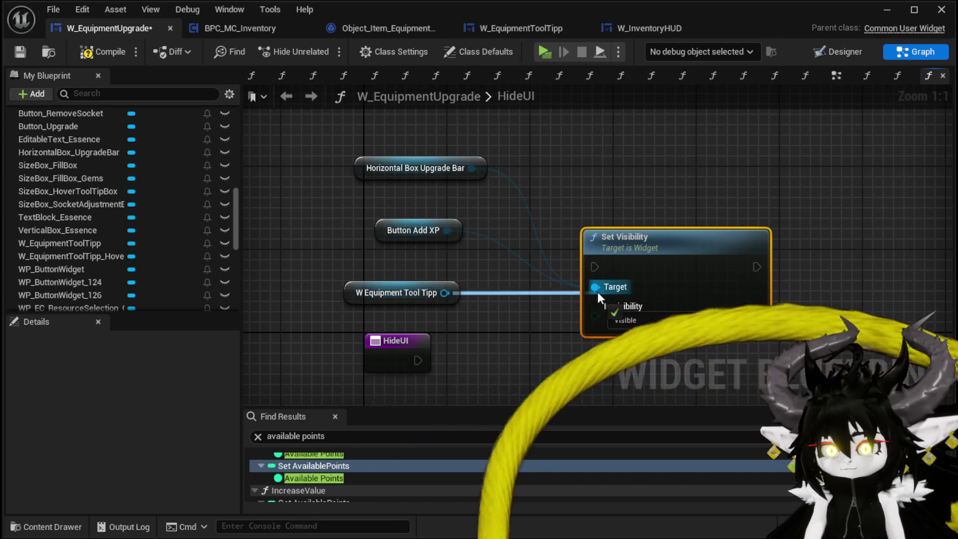
{"action": "left_click", "coordinate": [632, 320]}
{"action": "left_click", "coordinate": [629, 342]}
Connect HideUI's execution to Set Visibility and save the blueprint
{"action": "mouse_move", "coordinate": [601, 237]}
{"action": "left_mouse_down"}
{"action": "mouse_move", "coordinate": [593, 319]}
{"action": "mouse_move", "coordinate": [522, 329]}
{"action": "left_mouse_up"}
{"action": "mouse_move", "coordinate": [421, 279]}
{"action": "left_mouse_down"}
{"action": "mouse_move", "coordinate": [537, 286]}
{"action": "mouse_move", "coordinate": [540, 272]}
{"action": "left_mouse_up"}
{"action": "left_click_drag", "start_coordinate": [424, 277], "coordinate": [514, 278]}
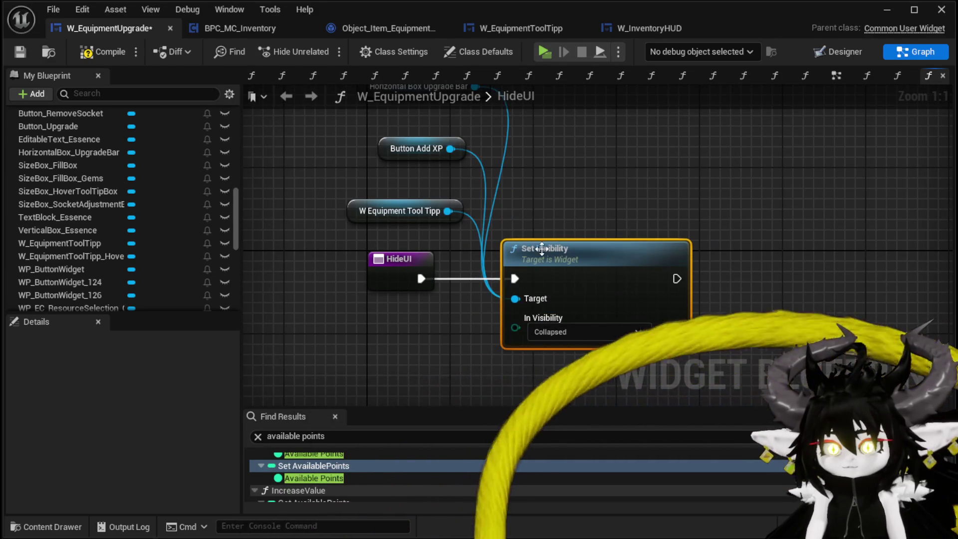
{"action": "left_click", "coordinate": [12, 52]}
{"action": "scroll", "coordinate": [172, 203], "scroll_direction": "up", "scroll_amount": 10}
{"action": "scroll", "coordinate": [173, 202], "scroll_direction": "up", "scroll_amount": 5}
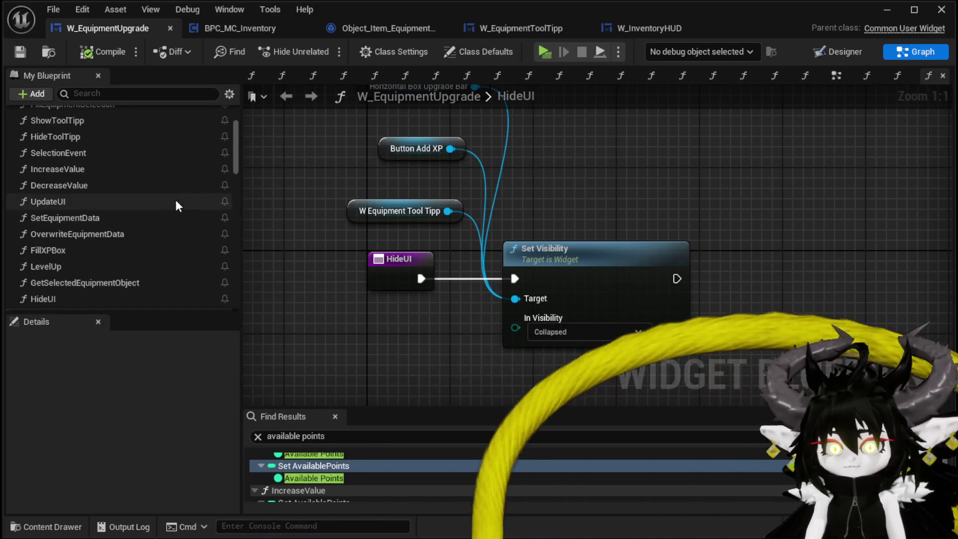
{"action": "left_click", "coordinate": [220, 139]}
Create a ShowUI function, then delete it again
{"action": "type", "text": "ShowUI"}
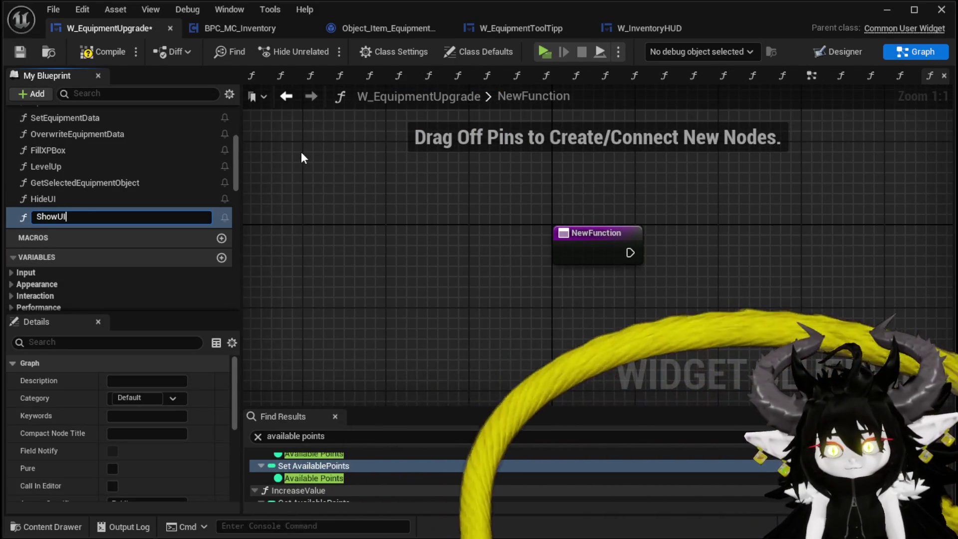
{"action": "key", "text": "Return"}
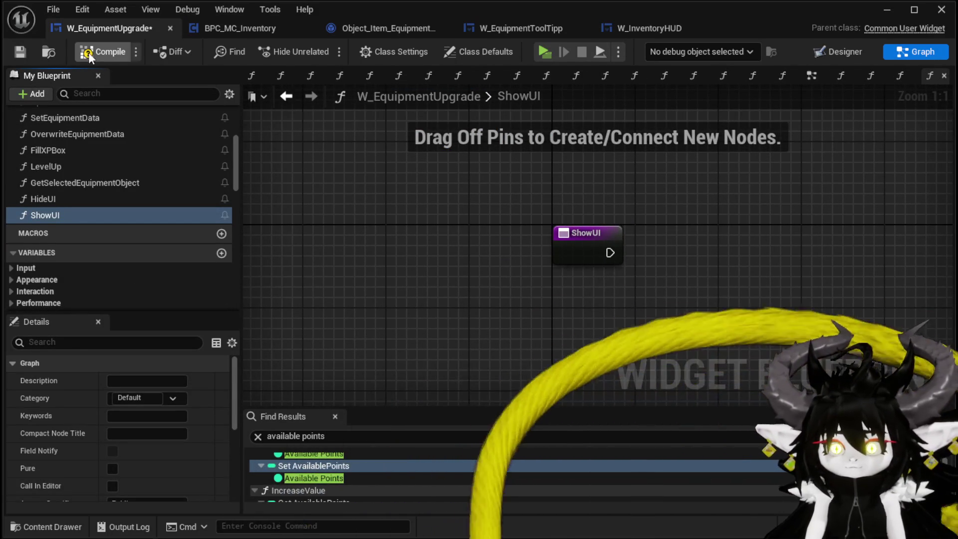
{"action": "left_click", "coordinate": [51, 211]}
{"action": "key", "text": "BackSpace"}
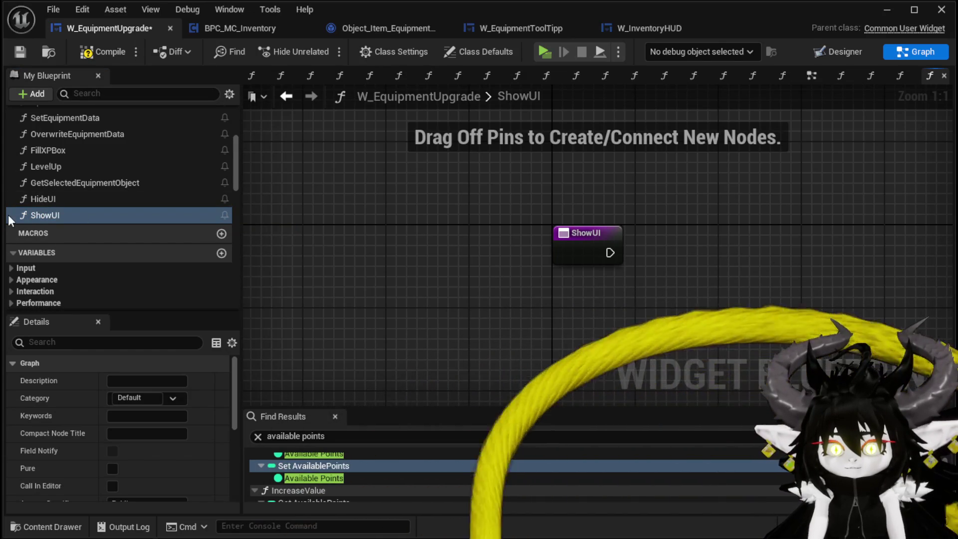
{"action": "key", "text": "Delete"}
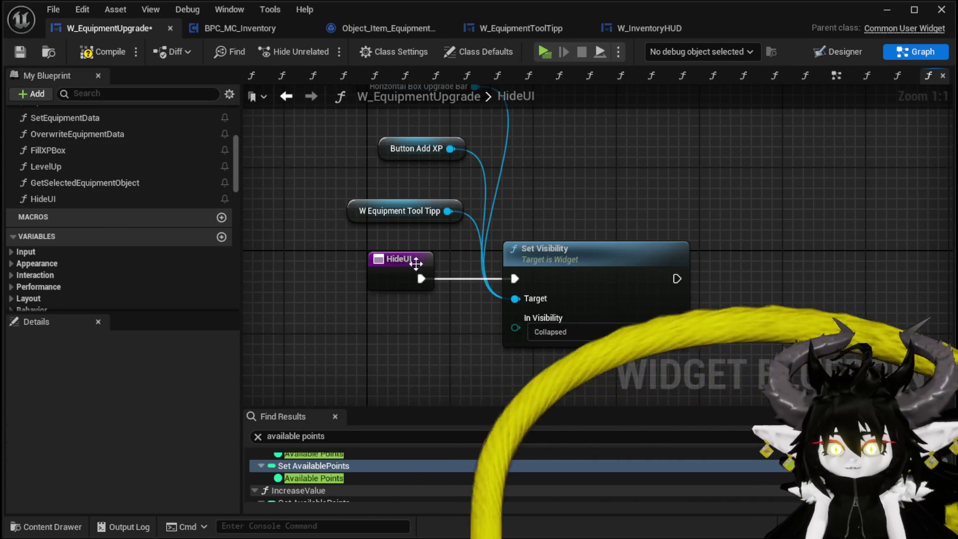
Rename the HideUI function to ToggleUI
{"action": "left_click", "coordinate": [379, 279]}
{"action": "left_click_drag", "start_coordinate": [380, 279], "coordinate": [481, 240]}
{"action": "scroll", "coordinate": [140, 418], "scroll_direction": "down", "scroll_amount": 5}
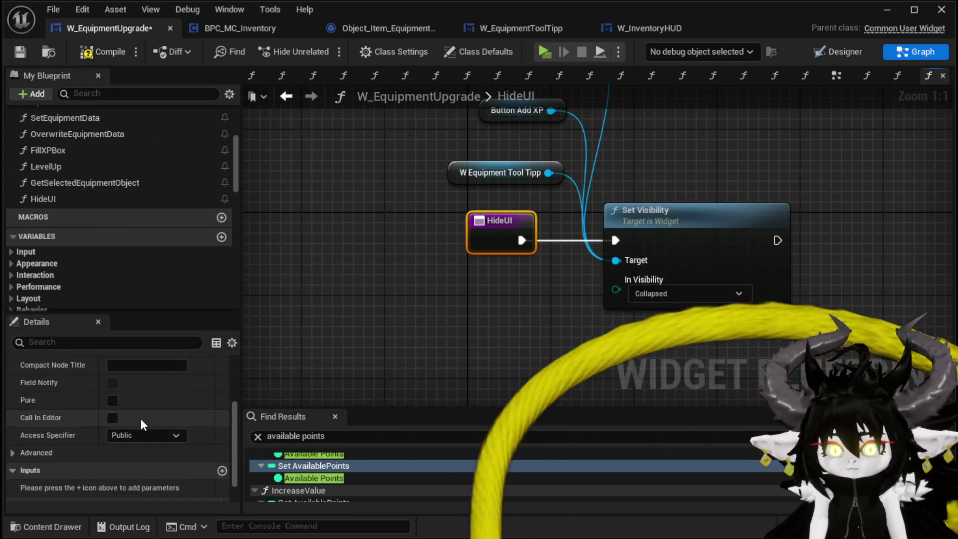
{"action": "scroll", "coordinate": [91, 380], "scroll_direction": "up", "scroll_amount": 3}
{"action": "scroll", "coordinate": [92, 377], "scroll_direction": "up", "scroll_amount": 1}
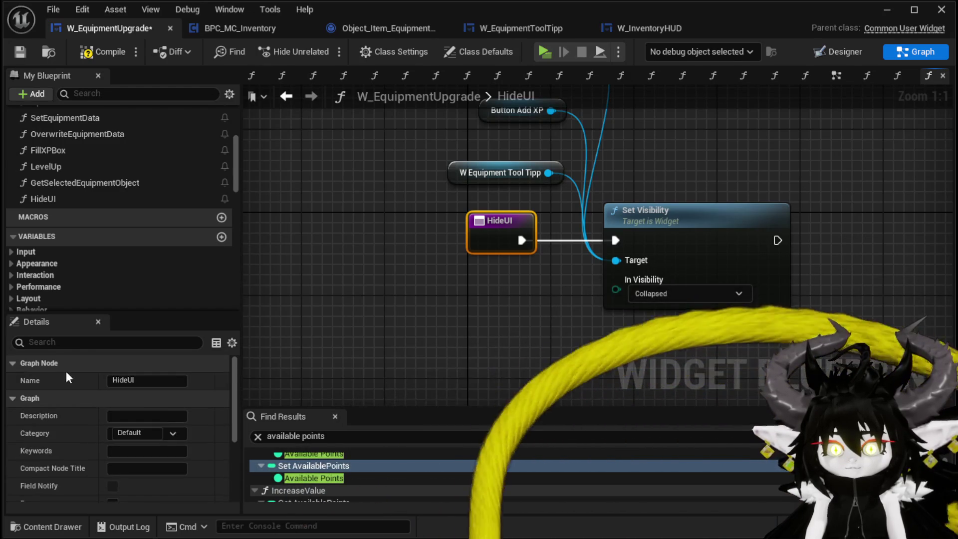
{"action": "left_click", "coordinate": [123, 380]}
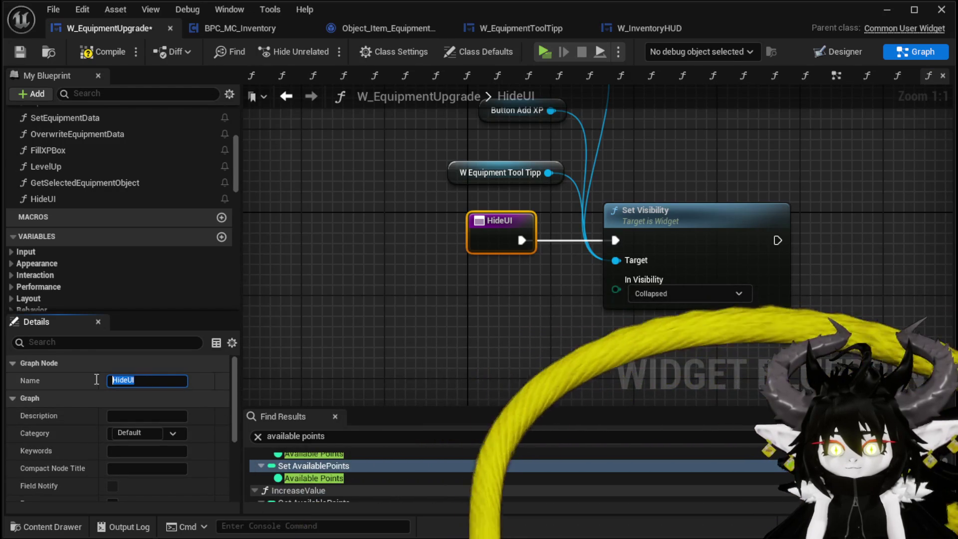
{"action": "type", "text": "Toggle"}
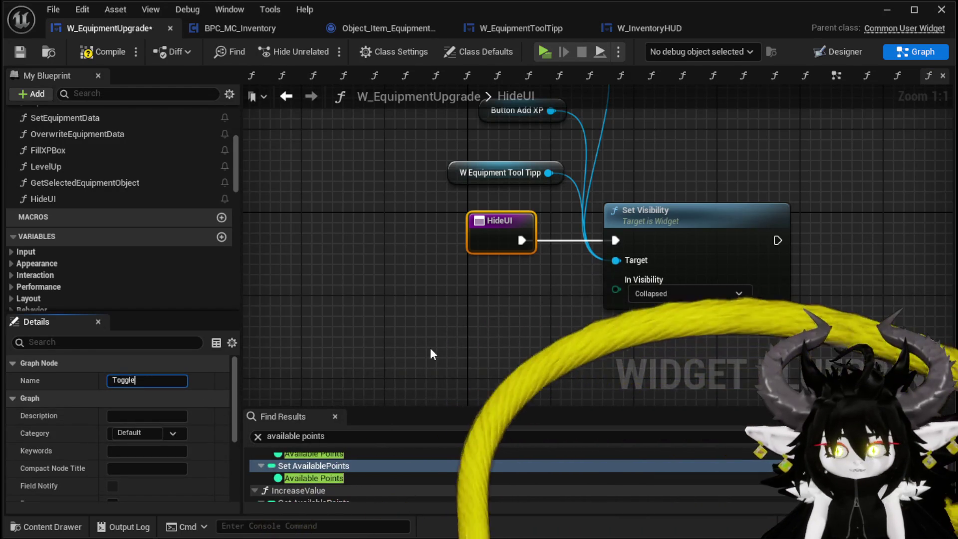
{"action": "type", "text": "UI"}
{"action": "key", "text": "Return"}
Add a Boolean input Show? to ToggleUI driving a Branch wired from its execution
{"action": "left_click_drag", "start_coordinate": [465, 230], "coordinate": [273, 225]}
{"action": "left_click_drag", "start_coordinate": [509, 221], "coordinate": [342, 220]}
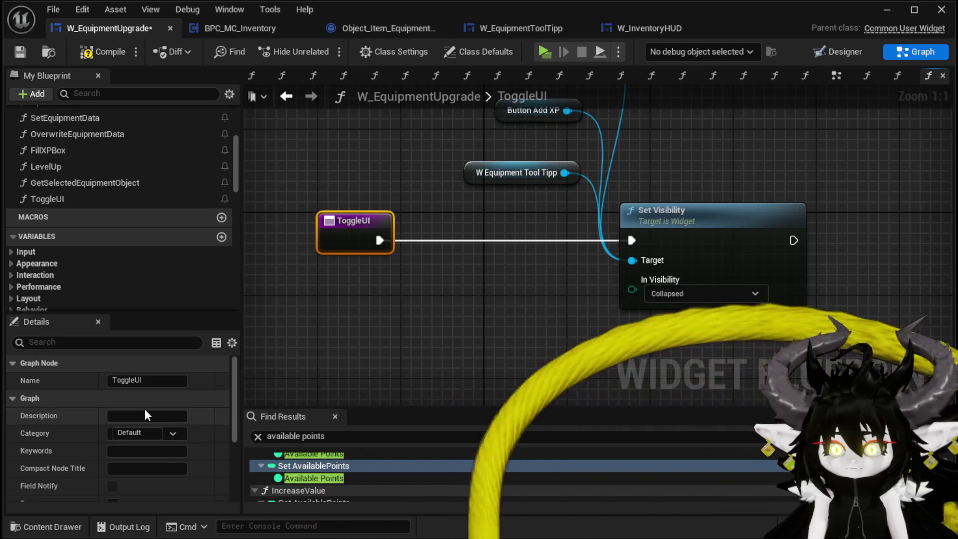
{"action": "scroll", "coordinate": [166, 472], "scroll_direction": "down", "scroll_amount": 3}
{"action": "scroll", "coordinate": [167, 472], "scroll_direction": "down", "scroll_amount": 2}
{"action": "left_click", "coordinate": [222, 439]}
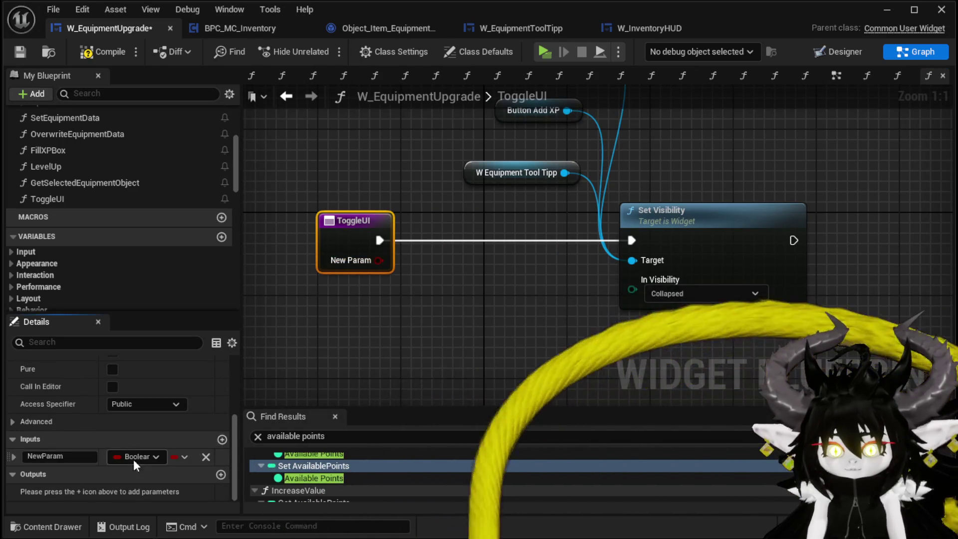
{"action": "type", "text": "Show?"}
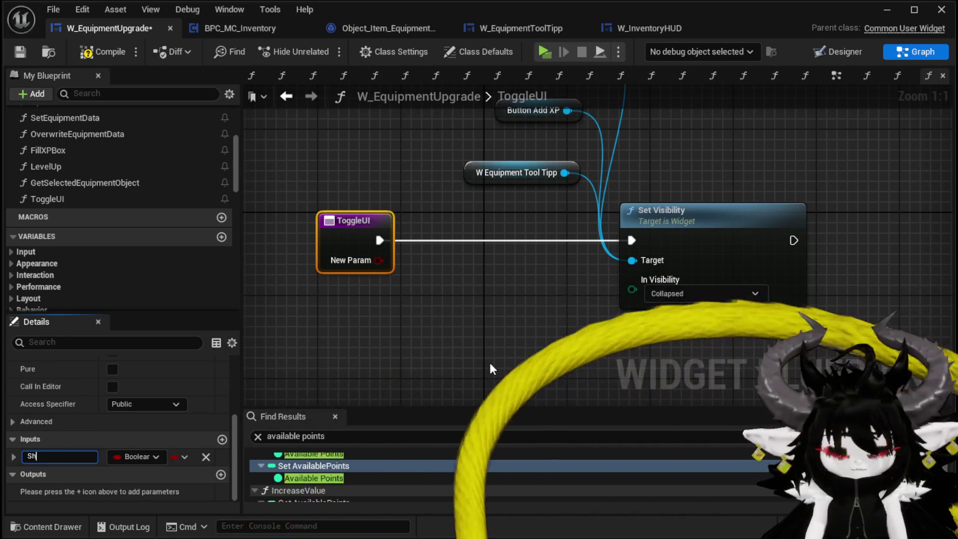
{"action": "key", "text": "Return"}
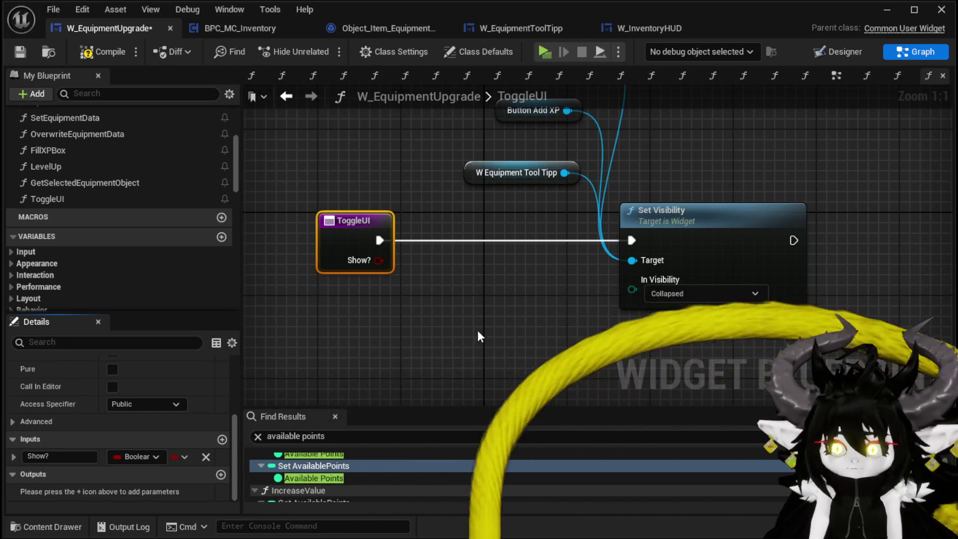
{"action": "mouse_move", "coordinate": [400, 265]}
{"action": "left_mouse_down"}
{"action": "mouse_move", "coordinate": [446, 248]}
{"action": "mouse_move", "coordinate": [435, 241]}
{"action": "left_mouse_up"}
{"action": "left_click_drag", "start_coordinate": [649, 212], "coordinate": [589, 292]}
{"action": "key", "text": "ctrl+c"}
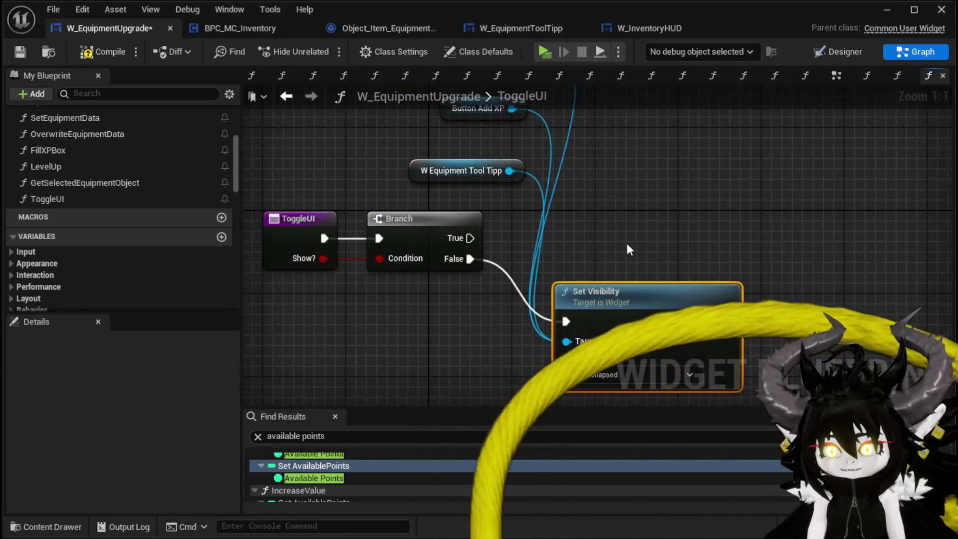
Paste a second Set Visibility node, wire Branch True into it and set it to Visible
{"action": "key", "text": "ctrl+v"}
{"action": "mouse_move", "coordinate": [471, 238]}
{"action": "left_mouse_down"}
{"action": "mouse_move", "coordinate": [504, 247]}
{"action": "mouse_move", "coordinate": [638, 158]}
{"action": "mouse_move", "coordinate": [618, 155]}
{"action": "left_mouse_up"}
{"action": "left_click", "coordinate": [699, 212]}
{"action": "left_click", "coordinate": [657, 230]}
{"action": "left_click", "coordinate": [660, 215]}
{"action": "left_click", "coordinate": [648, 225]}
Wire the widgets into the upper Set Visibility target, then compile and save ToggleUI
{"action": "left_click_drag", "start_coordinate": [567, 220], "coordinate": [504, 286]}
{"action": "mouse_move", "coordinate": [505, 406]}
{"action": "left_mouse_down"}
{"action": "mouse_move", "coordinate": [531, 274]}
{"action": "mouse_move", "coordinate": [576, 162]}
{"action": "mouse_move", "coordinate": [474, 189]}
{"action": "left_mouse_up"}
{"action": "left_click", "coordinate": [107, 51]}
{"action": "key", "text": "ctrl+s"}
{"action": "left_click_drag", "start_coordinate": [626, 239], "coordinate": [606, 147]}
{"action": "mouse_move", "coordinate": [577, 293]}
{"action": "left_mouse_down"}
{"action": "mouse_move", "coordinate": [627, 309]}
{"action": "mouse_move", "coordinate": [605, 310]}
{"action": "mouse_move", "coordinate": [606, 321]}
{"action": "left_mouse_up"}
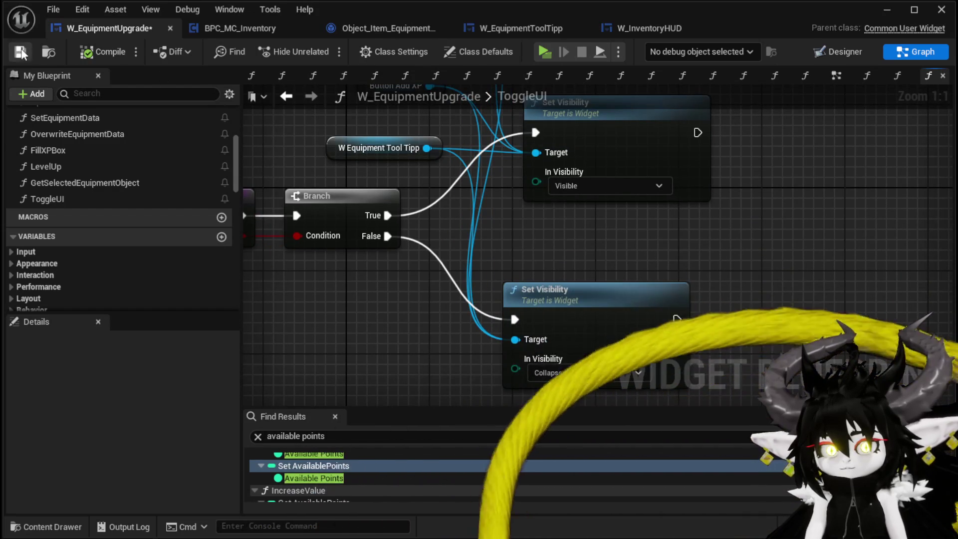
{"action": "key", "text": "ctrl+s"}
In the EventGraph, call Toggle UI right after the Cancel Print String
{"action": "left_click", "coordinate": [837, 75]}
{"action": "scroll", "coordinate": [609, 271], "scroll_direction": "down", "scroll_amount": 1}
{"action": "scroll", "coordinate": [436, 232], "scroll_direction": "up", "scroll_amount": 3}
{"action": "mouse_move", "coordinate": [47, 198]}
{"action": "left_mouse_down"}
{"action": "mouse_move", "coordinate": [620, 216]}
{"action": "mouse_move", "coordinate": [684, 247]}
{"action": "left_mouse_up"}
{"action": "mouse_move", "coordinate": [625, 262]}
{"action": "left_mouse_down"}
{"action": "mouse_move", "coordinate": [687, 273]}
{"action": "mouse_move", "coordinate": [687, 249]}
{"action": "left_mouse_up"}
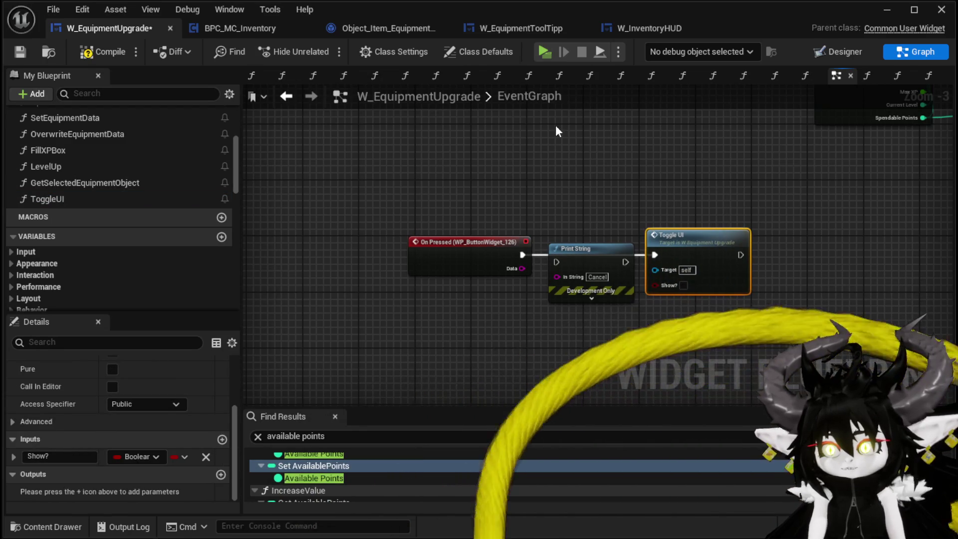
Compile and save the W_EquipmentUpgrade blueprint
{"action": "left_click", "coordinate": [102, 52]}
{"action": "left_click", "coordinate": [18, 55]}
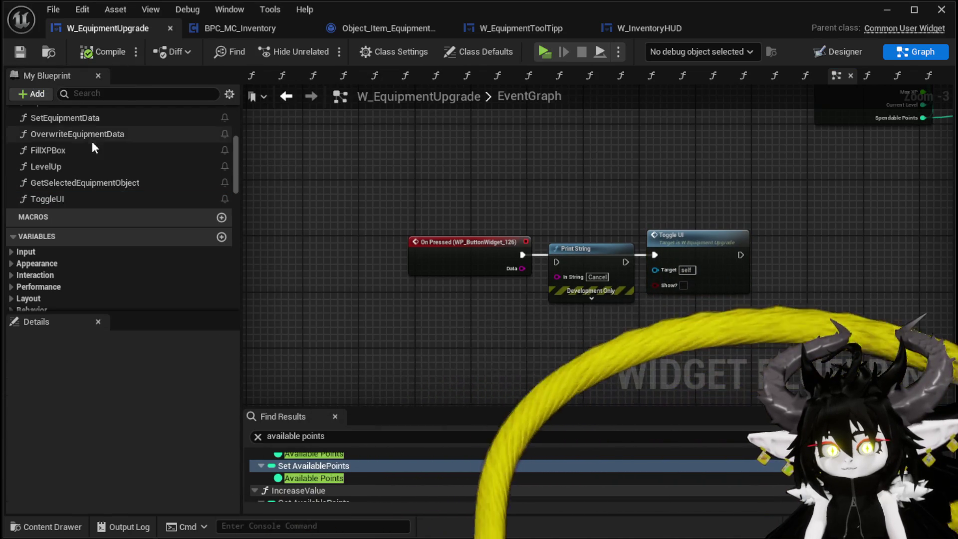
{"action": "scroll", "coordinate": [91, 142], "scroll_direction": "up", "scroll_amount": 5}
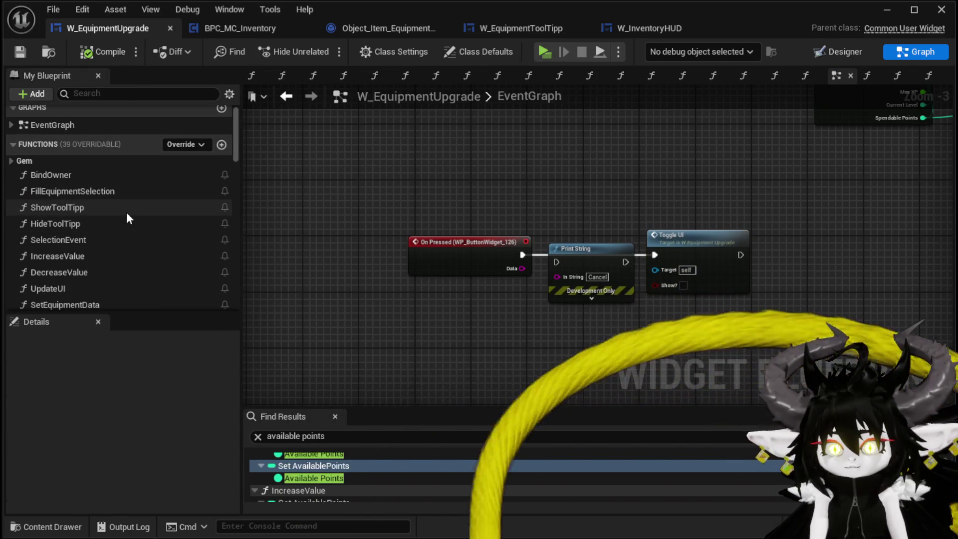
Open the SelectionEvent graph and move its Set Visibility node out of the way
{"action": "double_click", "coordinate": [217, 241]}
{"action": "mouse_move", "coordinate": [576, 250]}
{"action": "left_mouse_down"}
{"action": "mouse_move", "coordinate": [254, 199]}
{"action": "mouse_move", "coordinate": [342, 193]}
{"action": "mouse_move", "coordinate": [639, 221]}
{"action": "left_mouse_up"}
{"action": "scroll", "coordinate": [639, 221], "scroll_direction": "up", "scroll_amount": 2}
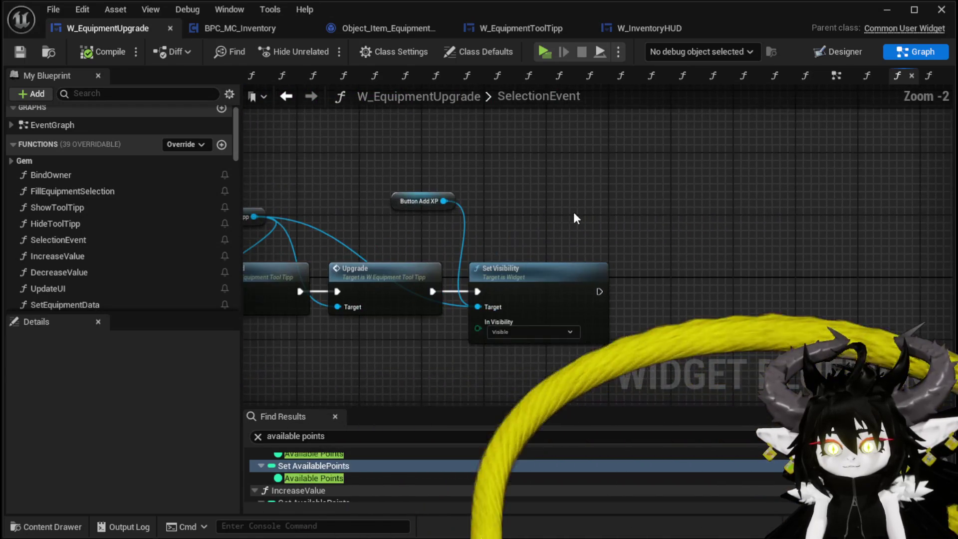
{"action": "left_click", "coordinate": [585, 282]}
{"action": "left_click_drag", "start_coordinate": [584, 288], "coordinate": [761, 171]}
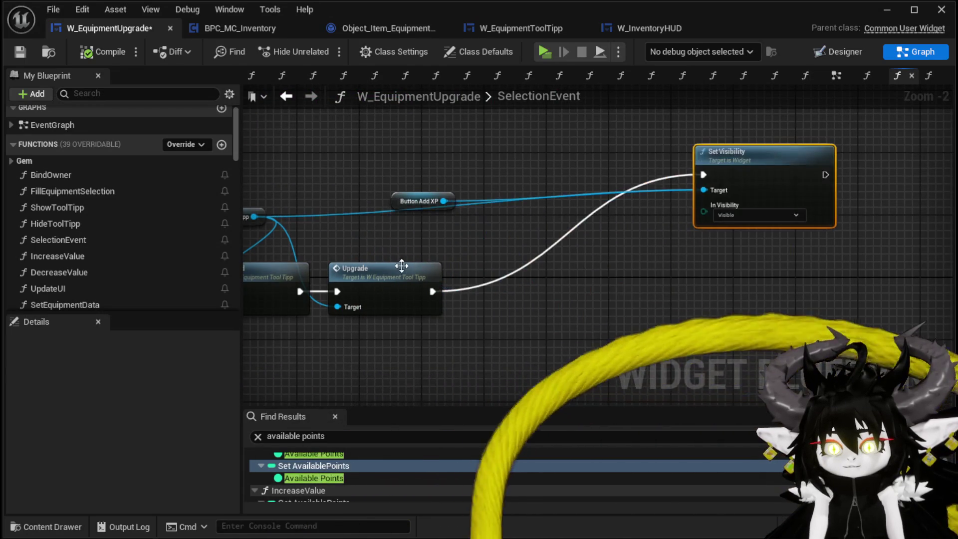
{"action": "scroll", "coordinate": [131, 218], "scroll_direction": "down", "scroll_amount": 3}
Add a Toggle UI call to SelectionEvent, wired after Upgrade's execution output
{"action": "left_click_drag", "start_coordinate": [82, 280], "coordinate": [646, 265]}
{"action": "left_click_drag", "start_coordinate": [556, 288], "coordinate": [662, 290]}
{"action": "scroll", "coordinate": [654, 220], "scroll_direction": "down", "scroll_amount": 3}
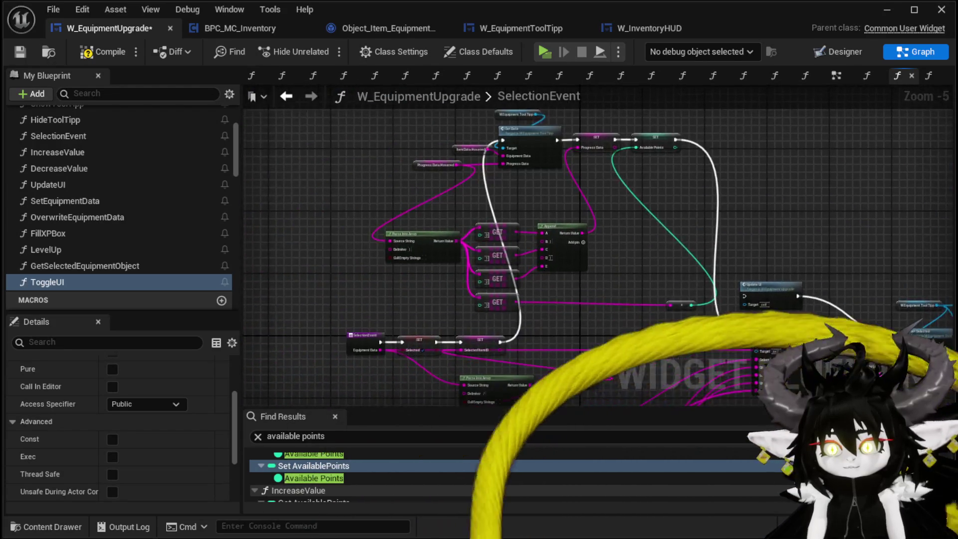
{"action": "left_click_drag", "start_coordinate": [810, 256], "coordinate": [483, 222]}
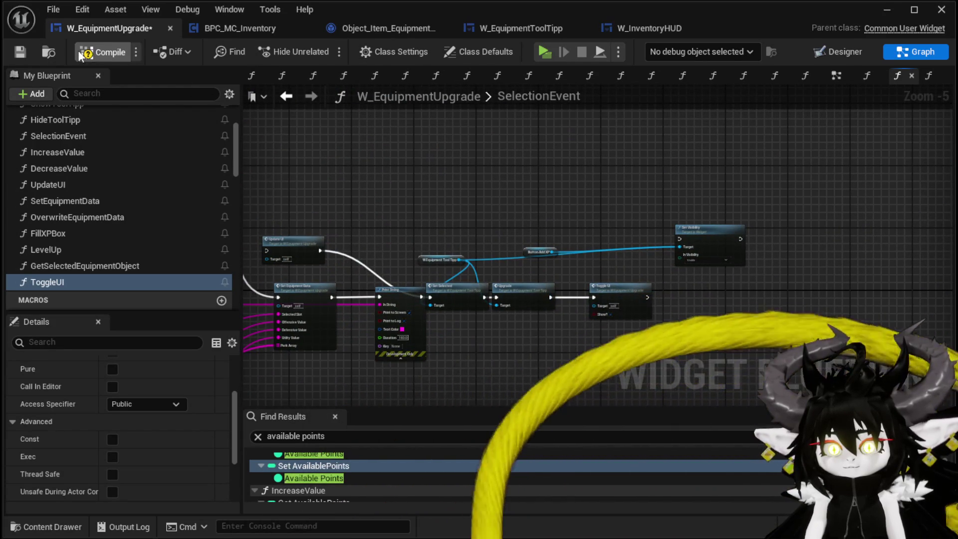
{"action": "left_click", "coordinate": [912, 12]}
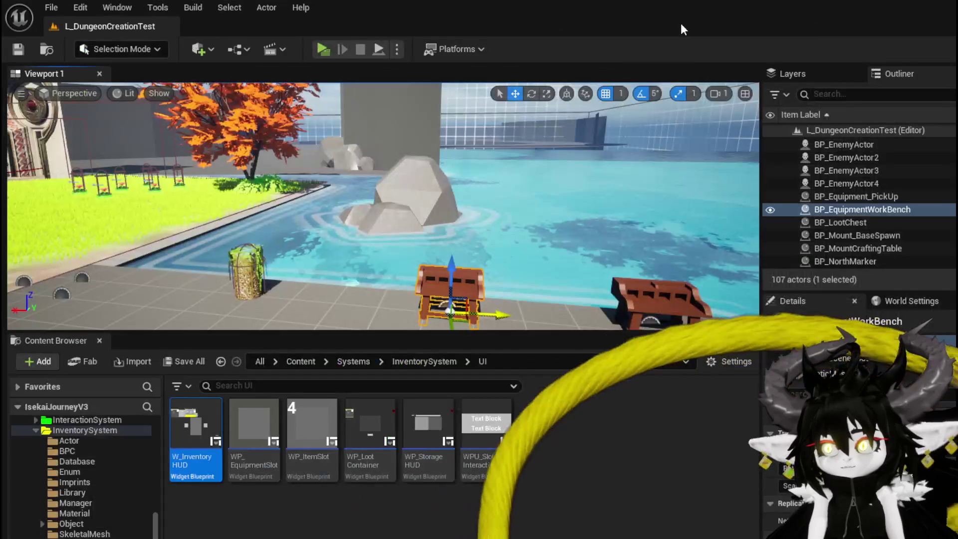
Playtest in standalone: open the workbench upgrade screen and repeatedly open and cancel Iron_Legs
{"action": "left_click", "coordinate": [333, 71]}
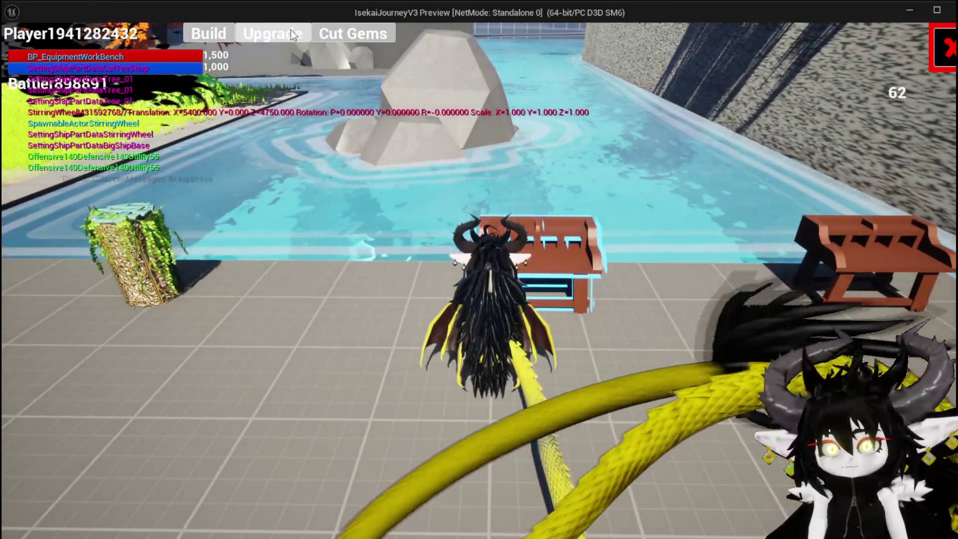
{"action": "left_click", "coordinate": [293, 35]}
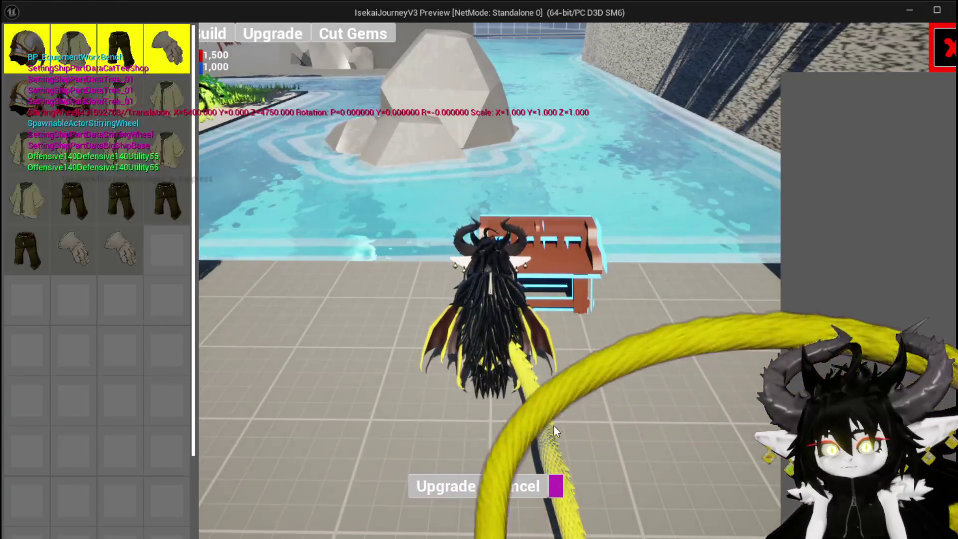
{"action": "left_click", "coordinate": [164, 174]}
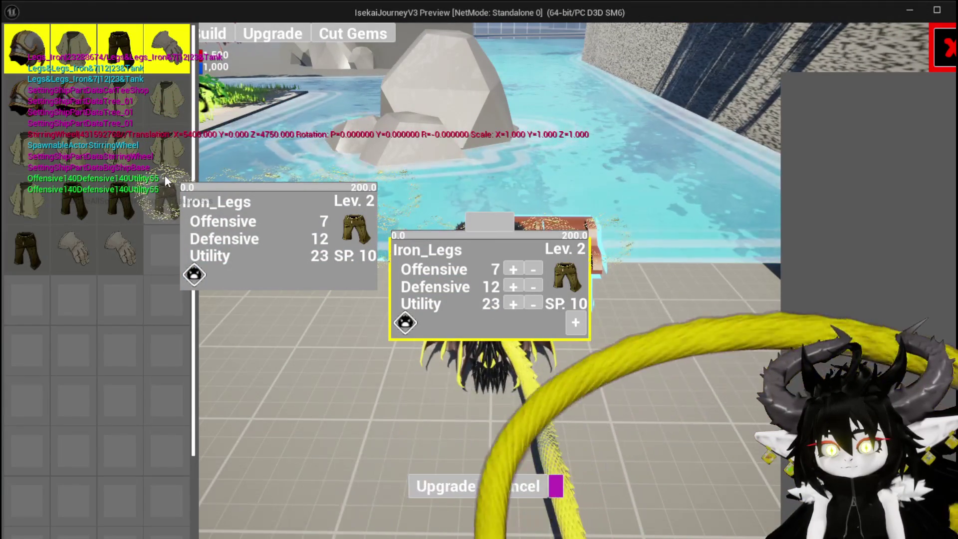
{"action": "left_click", "coordinate": [519, 489]}
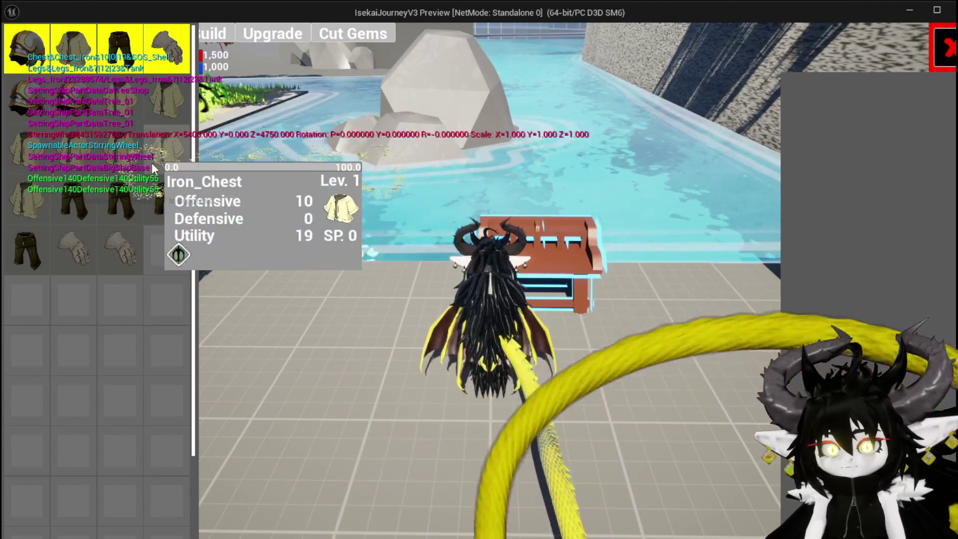
{"action": "left_click", "coordinate": [167, 200]}
{"action": "left_click", "coordinate": [516, 489]}
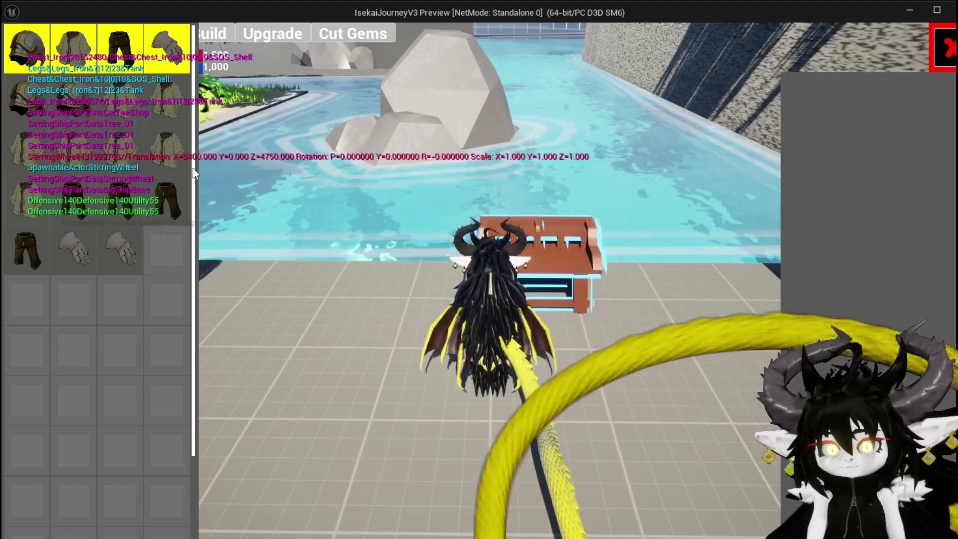
{"action": "left_click", "coordinate": [119, 151]}
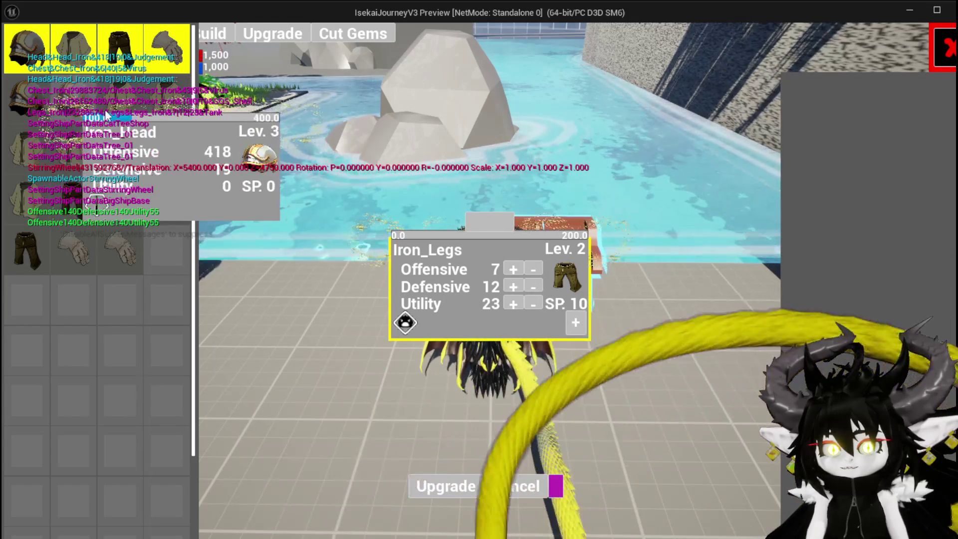
{"action": "left_click", "coordinate": [516, 486]}
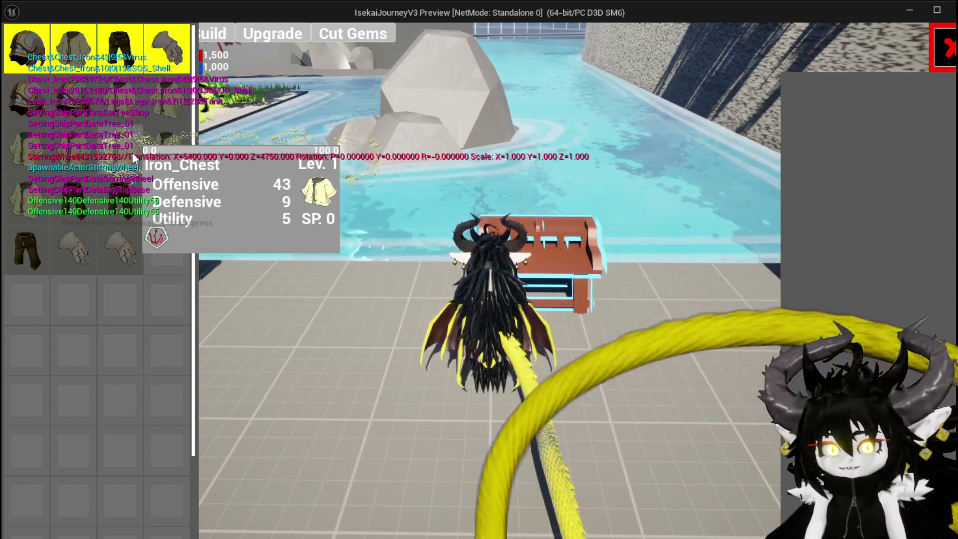
{"action": "key", "text": "e"}
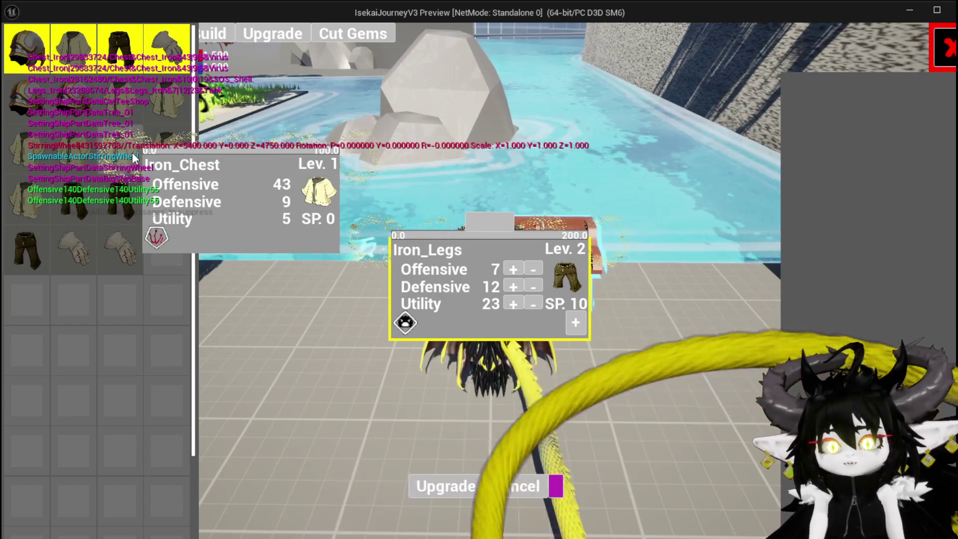
{"action": "left_click", "coordinate": [497, 495]}
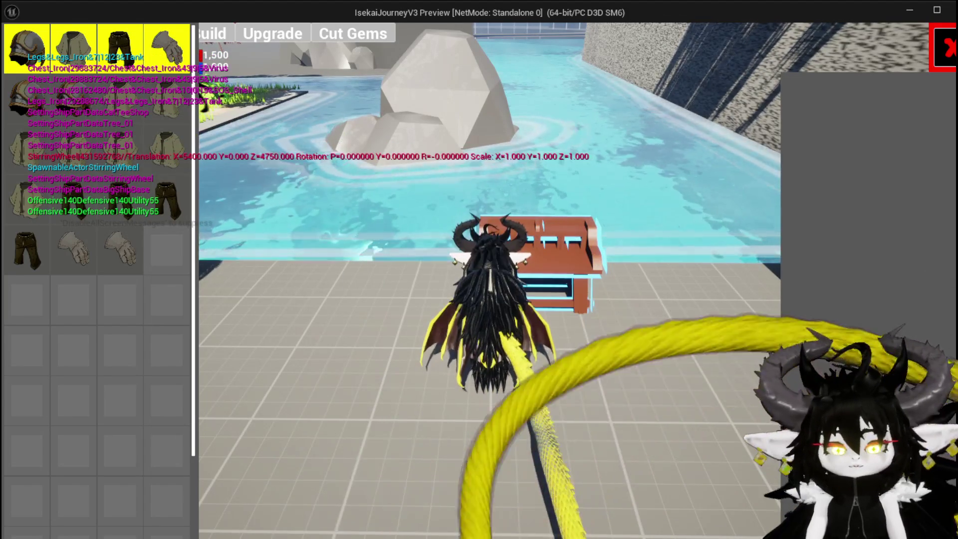
Stop play, save the level, and open ShowToolTipp in W_EquipmentUpgrade
{"action": "key", "text": "Escape"}
{"action": "key", "text": "ctrl+s"}
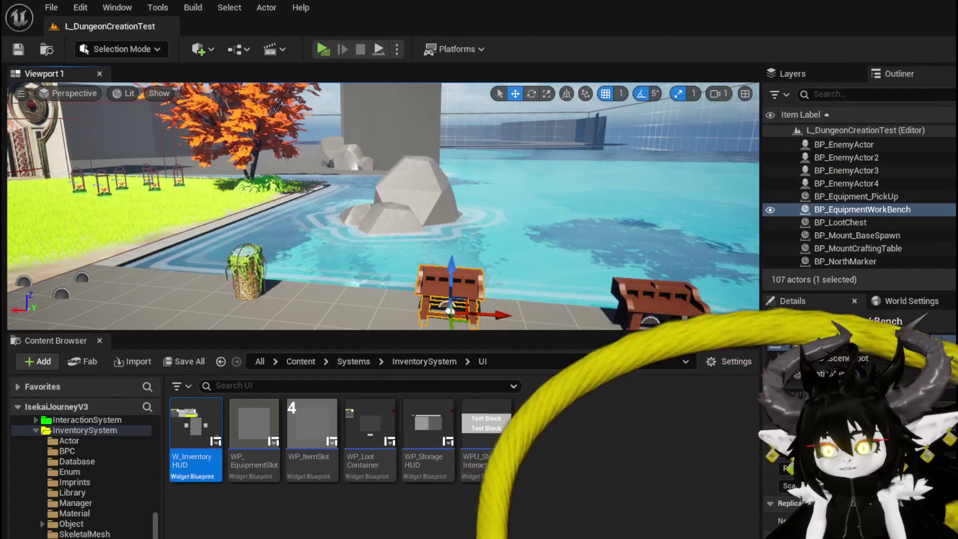
{"action": "key", "text": "alt+Tab"}
{"action": "left_click_drag", "start_coordinate": [597, 234], "coordinate": [686, 290]}
{"action": "scroll", "coordinate": [122, 183], "scroll_direction": "up", "scroll_amount": 3}
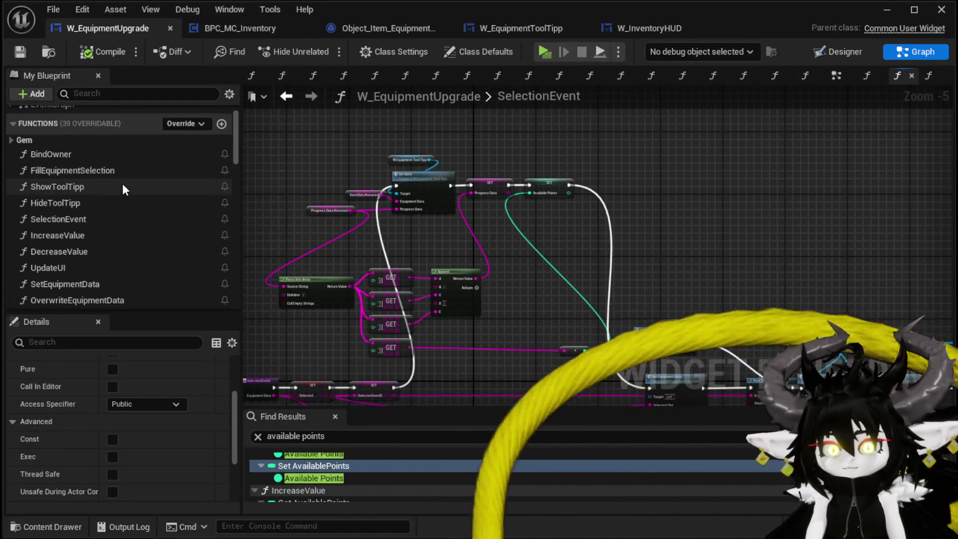
{"action": "double_click", "coordinate": [103, 190]}
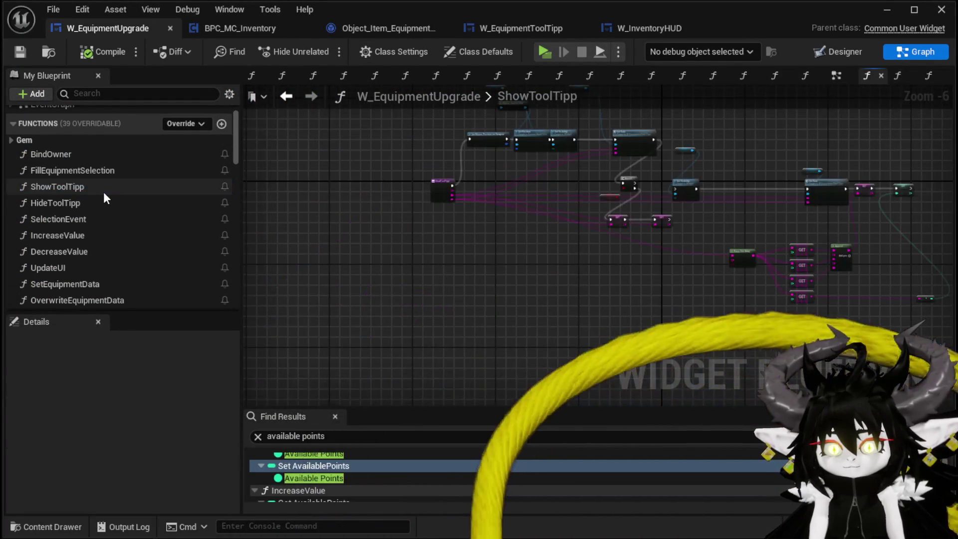
Paste the two Hovered SET nodes after the ShowToolTipp entry and wire exec and data pins
{"action": "left_click_drag", "start_coordinate": [647, 241], "coordinate": [799, 197]}
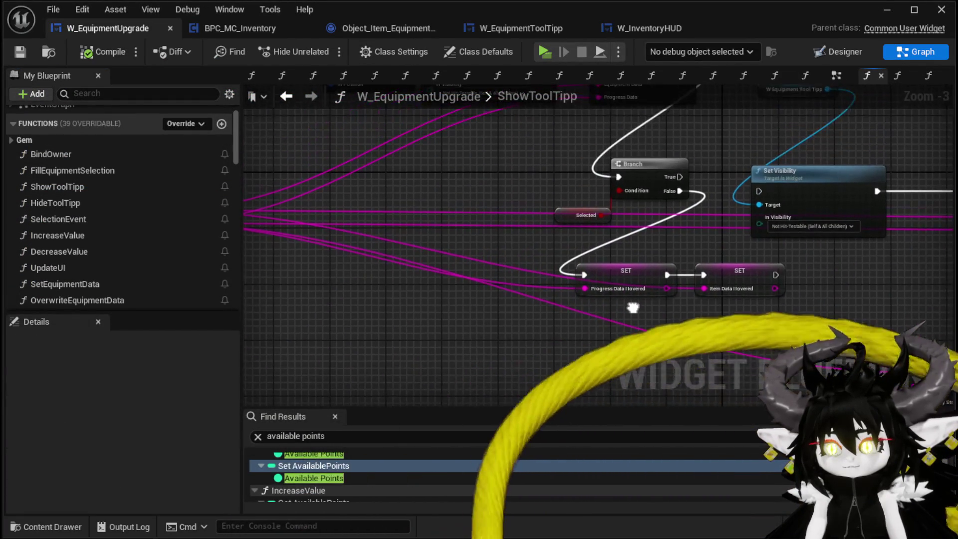
{"action": "mouse_move", "coordinate": [666, 286]}
{"action": "left_mouse_down"}
{"action": "mouse_move", "coordinate": [545, 301]}
{"action": "mouse_move", "coordinate": [778, 290]}
{"action": "left_mouse_up"}
{"action": "key", "text": "ctrl+v"}
{"action": "mouse_move", "coordinate": [419, 176]}
{"action": "left_mouse_down"}
{"action": "mouse_move", "coordinate": [390, 157]}
{"action": "mouse_move", "coordinate": [371, 168]}
{"action": "left_mouse_up"}
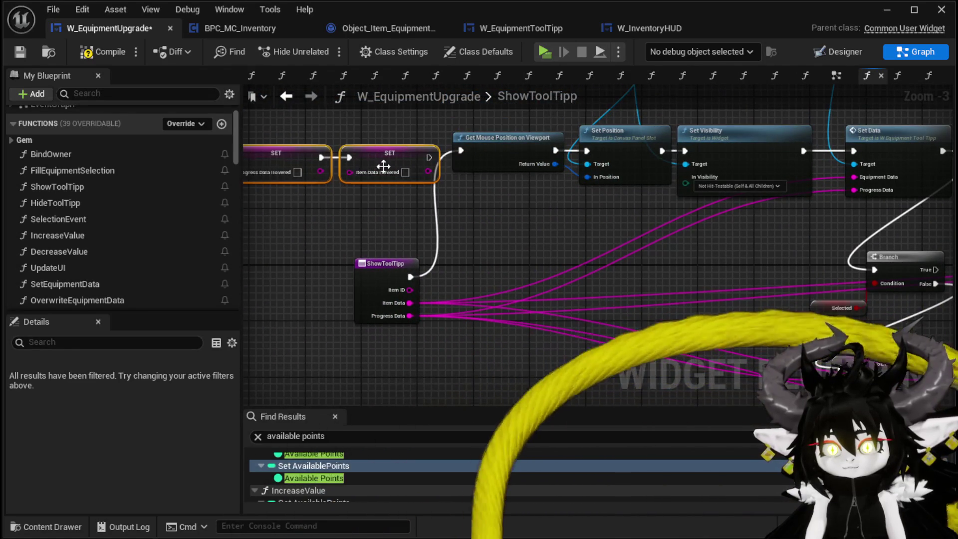
{"action": "mouse_move", "coordinate": [410, 276]}
{"action": "left_mouse_down"}
{"action": "mouse_move", "coordinate": [239, 171]}
{"action": "mouse_move", "coordinate": [323, 159]}
{"action": "left_mouse_up"}
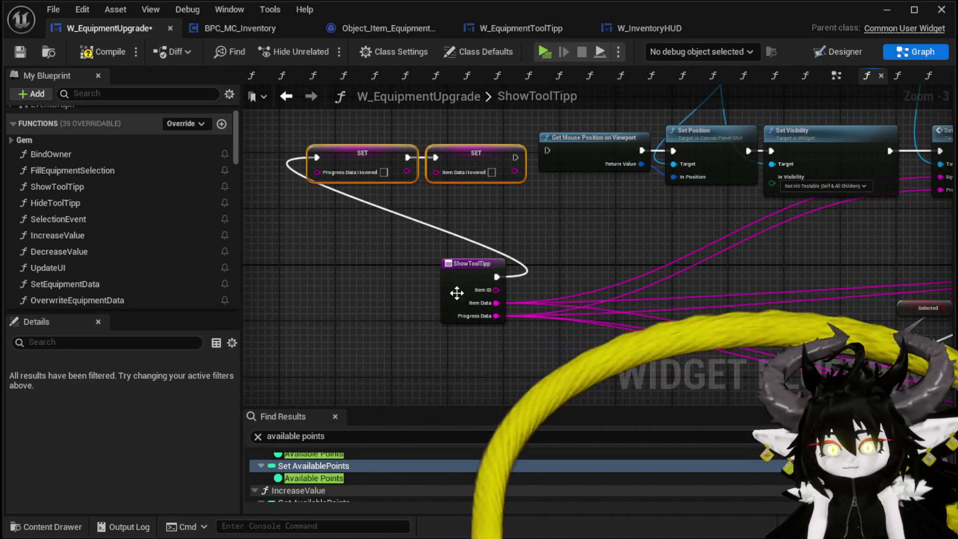
{"action": "left_click_drag", "start_coordinate": [496, 303], "coordinate": [332, 178]}
{"action": "mouse_move", "coordinate": [495, 316]}
{"action": "left_mouse_down"}
{"action": "mouse_move", "coordinate": [467, 187]}
{"action": "mouse_move", "coordinate": [440, 172]}
{"action": "left_mouse_up"}
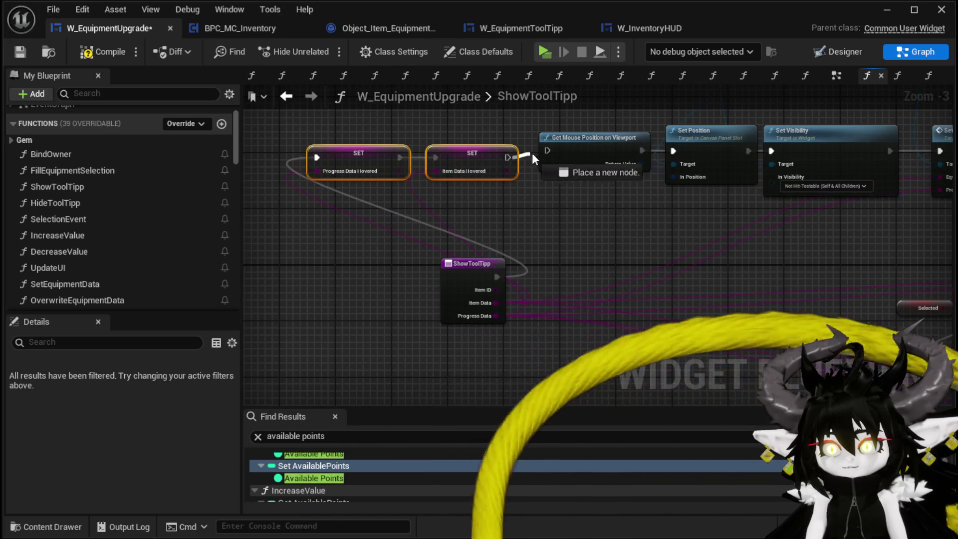
Delete the old SET nodes after the Branch and compile
{"action": "left_click_drag", "start_coordinate": [270, 143], "coordinate": [477, 307]}
{"action": "left_click_drag", "start_coordinate": [633, 353], "coordinate": [649, 329]}
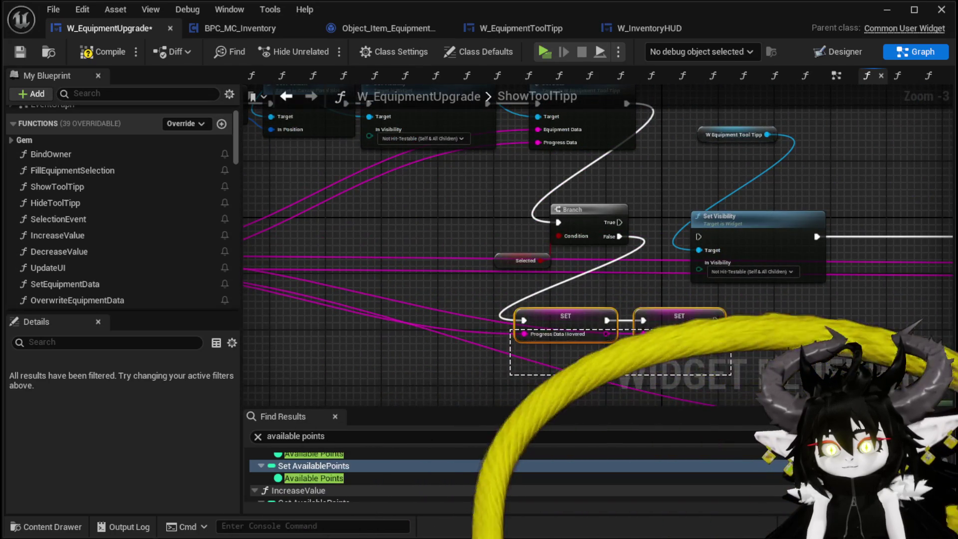
{"action": "key", "text": "Delete"}
{"action": "left_click", "coordinate": [91, 54]}
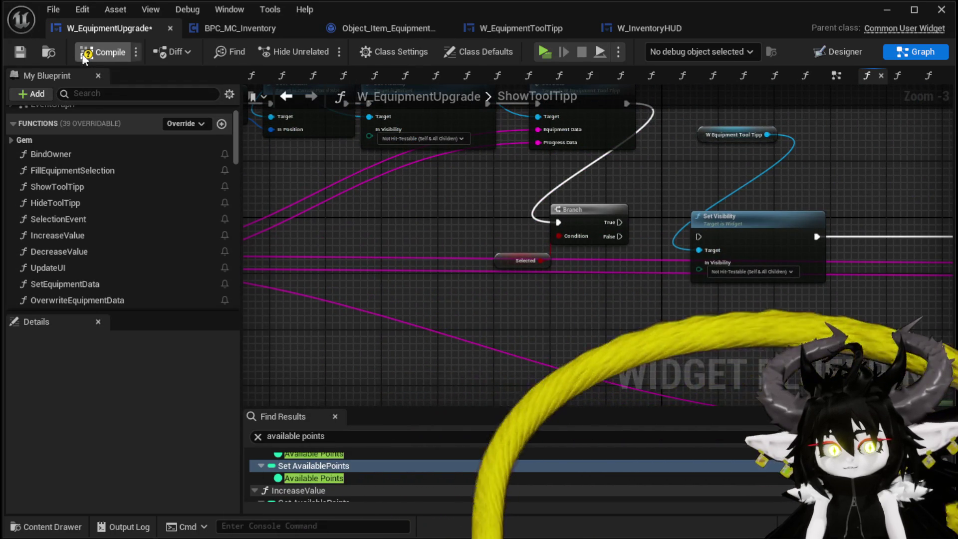
Playtest in standalone: open the workbench upgrade screen, pick Iron_Legs, then stop the session
{"action": "left_click", "coordinate": [896, 17]}
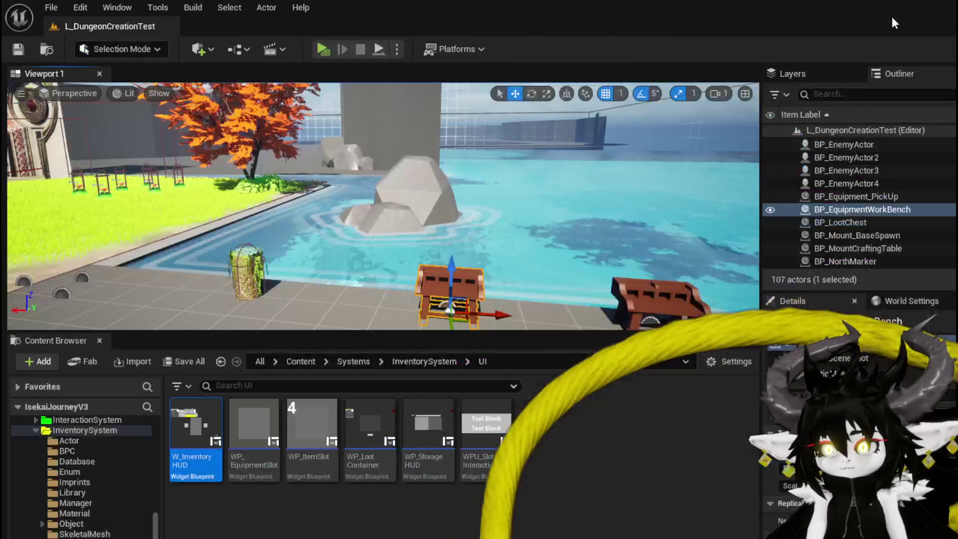
{"action": "left_click", "coordinate": [315, 46]}
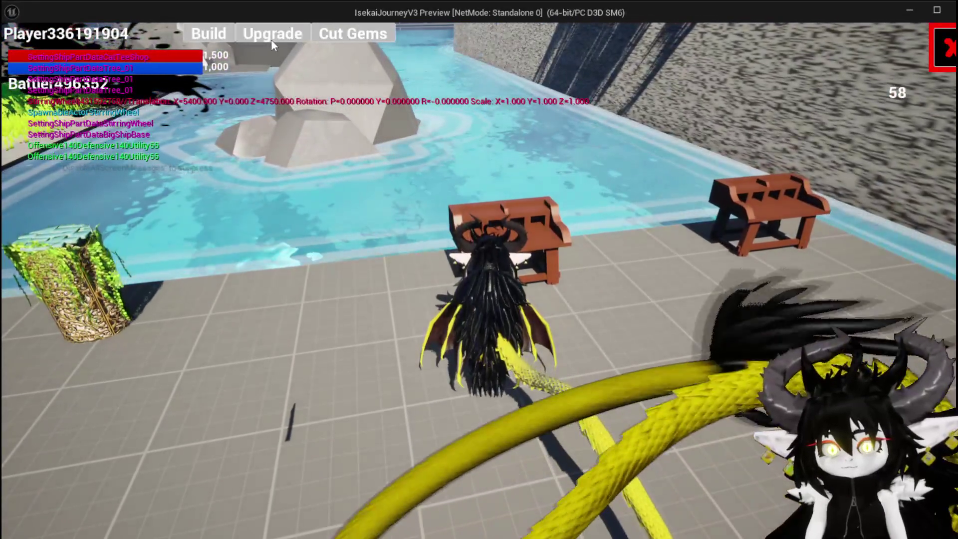
{"action": "left_click", "coordinate": [271, 40]}
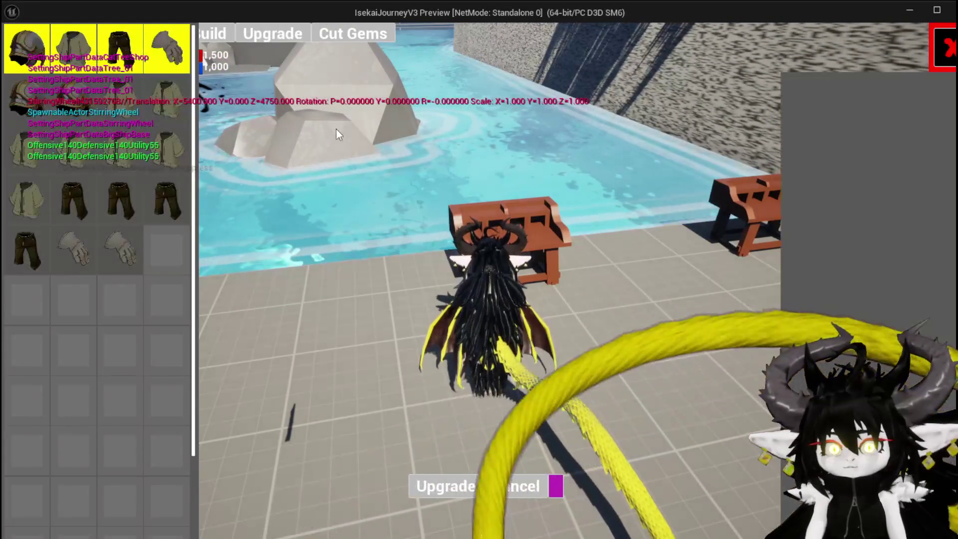
{"action": "left_click", "coordinate": [172, 188]}
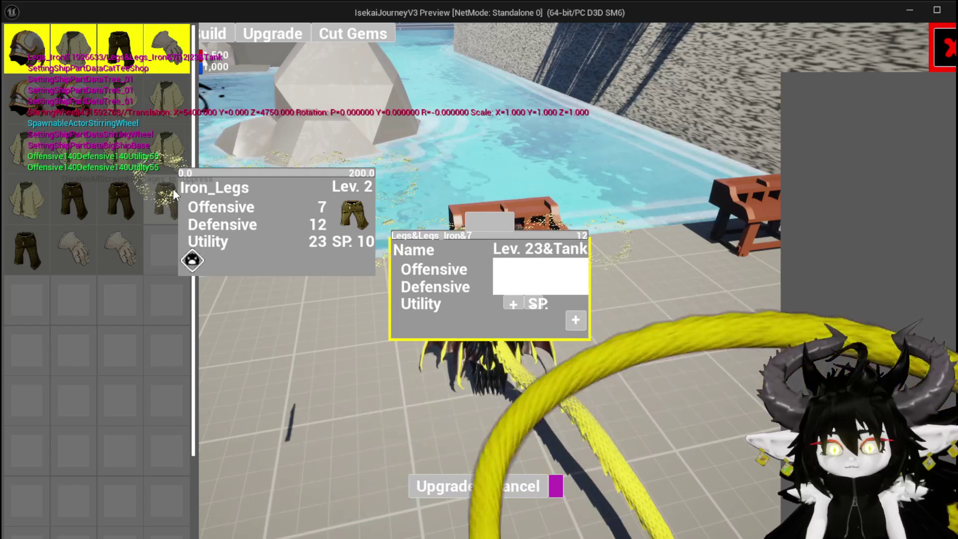
{"action": "key", "text": "alt+Tab"}
{"action": "key", "text": "Escape"}
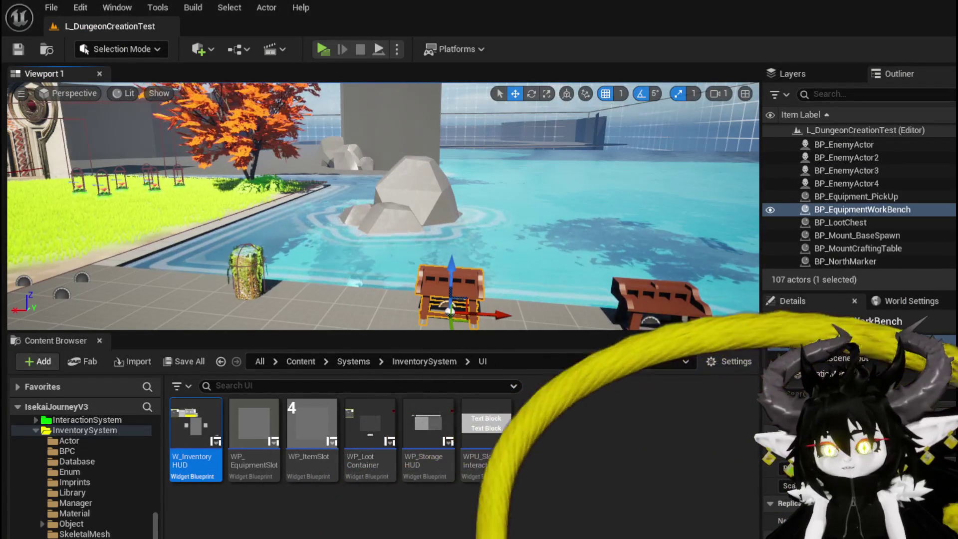
Rewire Item Data to Item DataHovered and Progress Data to Progress DataHovered, then launch standalone preview
{"action": "key", "text": "alt+Tab"}
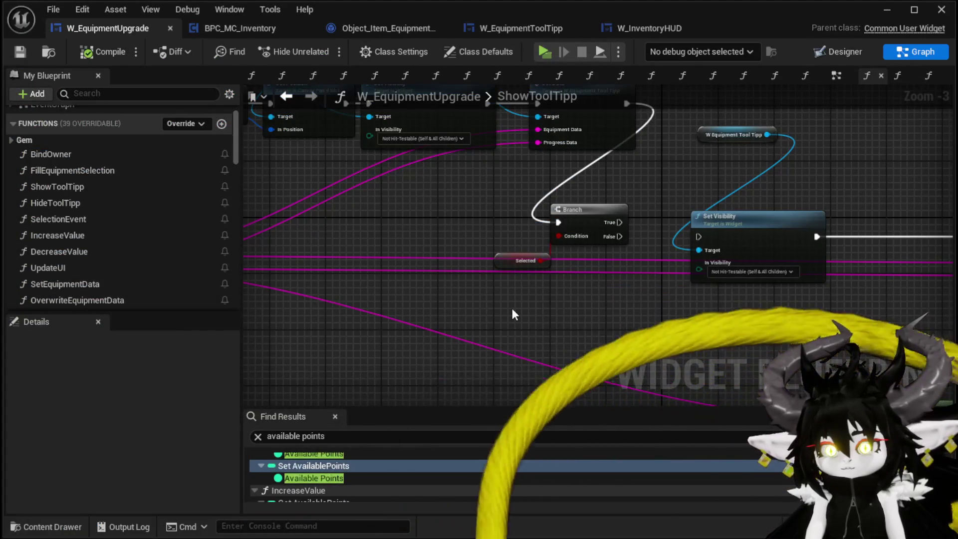
{"action": "mouse_move", "coordinate": [512, 307]}
{"action": "left_mouse_down"}
{"action": "mouse_move", "coordinate": [385, 367]}
{"action": "mouse_move", "coordinate": [246, 347]}
{"action": "mouse_move", "coordinate": [309, 279]}
{"action": "mouse_move", "coordinate": [388, 236]}
{"action": "mouse_move", "coordinate": [512, 256]}
{"action": "left_mouse_up"}
{"action": "left_click_drag", "start_coordinate": [501, 292], "coordinate": [373, 286]}
{"action": "mouse_move", "coordinate": [400, 204]}
{"action": "left_mouse_down"}
{"action": "mouse_move", "coordinate": [477, 274]}
{"action": "mouse_move", "coordinate": [518, 269]}
{"action": "left_mouse_up"}
{"action": "left_click_drag", "start_coordinate": [416, 331], "coordinate": [472, 206]}
{"action": "mouse_move", "coordinate": [405, 345]}
{"action": "left_mouse_down"}
{"action": "mouse_move", "coordinate": [499, 289]}
{"action": "mouse_move", "coordinate": [419, 201]}
{"action": "left_mouse_up"}
{"action": "left_click", "coordinate": [480, 193]}
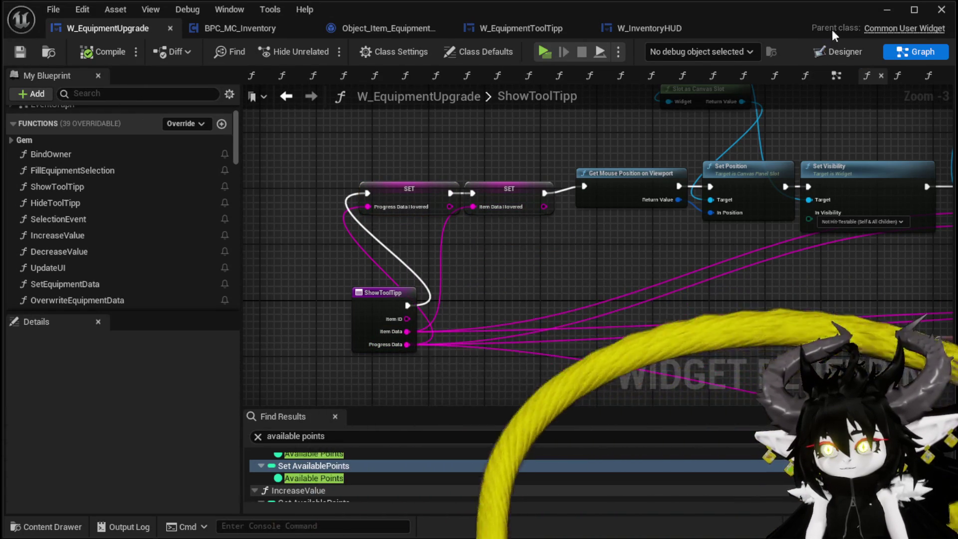
{"action": "left_click", "coordinate": [887, 10]}
{"action": "left_click", "coordinate": [317, 48]}
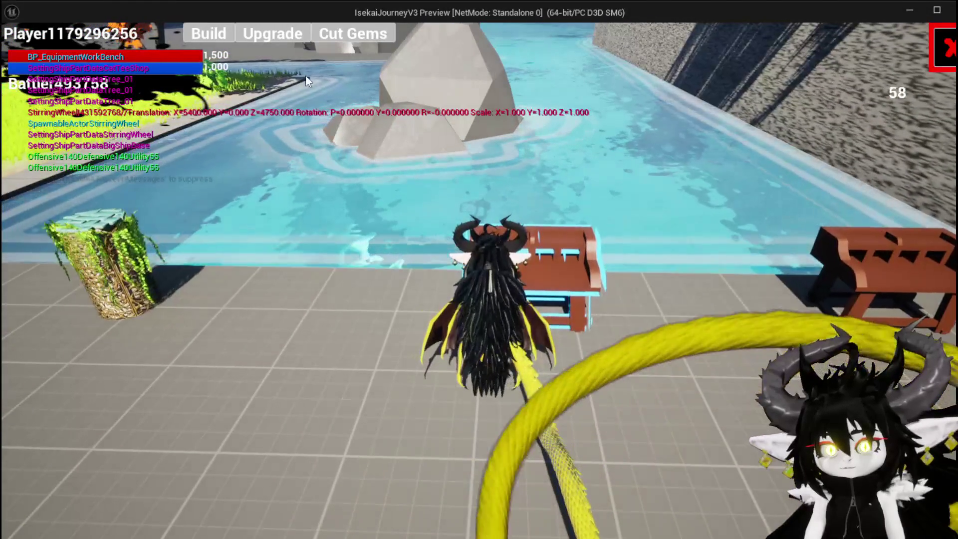
At the workbench, load Iron_Legs, Iron_Chest, the level 4 chest, then Iron_Legs into the upgrade panel
{"action": "left_click", "coordinate": [277, 35]}
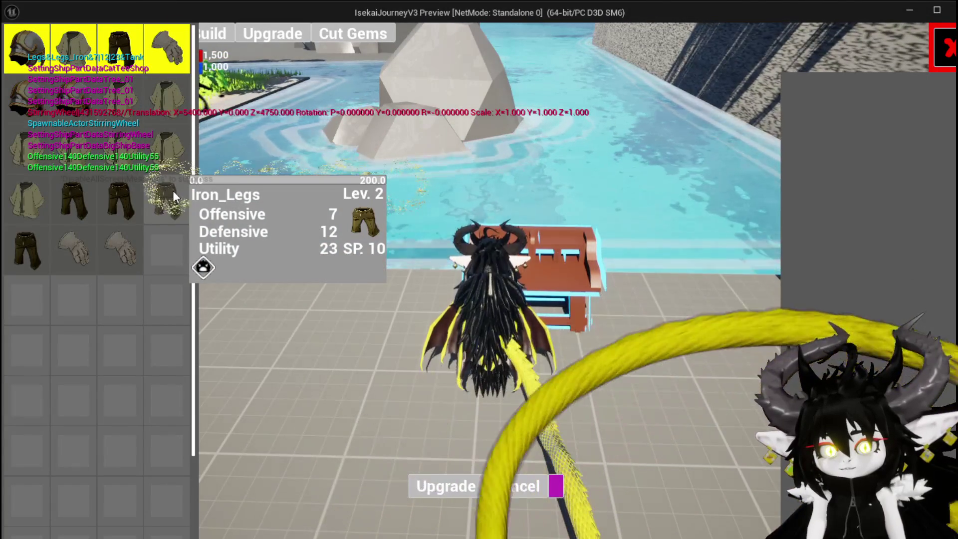
{"action": "left_click", "coordinate": [173, 190]}
{"action": "mouse_move", "coordinate": [129, 104]}
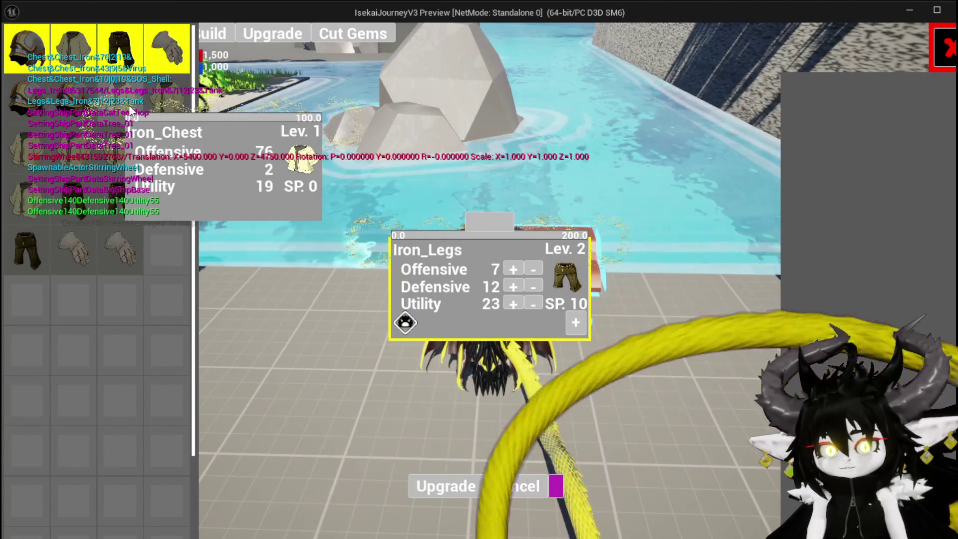
{"action": "left_click", "coordinate": [128, 105]}
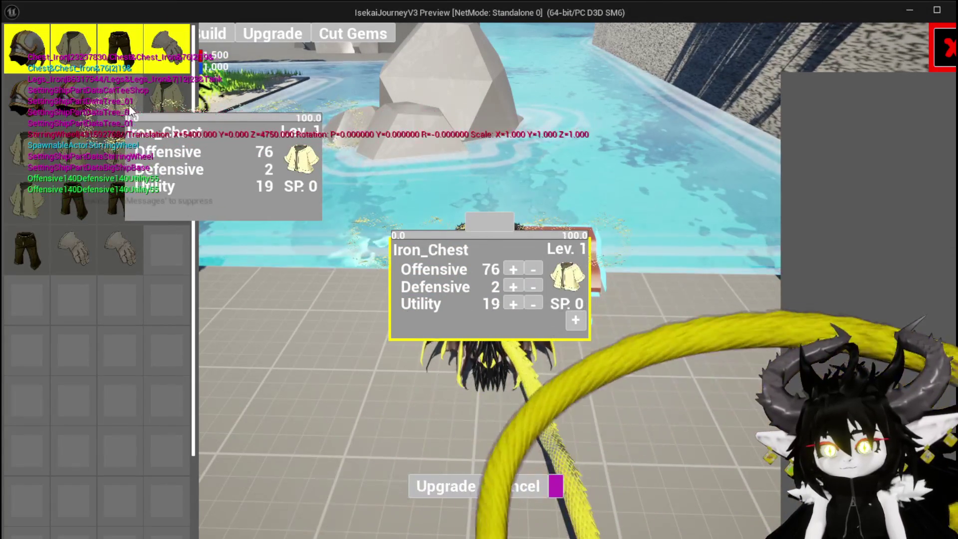
{"action": "left_click", "coordinate": [174, 103]}
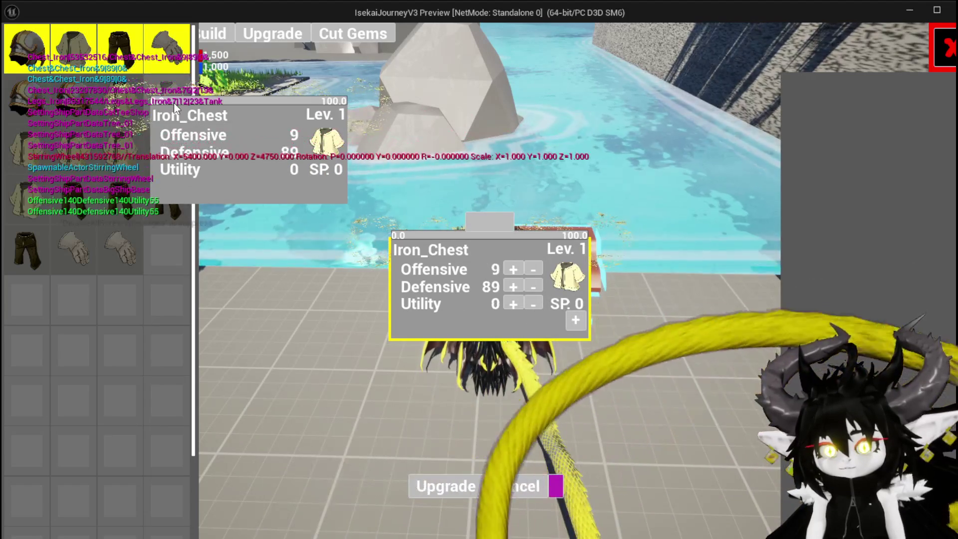
{"action": "mouse_move", "coordinate": [84, 259]}
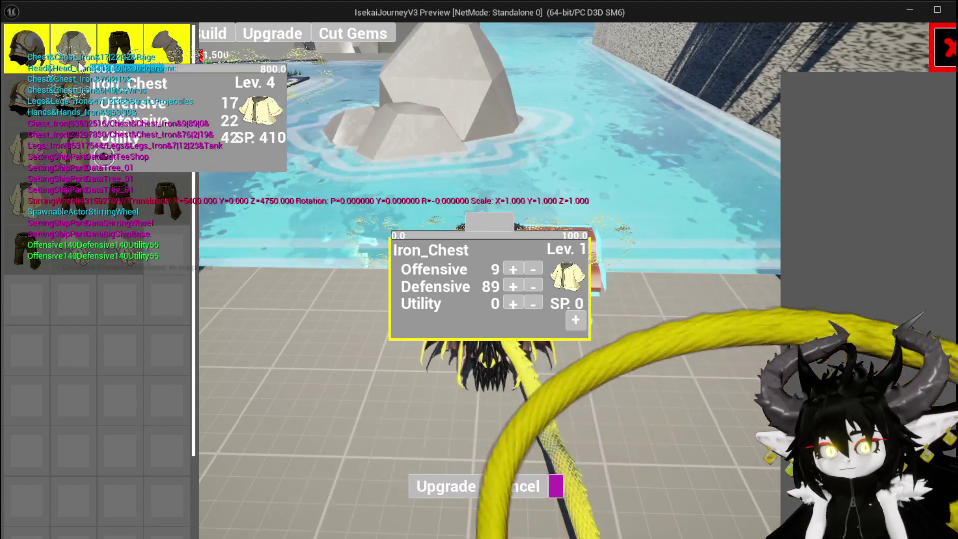
{"action": "left_click", "coordinate": [80, 67]}
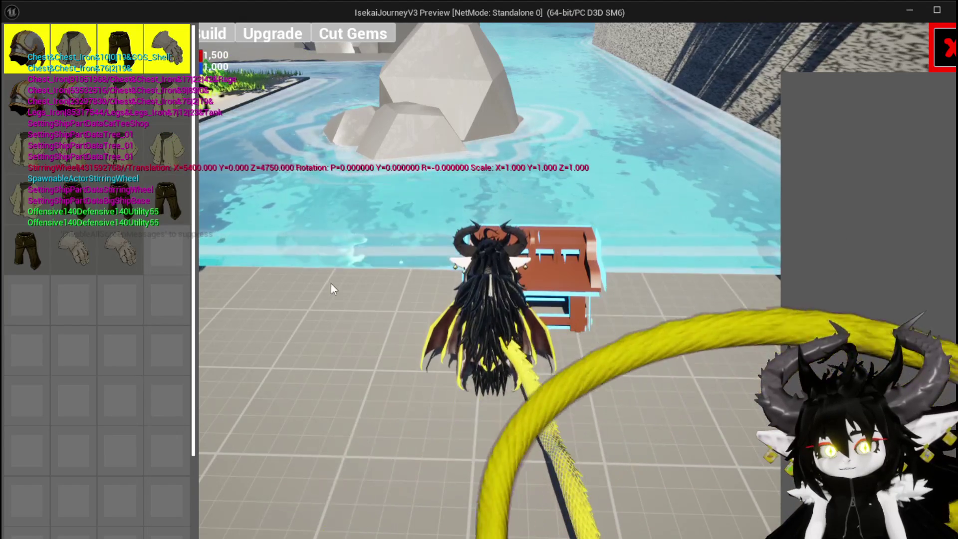
{"action": "left_click", "coordinate": [165, 214]}
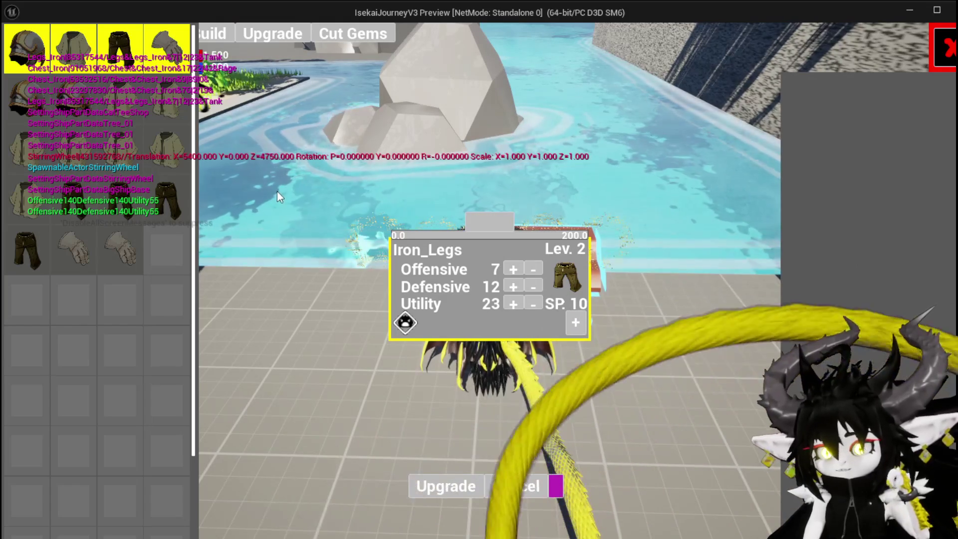
Spend 800 Essence on Iron_Legs, enter 200 for the level 2 Iron_Legs, then stop play
{"action": "mouse_move", "coordinate": [175, 163]}
{"action": "mouse_move", "coordinate": [177, 207]}
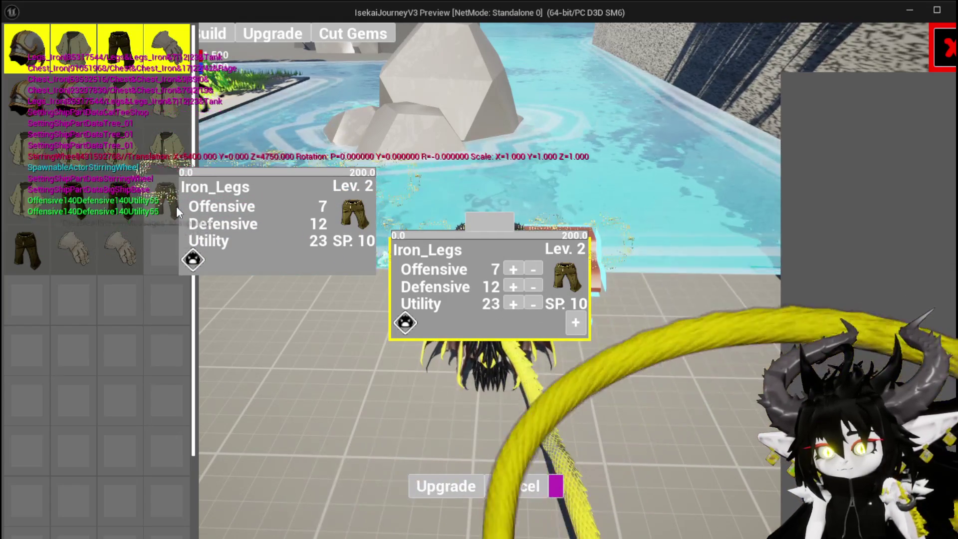
{"action": "mouse_move", "coordinate": [481, 225]}
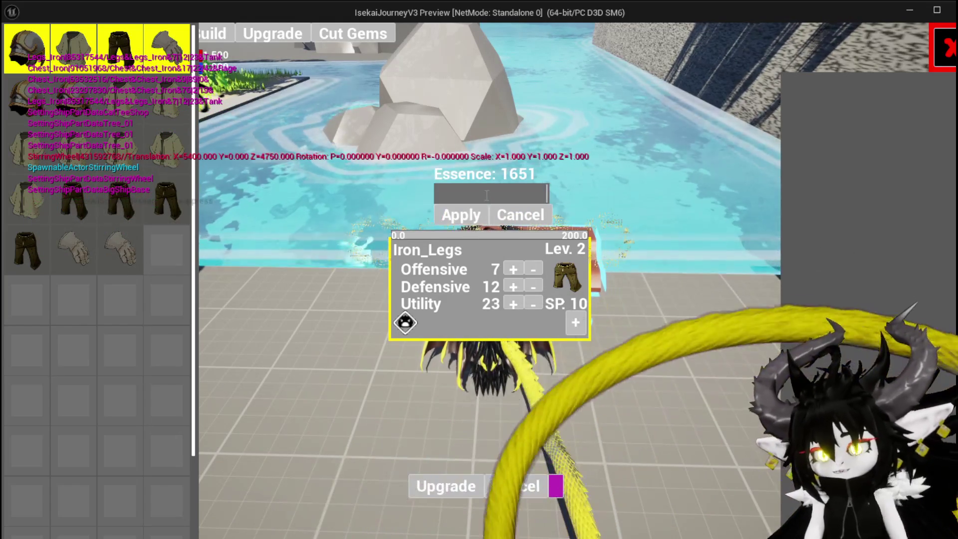
{"action": "type", "text": "800"}
{"action": "left_click", "coordinate": [480, 212]}
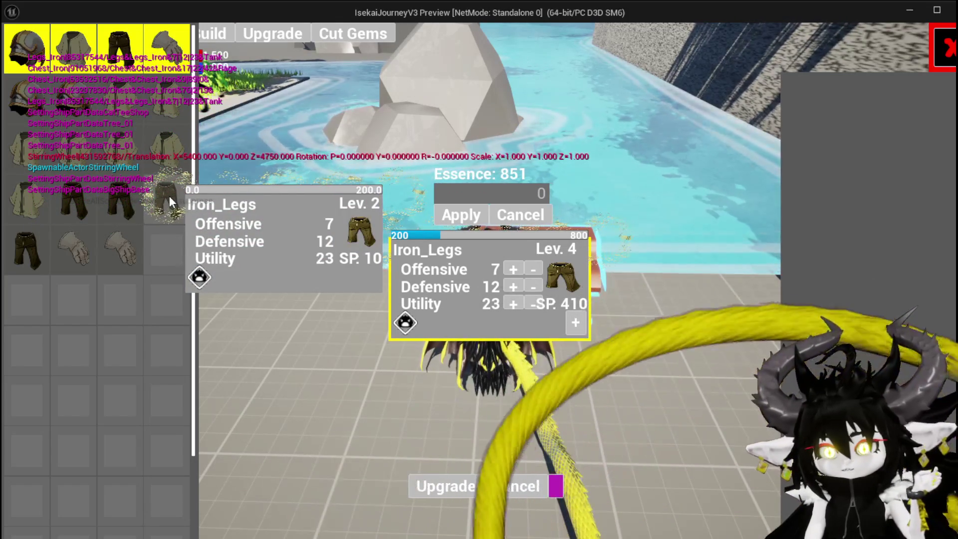
{"action": "left_click", "coordinate": [170, 197]}
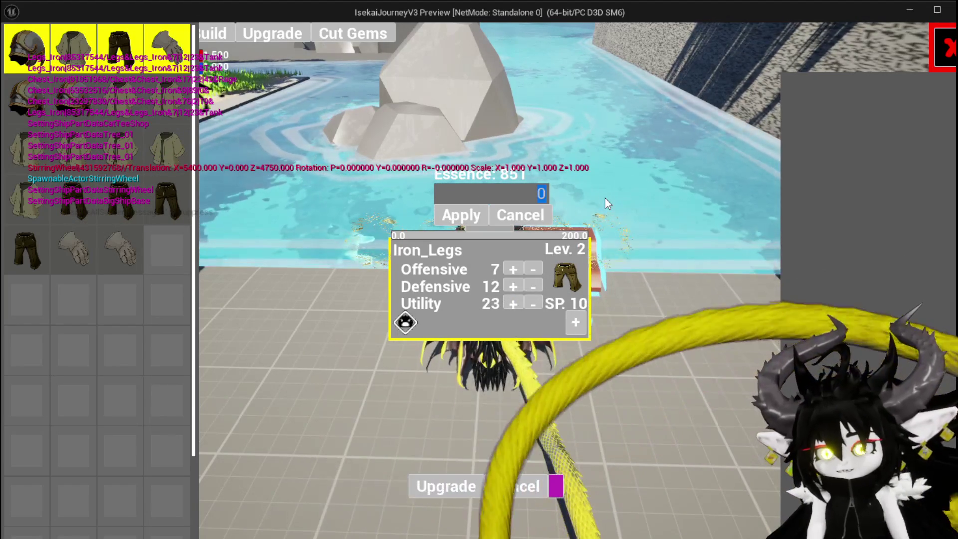
{"action": "type", "text": "200"}
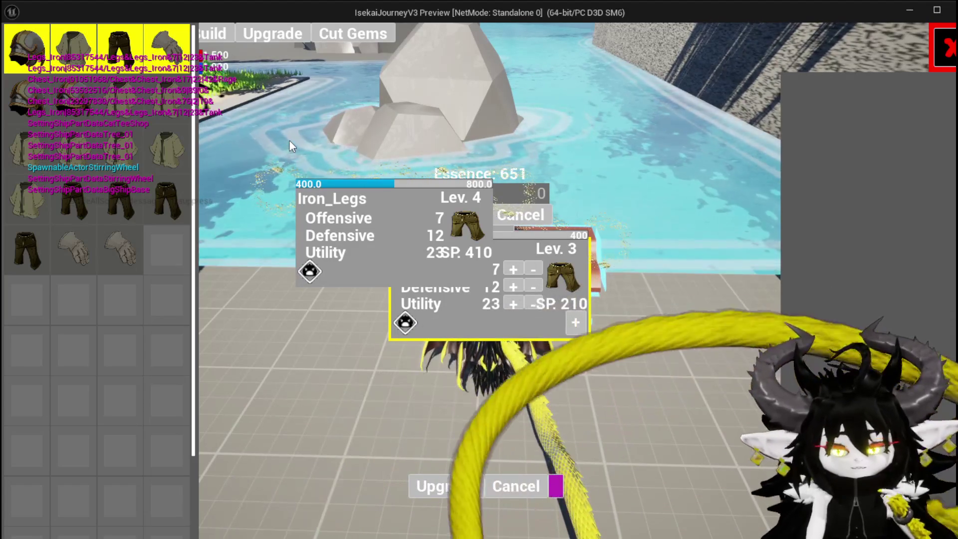
{"action": "key", "text": "Escape"}
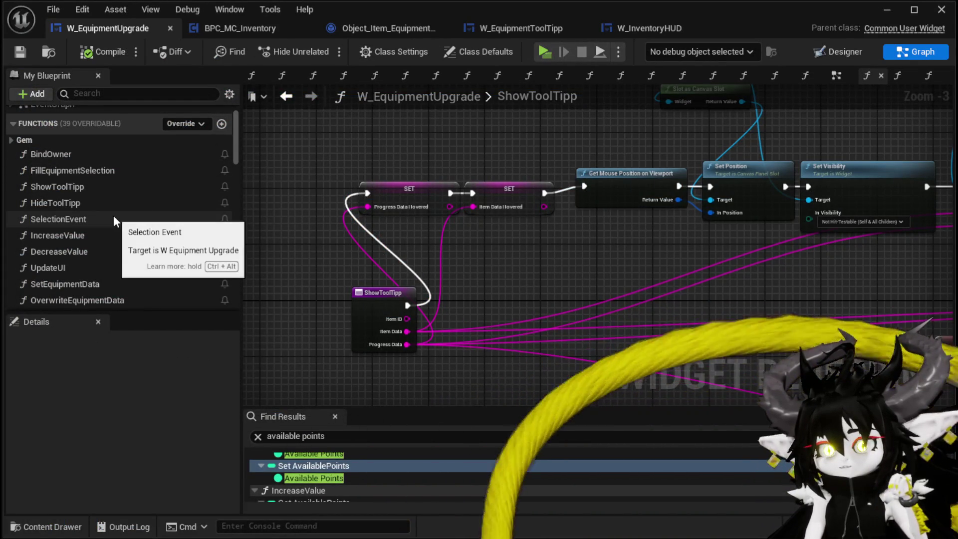
Check the hover tooltip widget variable's details in My Blueprint, then save the blueprint
{"action": "scroll", "coordinate": [112, 215], "scroll_direction": "down", "scroll_amount": 10}
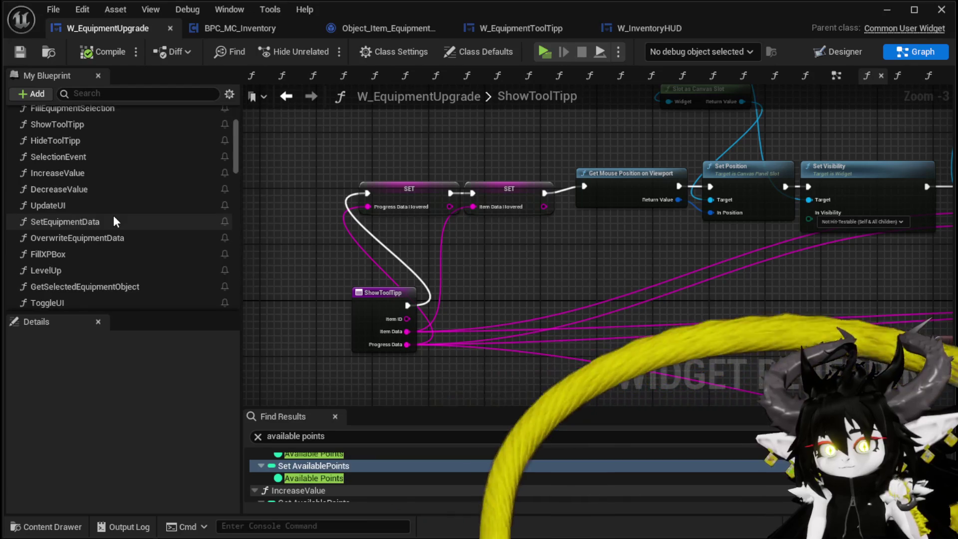
{"action": "scroll", "coordinate": [113, 214], "scroll_direction": "down", "scroll_amount": 4}
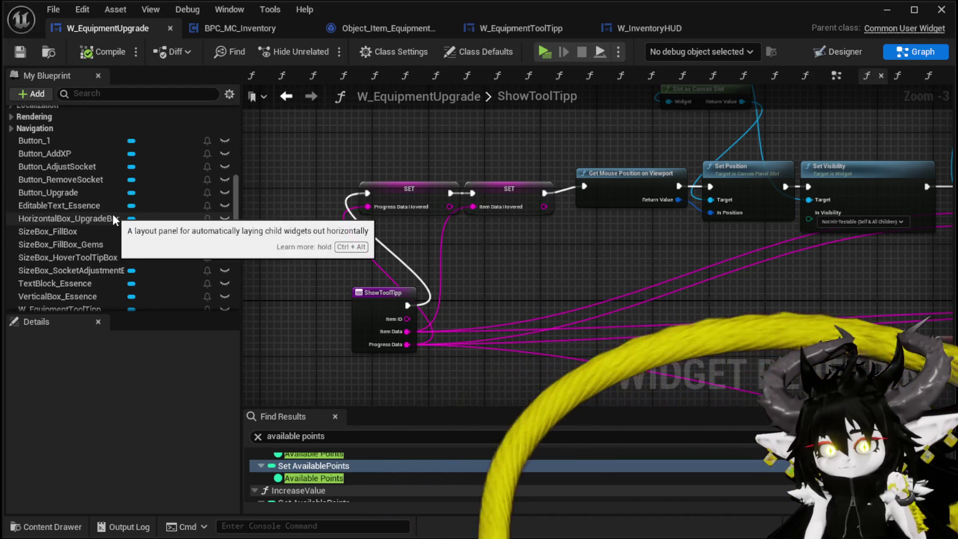
{"action": "scroll", "coordinate": [113, 214], "scroll_direction": "down", "scroll_amount": 1}
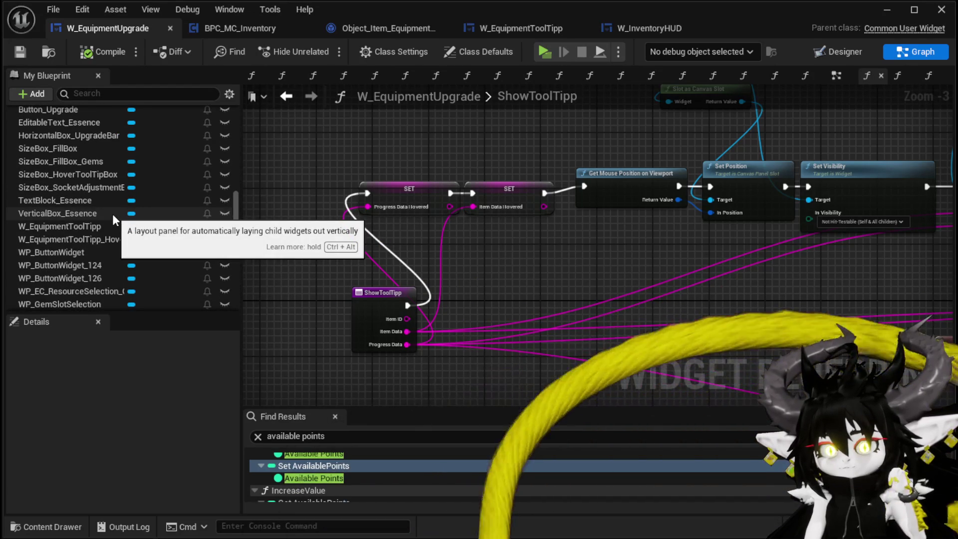
{"action": "scroll", "coordinate": [113, 213], "scroll_direction": "down", "scroll_amount": 2}
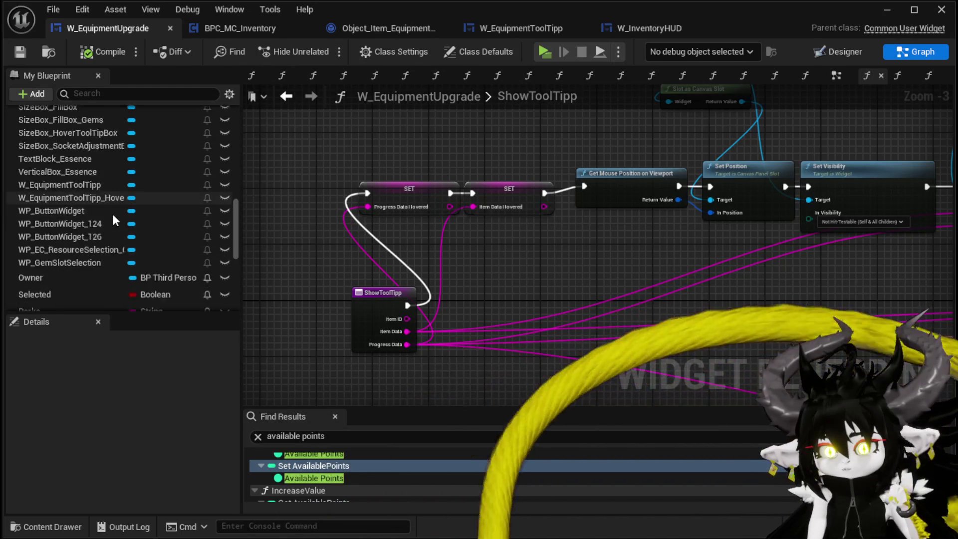
{"action": "scroll", "coordinate": [112, 213], "scroll_direction": "up", "scroll_amount": 1}
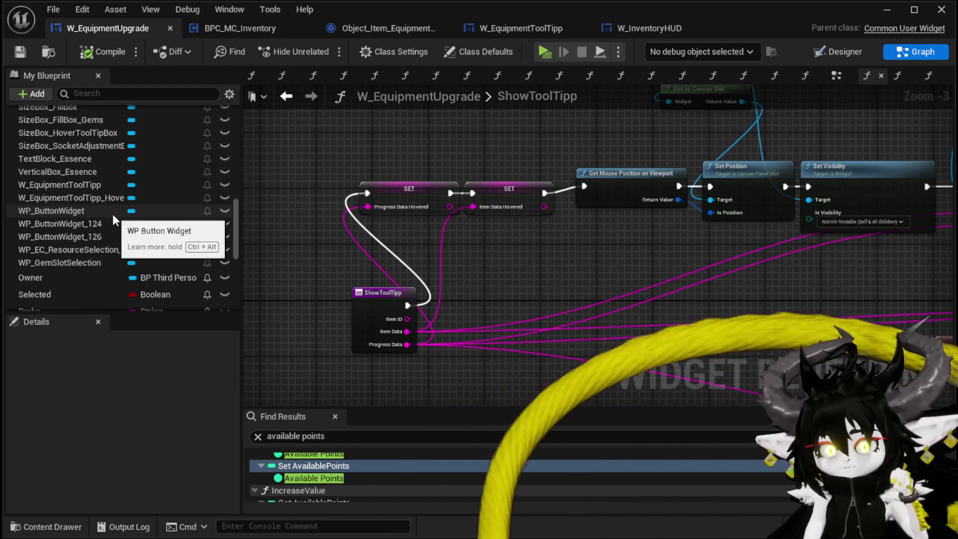
{"action": "left_click", "coordinate": [103, 196]}
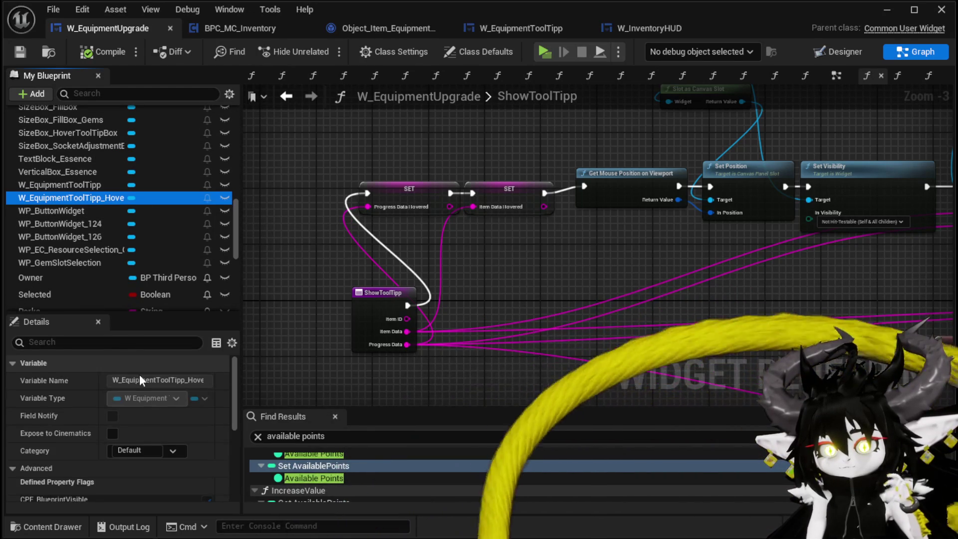
{"action": "scroll", "coordinate": [150, 400], "scroll_direction": "down", "scroll_amount": 5}
{"action": "scroll", "coordinate": [147, 392], "scroll_direction": "down", "scroll_amount": 5}
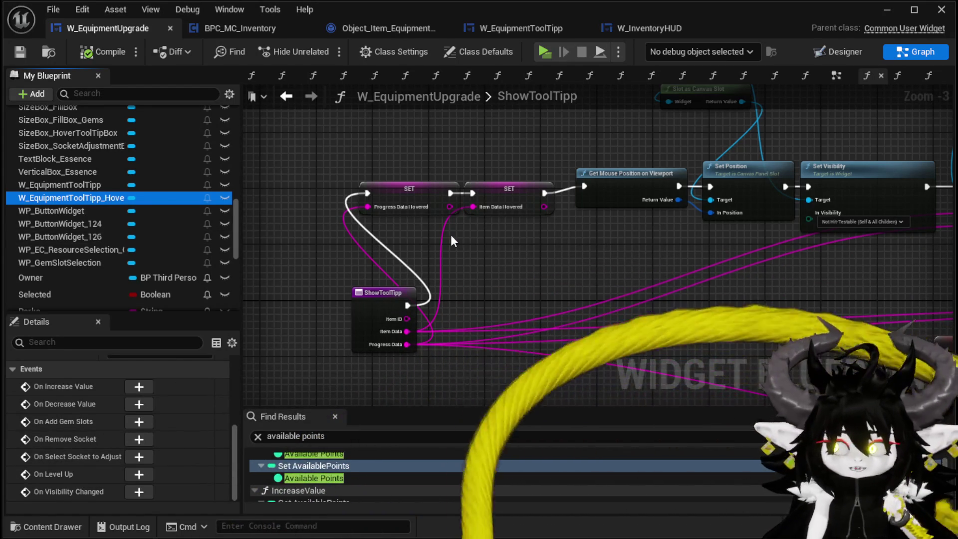
{"action": "scroll", "coordinate": [136, 226], "scroll_direction": "up", "scroll_amount": 2}
{"action": "scroll", "coordinate": [136, 228], "scroll_direction": "up", "scroll_amount": 10}
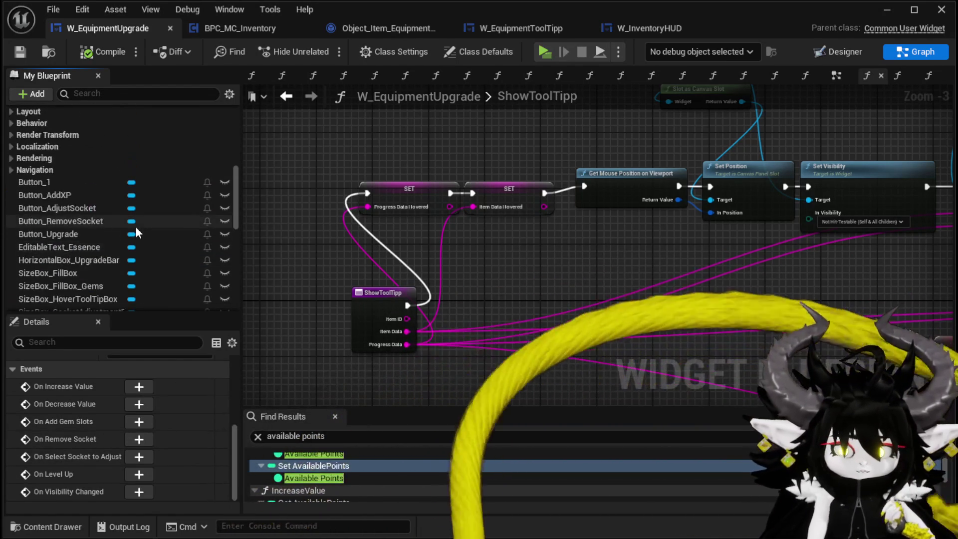
{"action": "scroll", "coordinate": [135, 226], "scroll_direction": "up", "scroll_amount": 3}
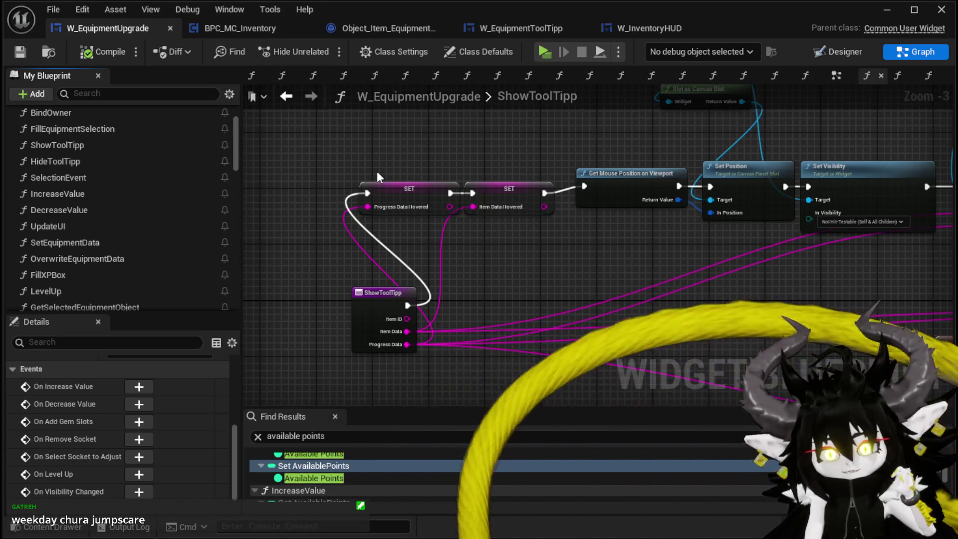
{"action": "left_click", "coordinate": [20, 52]}
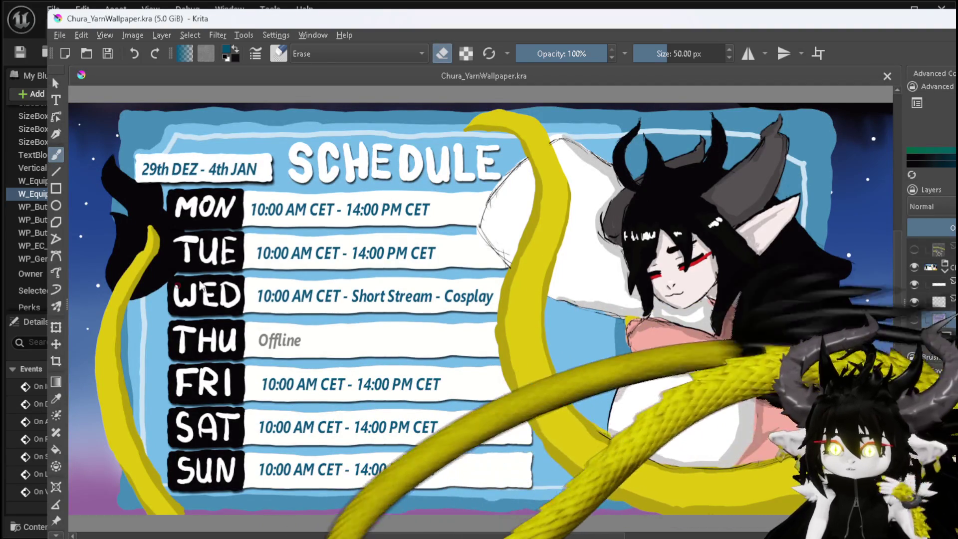
Bring Krita to the front and shift its window slightly left
{"action": "left_click", "coordinate": [638, 22]}
{"action": "left_click_drag", "start_coordinate": [639, 22], "coordinate": [630, 24]}
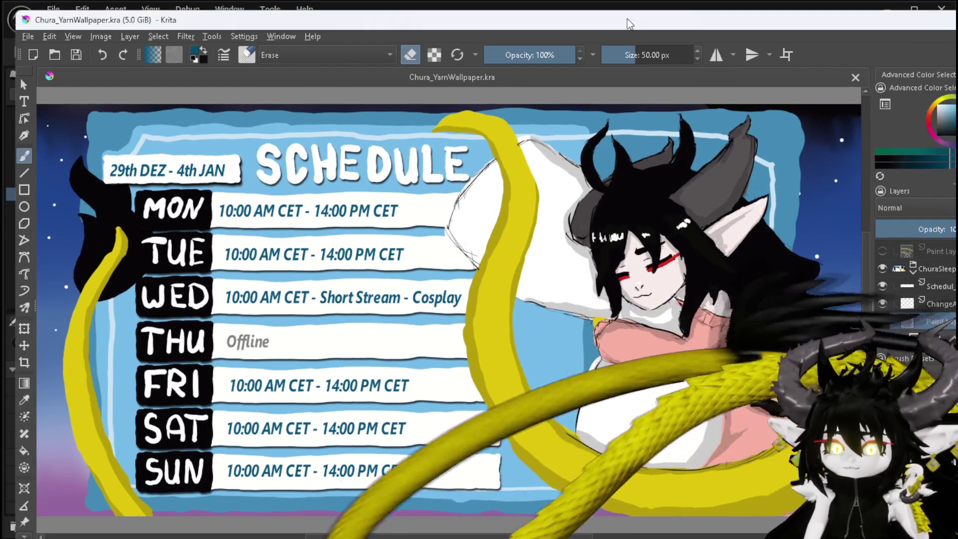
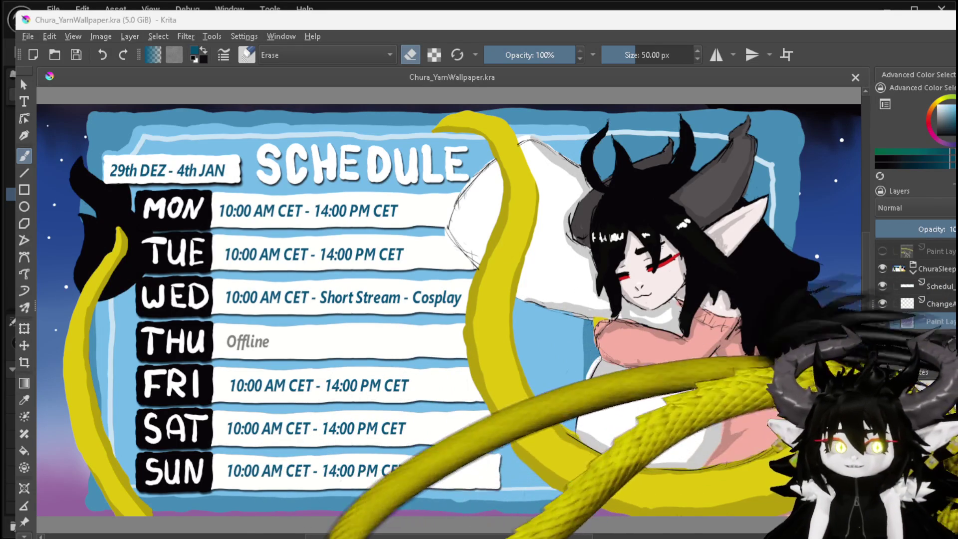
Leave Krita's schedule artwork and bring the Unreal Engine ShowToolTipp graph to the front
{"action": "key", "text": "alt+Tab"}
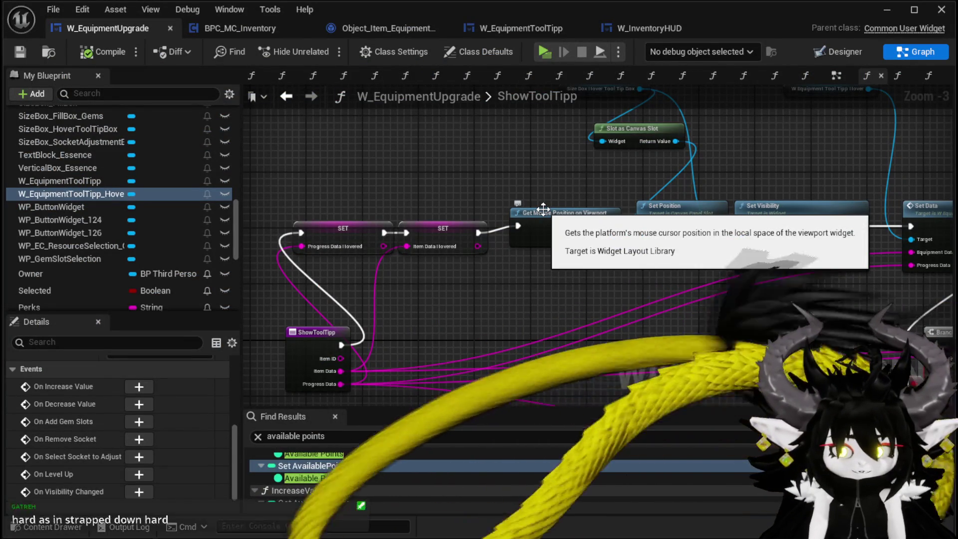
Move the ShowToolTipp function entry node to the left of its SET nodes
{"action": "left_click_drag", "start_coordinate": [390, 257], "coordinate": [477, 211]}
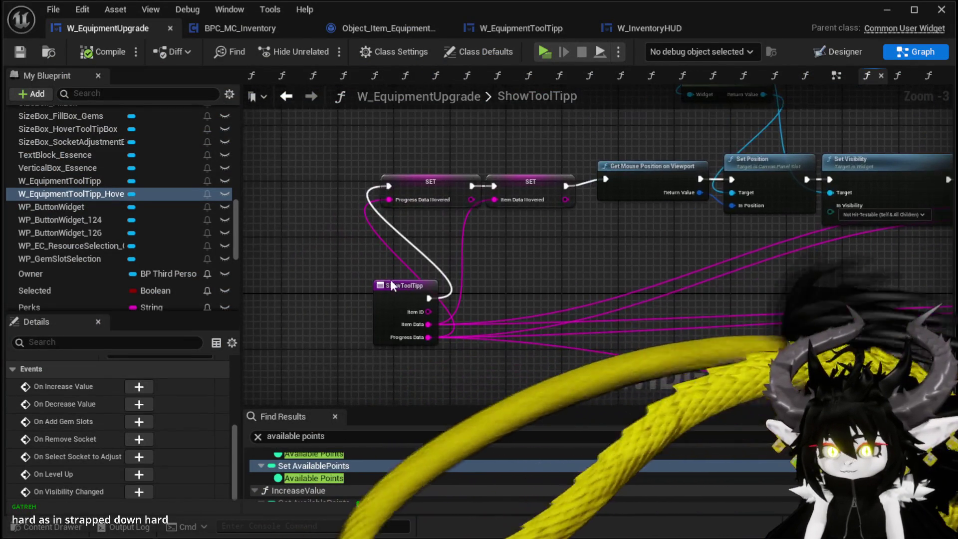
{"action": "scroll", "coordinate": [593, 253], "scroll_direction": "down", "scroll_amount": 2}
{"action": "left_click_drag", "start_coordinate": [593, 253], "coordinate": [643, 257]}
{"action": "scroll", "coordinate": [462, 292], "scroll_direction": "up", "scroll_amount": 2}
{"action": "left_click_drag", "start_coordinate": [462, 293], "coordinate": [299, 263]}
{"action": "mouse_move", "coordinate": [586, 286]}
{"action": "left_mouse_down"}
{"action": "mouse_move", "coordinate": [558, 242]}
{"action": "mouse_move", "coordinate": [364, 218]}
{"action": "left_mouse_up"}
{"action": "scroll", "coordinate": [758, 248], "scroll_direction": "down", "scroll_amount": 2}
{"action": "mouse_move", "coordinate": [759, 244]}
{"action": "left_mouse_down"}
{"action": "mouse_move", "coordinate": [788, 202]}
{"action": "mouse_move", "coordinate": [953, 190]}
{"action": "left_mouse_up"}
Save the W_EquipmentUpgrade blueprint
{"action": "left_click", "coordinate": [21, 51]}
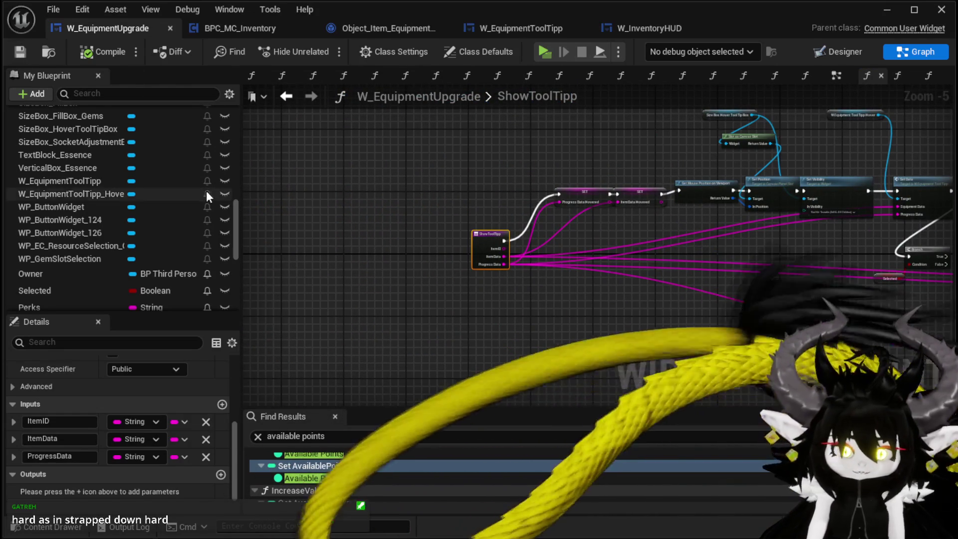
{"action": "scroll", "coordinate": [239, 214], "scroll_direction": "up", "scroll_amount": 5}
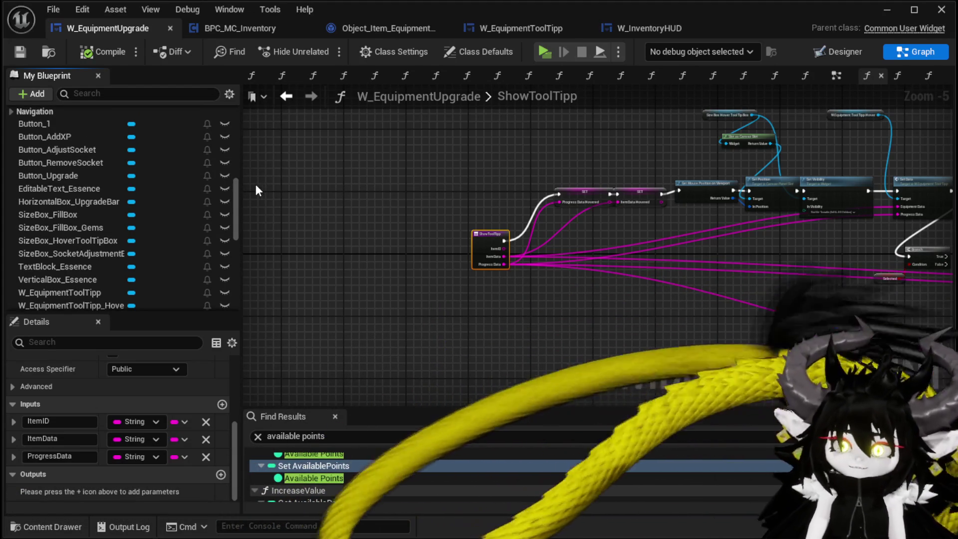
{"action": "scroll", "coordinate": [209, 214], "scroll_direction": "up", "scroll_amount": 10}
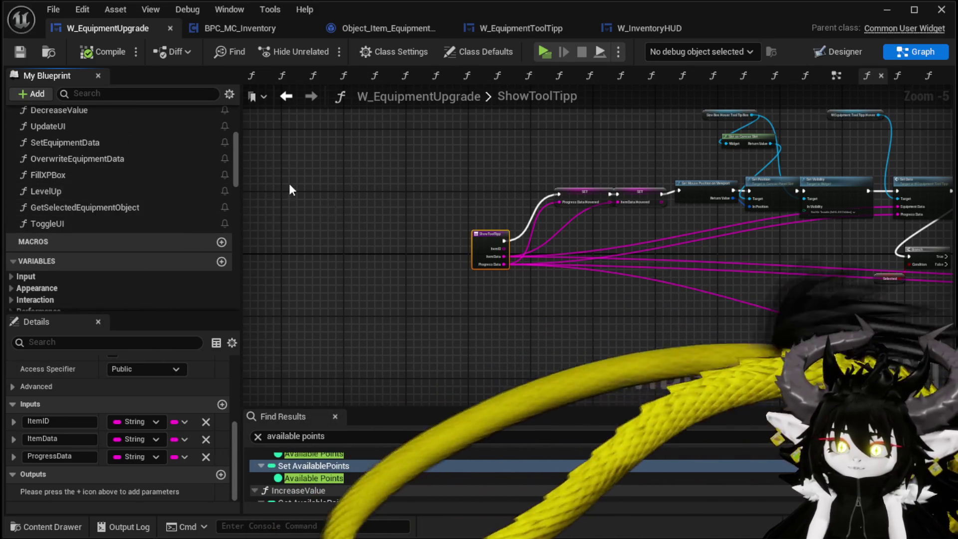
{"action": "left_click_drag", "start_coordinate": [232, 155], "coordinate": [237, 139]}
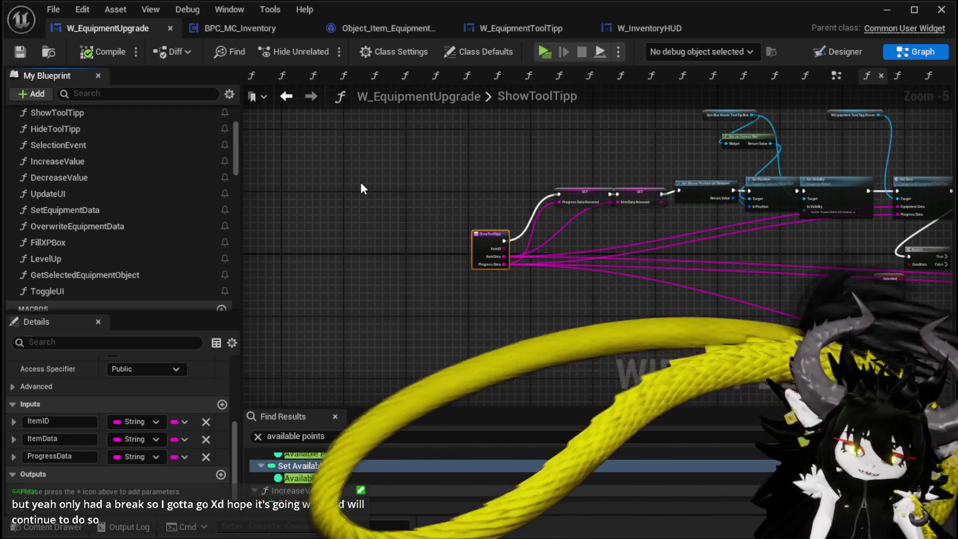
{"action": "left_click_drag", "start_coordinate": [406, 196], "coordinate": [185, 241]}
{"action": "mouse_move", "coordinate": [453, 207]}
{"action": "left_mouse_down"}
{"action": "mouse_move", "coordinate": [424, 180]}
{"action": "mouse_move", "coordinate": [453, 207]}
{"action": "mouse_move", "coordinate": [522, 214]}
{"action": "left_mouse_up"}
{"action": "scroll", "coordinate": [470, 185], "scroll_direction": "down", "scroll_amount": 1}
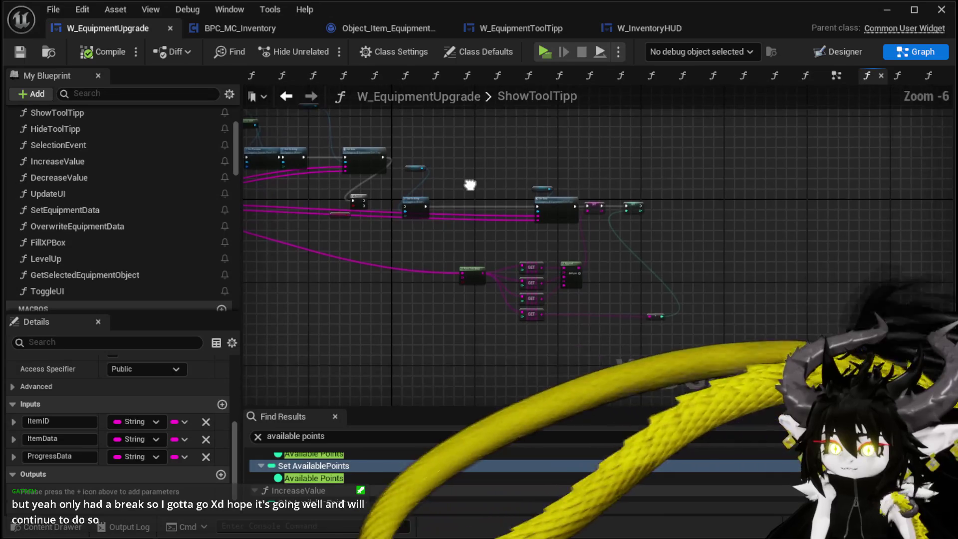
{"action": "scroll", "coordinate": [469, 184], "scroll_direction": "up", "scroll_amount": 1}
{"action": "left_click_drag", "start_coordinate": [469, 185], "coordinate": [519, 184]}
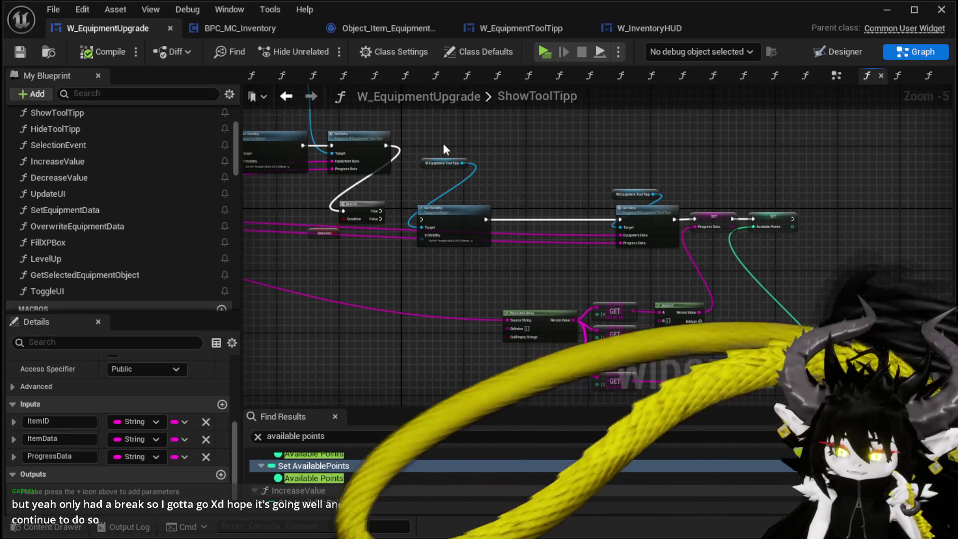
{"action": "mouse_move", "coordinate": [429, 138]}
{"action": "left_mouse_down"}
{"action": "mouse_move", "coordinate": [705, 321]}
{"action": "mouse_move", "coordinate": [708, 399]}
{"action": "left_mouse_up"}
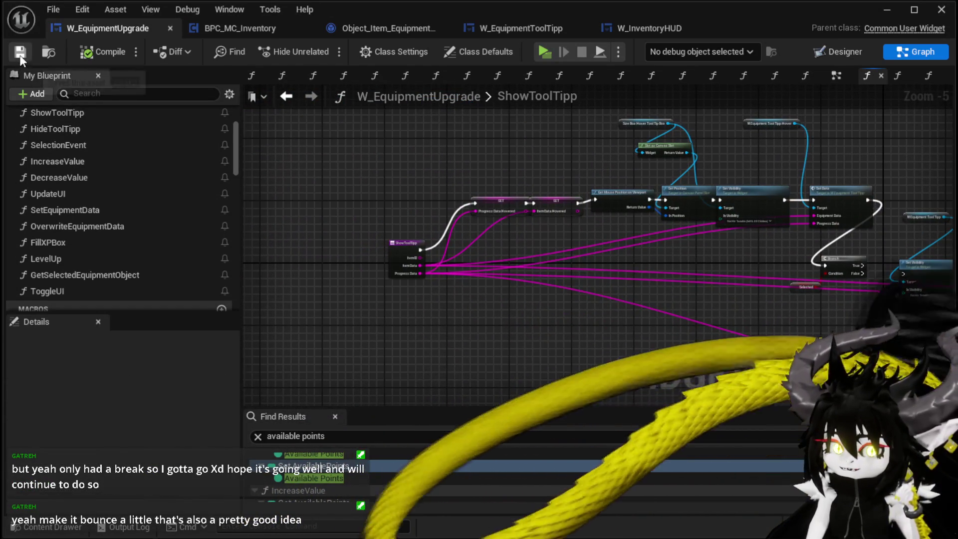
{"action": "mouse_move", "coordinate": [370, 199]}
{"action": "left_mouse_down"}
{"action": "mouse_move", "coordinate": [289, 195]}
{"action": "mouse_move", "coordinate": [321, 199]}
{"action": "left_mouse_up"}
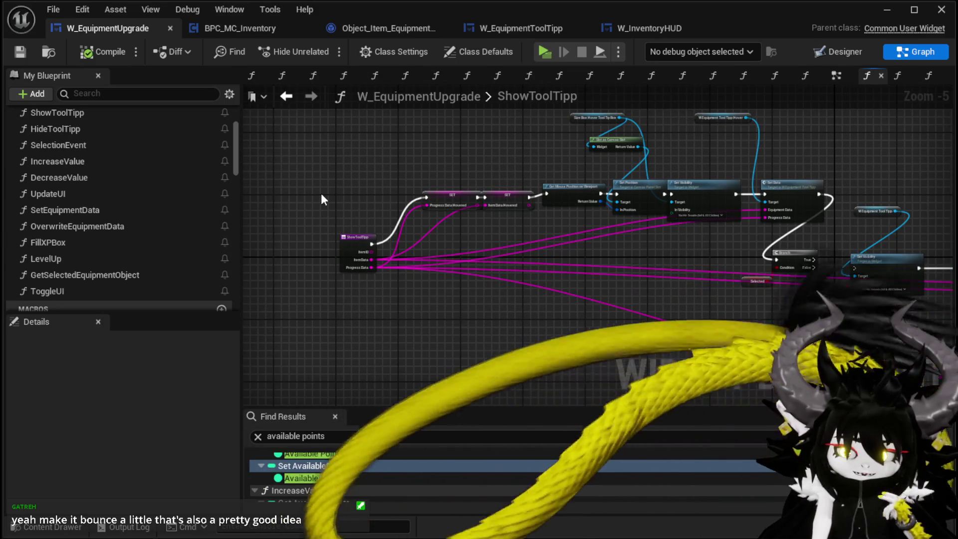
{"action": "left_click_drag", "start_coordinate": [387, 202], "coordinate": [338, 187]}
{"action": "mouse_move", "coordinate": [432, 161]}
{"action": "left_mouse_down"}
{"action": "mouse_move", "coordinate": [345, 170]}
{"action": "mouse_move", "coordinate": [416, 178]}
{"action": "left_mouse_up"}
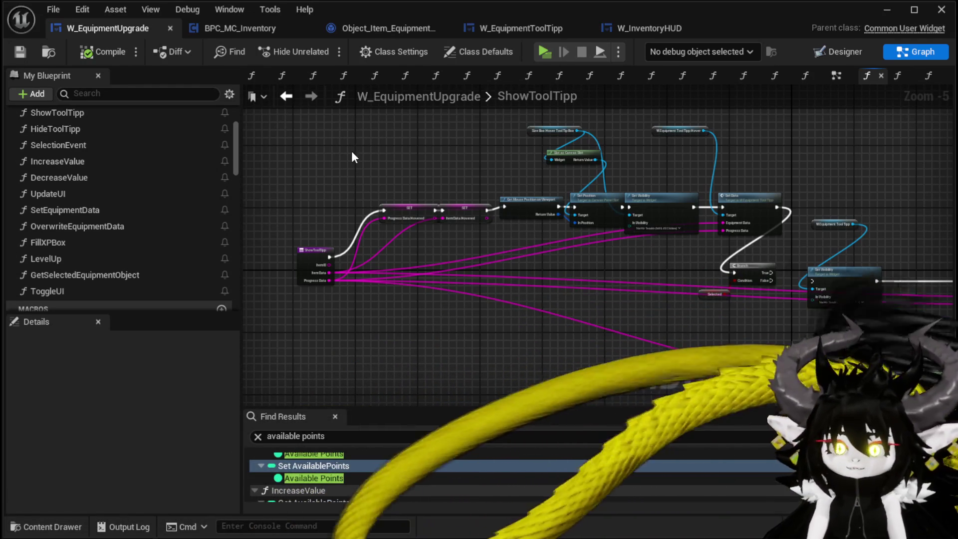
{"action": "left_click_drag", "start_coordinate": [383, 196], "coordinate": [379, 238]}
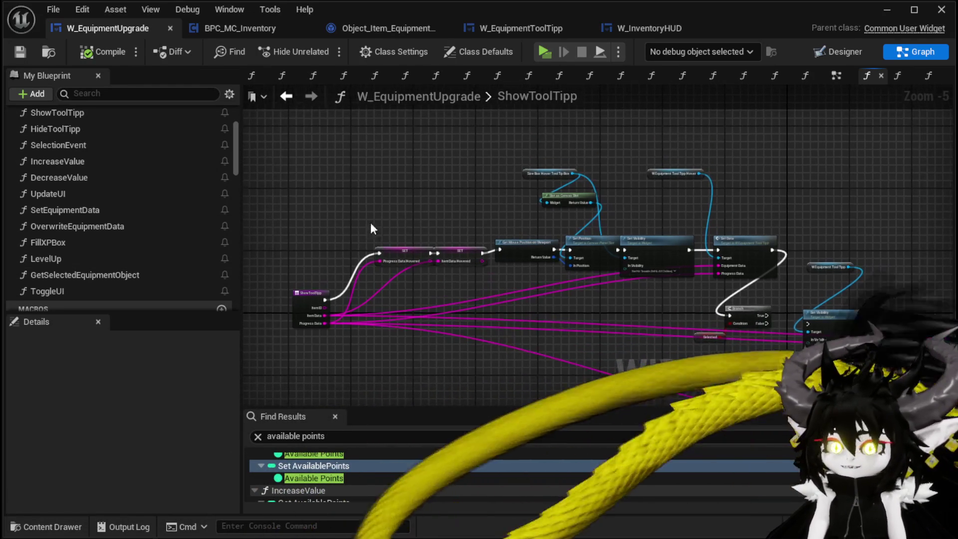
{"action": "left_click", "coordinate": [22, 52]}
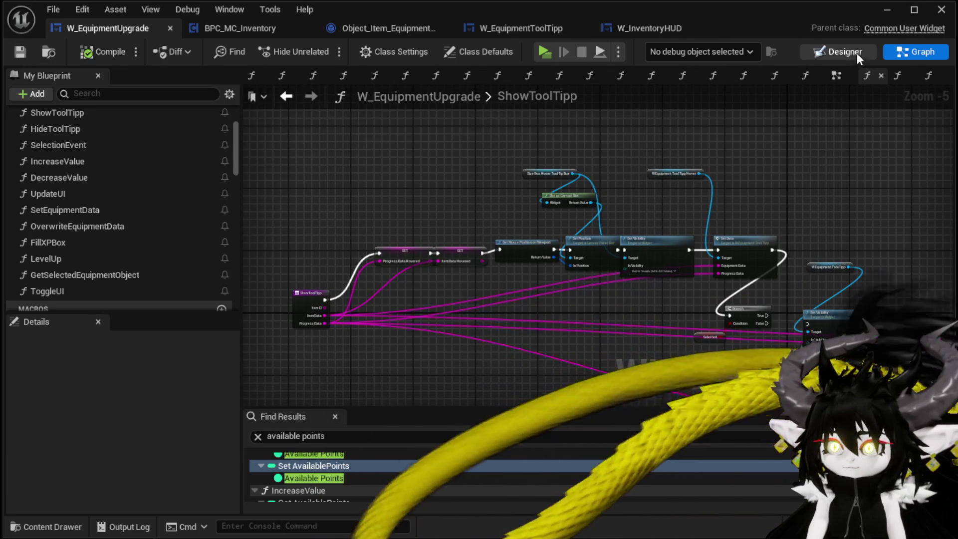
{"action": "left_click", "coordinate": [840, 52]}
Set HorizontalBox_UpgradeBar's Visibility to Collapsed
{"action": "scroll", "coordinate": [450, 312], "scroll_direction": "up", "scroll_amount": 3}
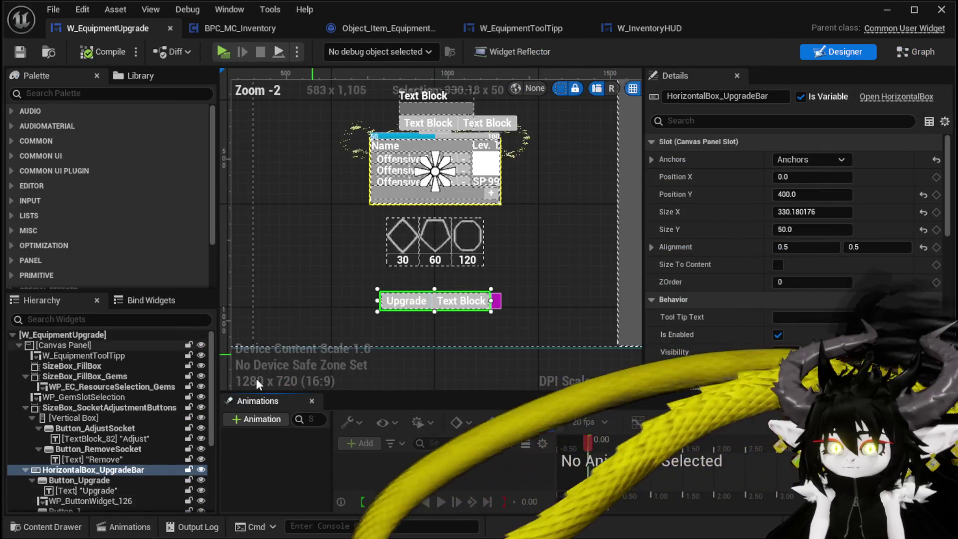
{"action": "scroll", "coordinate": [858, 254], "scroll_direction": "down", "scroll_amount": 3}
{"action": "left_click", "coordinate": [809, 249]}
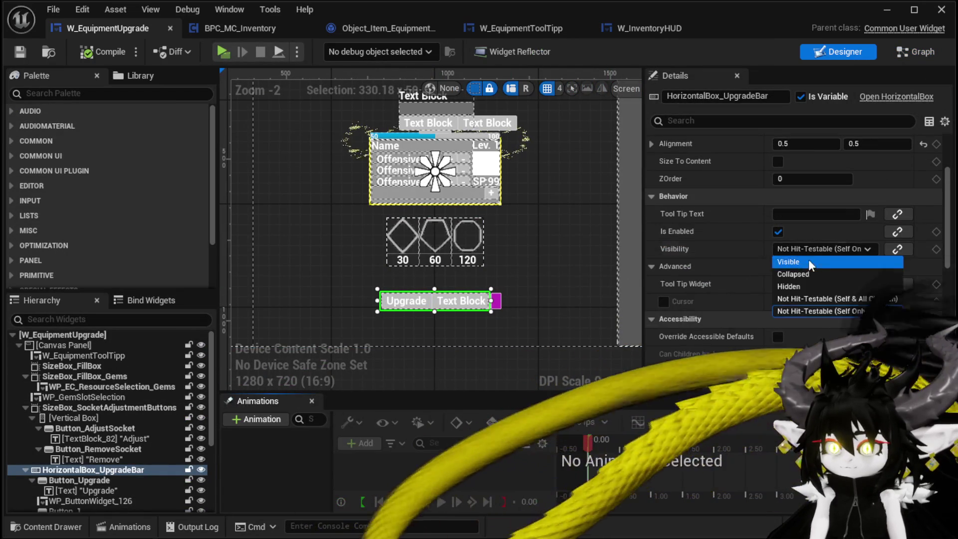
{"action": "left_click", "coordinate": [796, 274]}
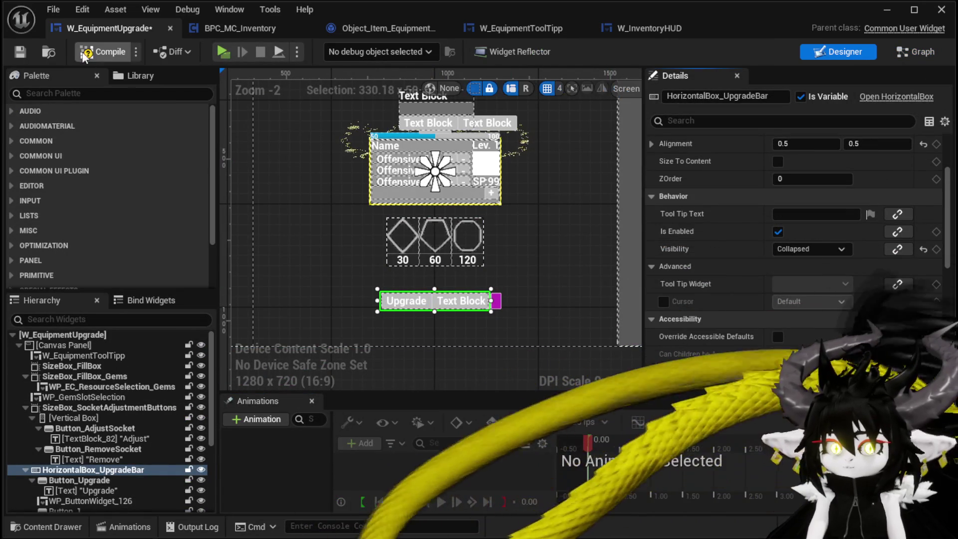
Compile the widget blueprint and go back to the ShowToolTipp graph
{"action": "left_click", "coordinate": [90, 52]}
{"action": "scroll", "coordinate": [321, 139], "scroll_direction": "down", "scroll_amount": 2}
{"action": "left_click_drag", "start_coordinate": [321, 140], "coordinate": [409, 210]}
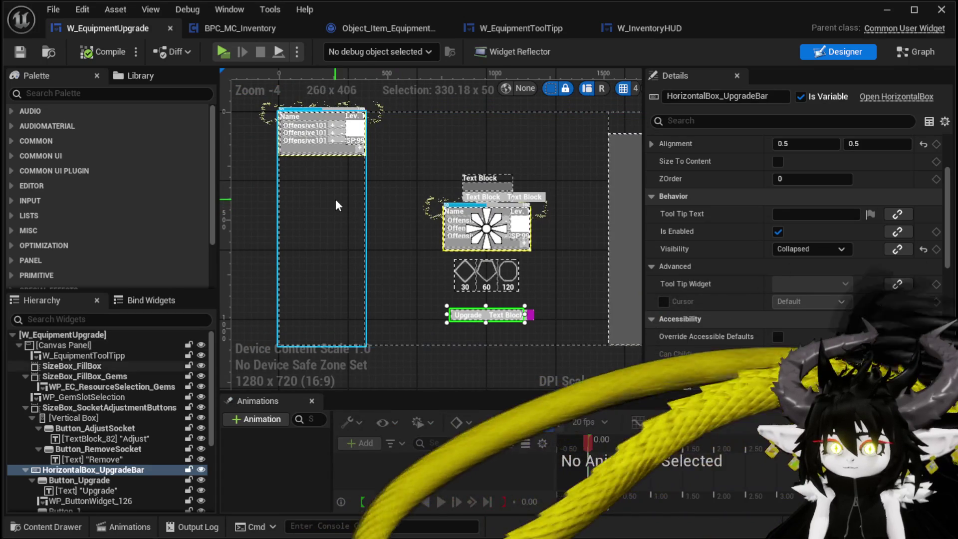
{"action": "left_click", "coordinate": [935, 56]}
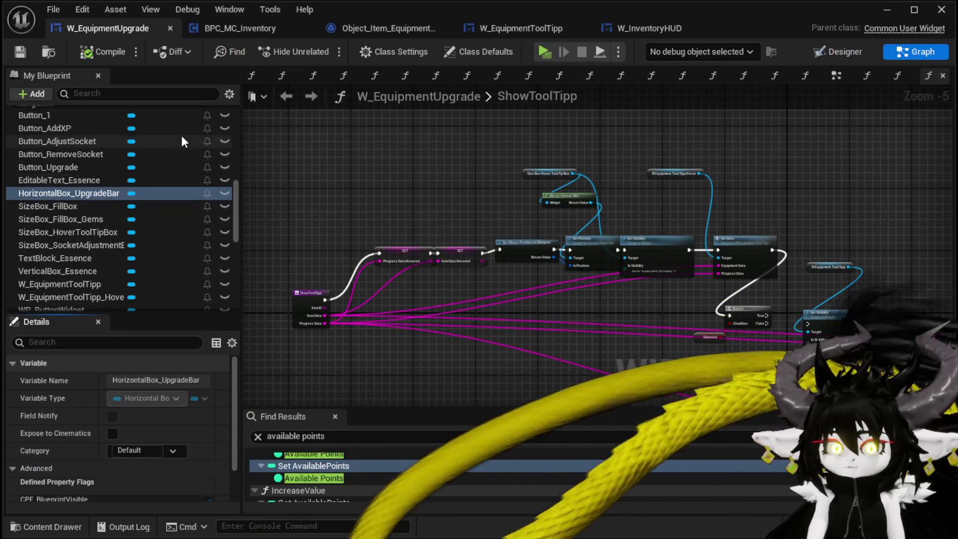
Open the FillEquipmentSelection function graph and inspect its Bind Event nodes
{"action": "scroll", "coordinate": [182, 136], "scroll_direction": "up", "scroll_amount": 10}
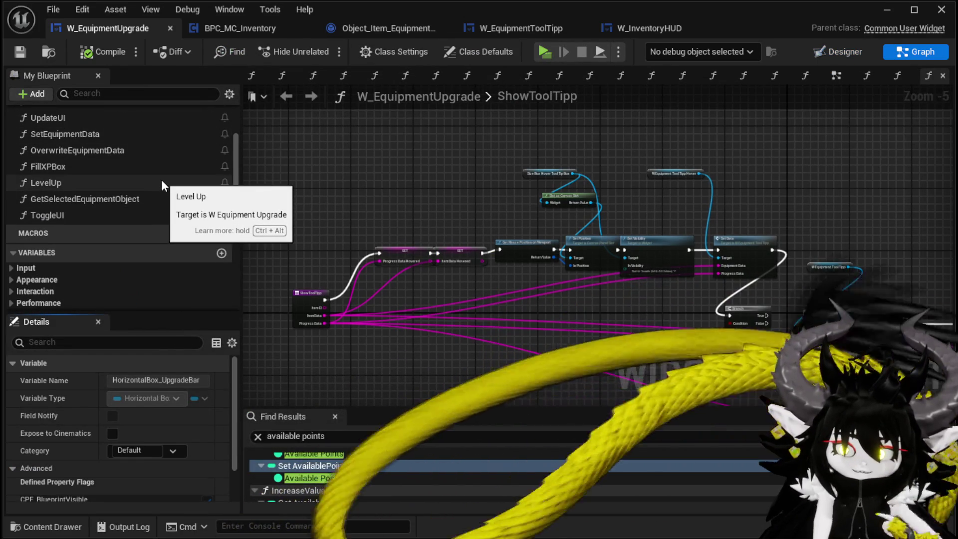
{"action": "scroll", "coordinate": [162, 184], "scroll_direction": "up", "scroll_amount": 2}
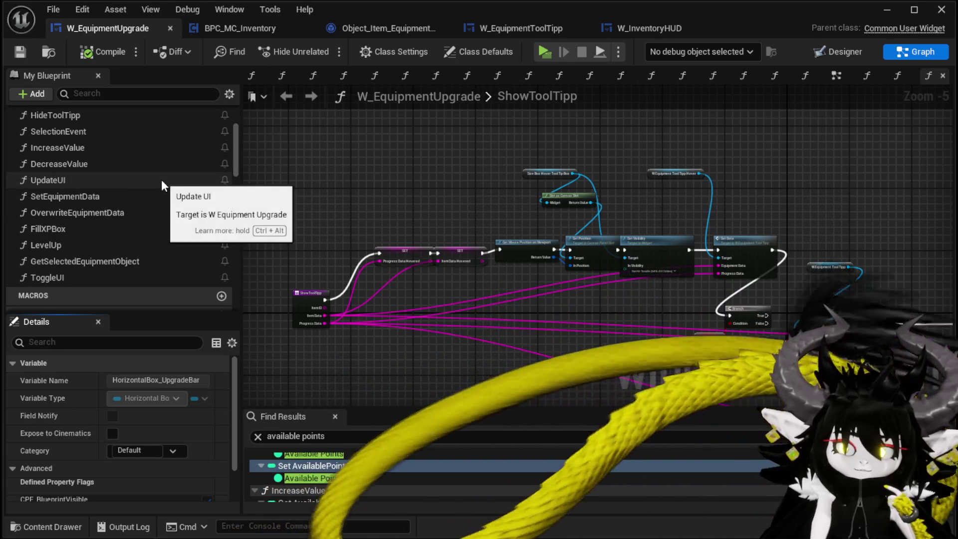
{"action": "scroll", "coordinate": [80, 190], "scroll_direction": "up", "scroll_amount": 1}
{"action": "scroll", "coordinate": [79, 190], "scroll_direction": "up", "scroll_amount": 1}
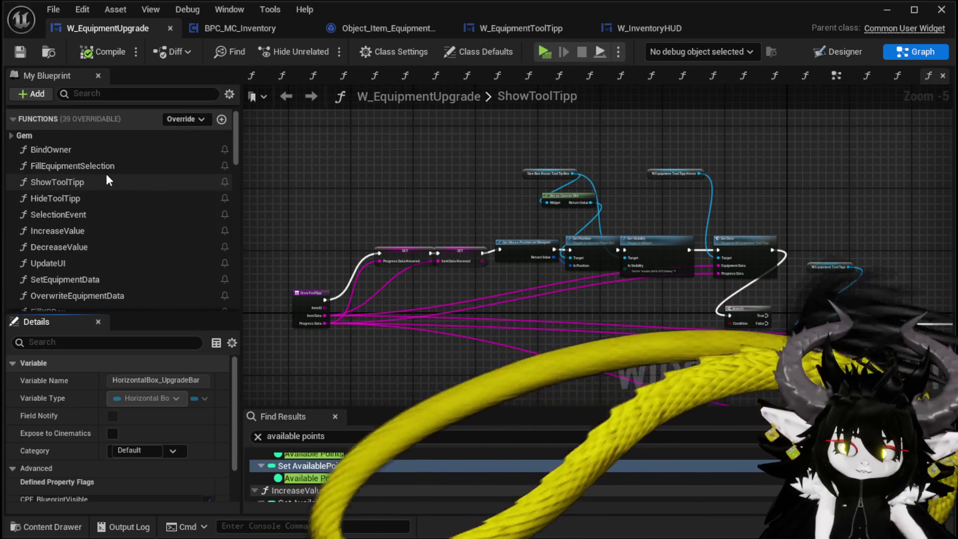
{"action": "double_click", "coordinate": [77, 166]}
{"action": "left_click_drag", "start_coordinate": [501, 198], "coordinate": [186, 175]}
{"action": "scroll", "coordinate": [478, 179], "scroll_direction": "down", "scroll_amount": 1}
{"action": "left_click_drag", "start_coordinate": [478, 179], "coordinate": [214, 164]}
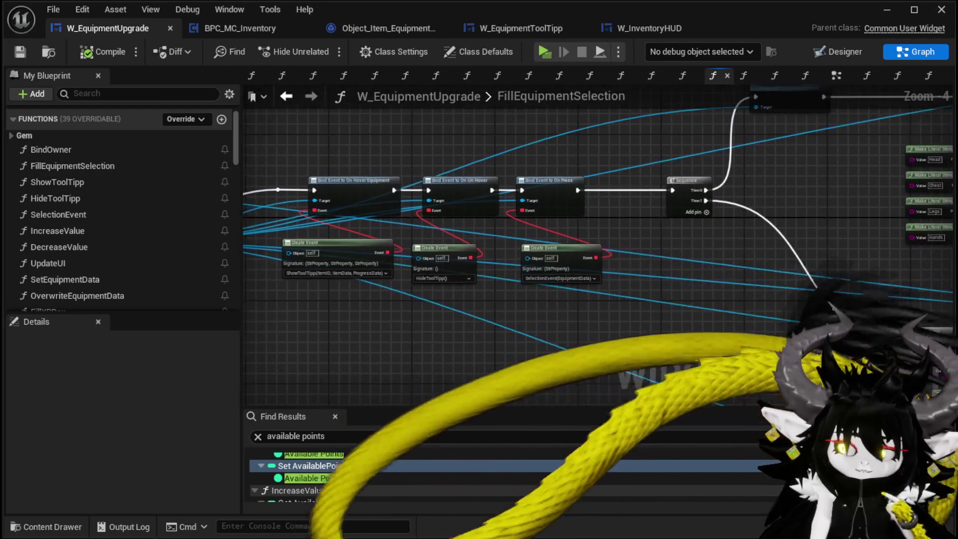
Follow the graph and centre its start nodes, then glance at the Designer and return
{"action": "left_click_drag", "start_coordinate": [487, 161], "coordinate": [299, 181]}
{"action": "mouse_move", "coordinate": [808, 250]}
{"action": "left_mouse_down"}
{"action": "mouse_move", "coordinate": [682, 258]}
{"action": "mouse_move", "coordinate": [578, 287]}
{"action": "mouse_move", "coordinate": [499, 343]}
{"action": "mouse_move", "coordinate": [648, 182]}
{"action": "mouse_move", "coordinate": [567, 235]}
{"action": "mouse_move", "coordinate": [649, 249]}
{"action": "mouse_move", "coordinate": [691, 283]}
{"action": "mouse_move", "coordinate": [534, 284]}
{"action": "left_mouse_up"}
{"action": "scroll", "coordinate": [567, 234], "scroll_direction": "down", "scroll_amount": 1}
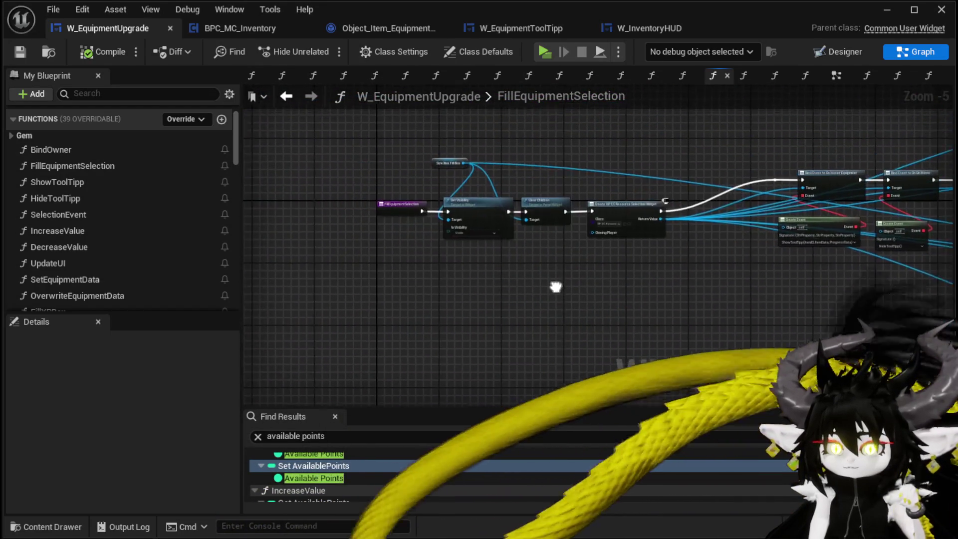
{"action": "scroll", "coordinate": [405, 258], "scroll_direction": "up", "scroll_amount": 3}
{"action": "mouse_move", "coordinate": [391, 256]}
{"action": "left_mouse_down"}
{"action": "mouse_move", "coordinate": [382, 305]}
{"action": "mouse_move", "coordinate": [392, 313]}
{"action": "left_mouse_up"}
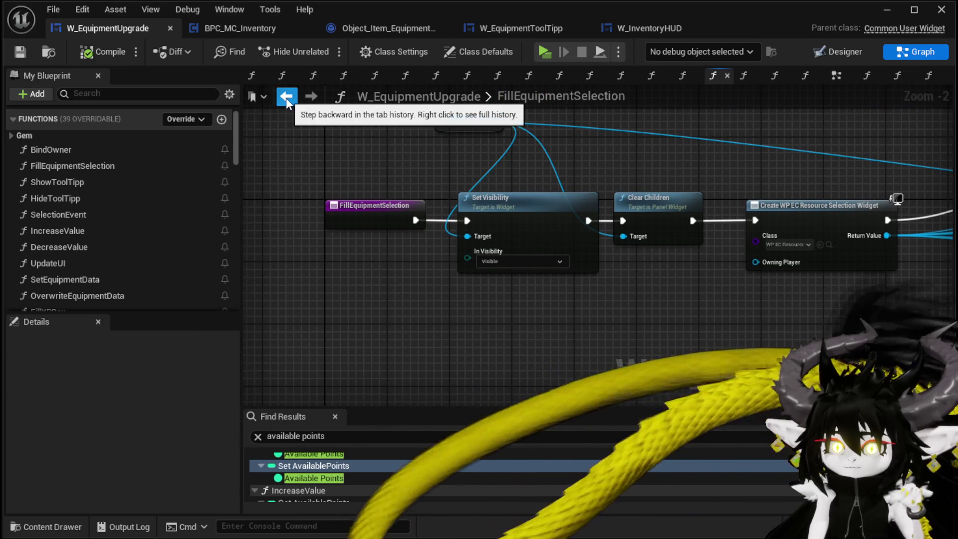
{"action": "left_click_drag", "start_coordinate": [234, 155], "coordinate": [232, 312]}
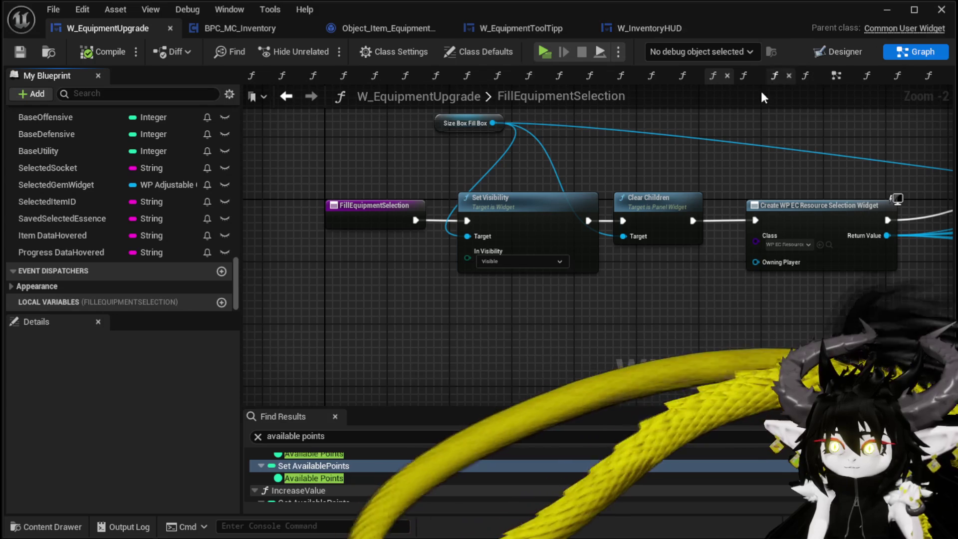
{"action": "left_click", "coordinate": [848, 50]}
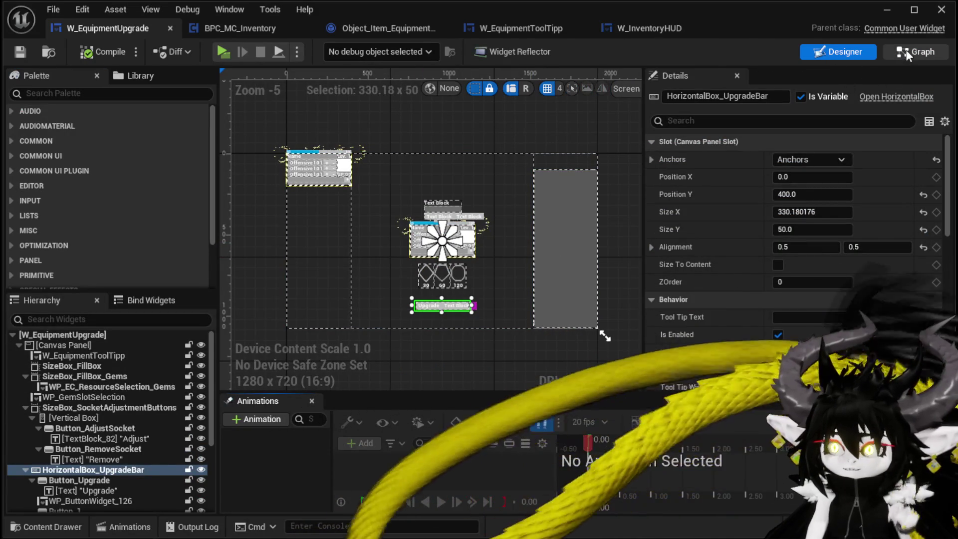
{"action": "left_click", "coordinate": [908, 54]}
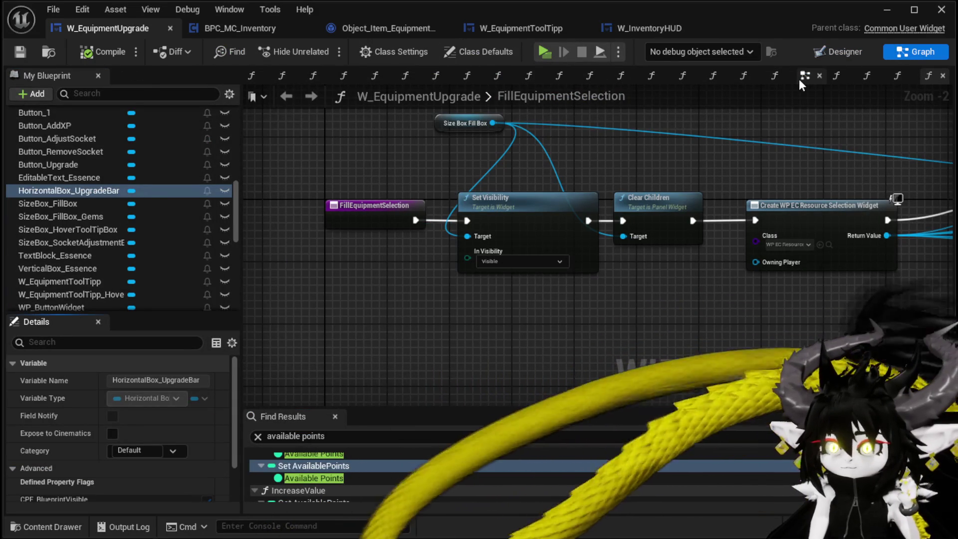
In the event graph, add a FillEquipmentSelection call after the essence text is set
{"action": "left_click", "coordinate": [801, 80]}
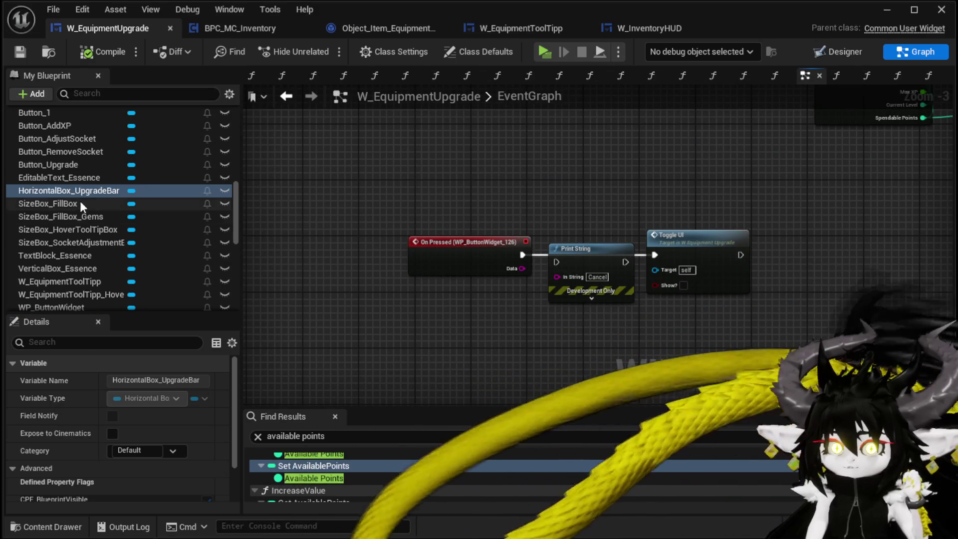
{"action": "mouse_move", "coordinate": [395, 210]}
{"action": "left_mouse_down"}
{"action": "mouse_move", "coordinate": [349, 280]}
{"action": "mouse_move", "coordinate": [396, 349]}
{"action": "mouse_move", "coordinate": [477, 298]}
{"action": "left_mouse_up"}
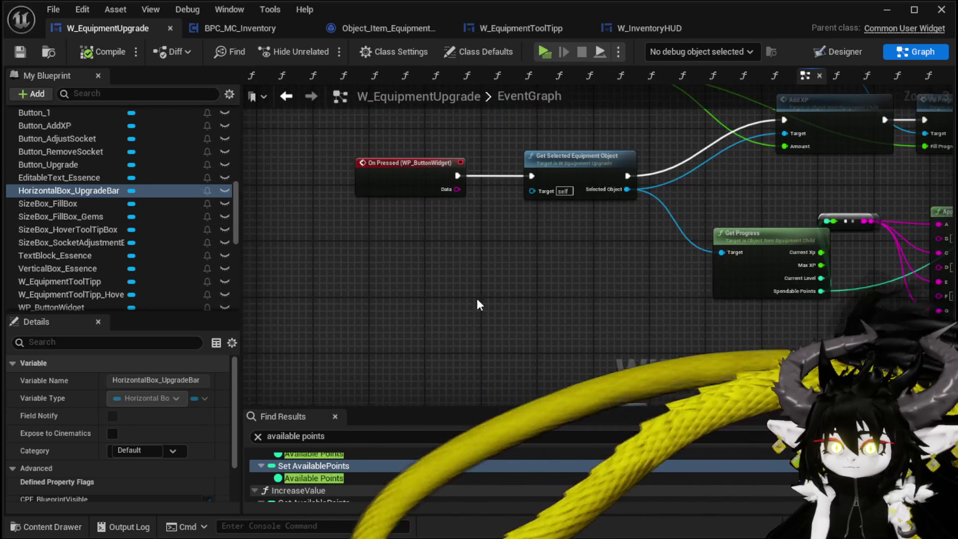
{"action": "mouse_move", "coordinate": [655, 250]}
{"action": "left_mouse_down"}
{"action": "mouse_move", "coordinate": [680, 379]}
{"action": "mouse_move", "coordinate": [360, 269]}
{"action": "left_mouse_up"}
{"action": "mouse_move", "coordinate": [816, 269]}
{"action": "left_mouse_down"}
{"action": "mouse_move", "coordinate": [368, 293]}
{"action": "mouse_move", "coordinate": [396, 314]}
{"action": "mouse_move", "coordinate": [517, 293]}
{"action": "left_mouse_up"}
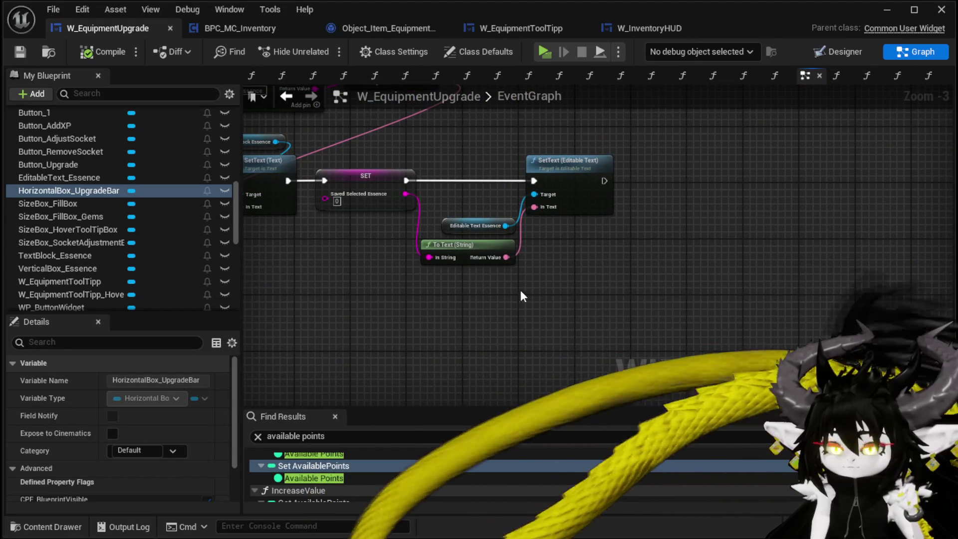
{"action": "scroll", "coordinate": [130, 227], "scroll_direction": "up", "scroll_amount": 5}
{"action": "scroll", "coordinate": [130, 223], "scroll_direction": "up", "scroll_amount": 10}
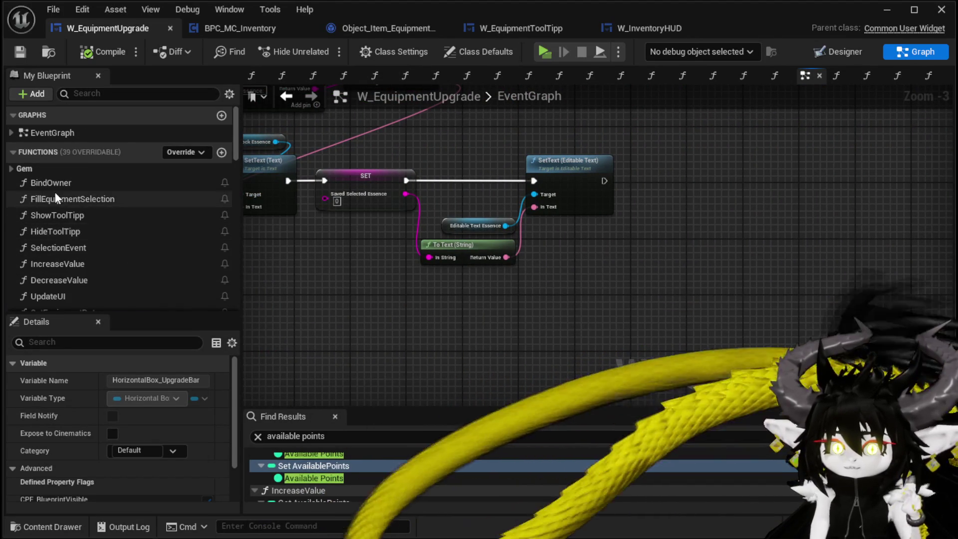
{"action": "left_click_drag", "start_coordinate": [76, 200], "coordinate": [655, 165]}
{"action": "left_click_drag", "start_coordinate": [604, 181], "coordinate": [660, 188]}
{"action": "scroll", "coordinate": [669, 189], "scroll_direction": "down", "scroll_amount": 2}
{"action": "left_click_drag", "start_coordinate": [539, 294], "coordinate": [364, 342]}
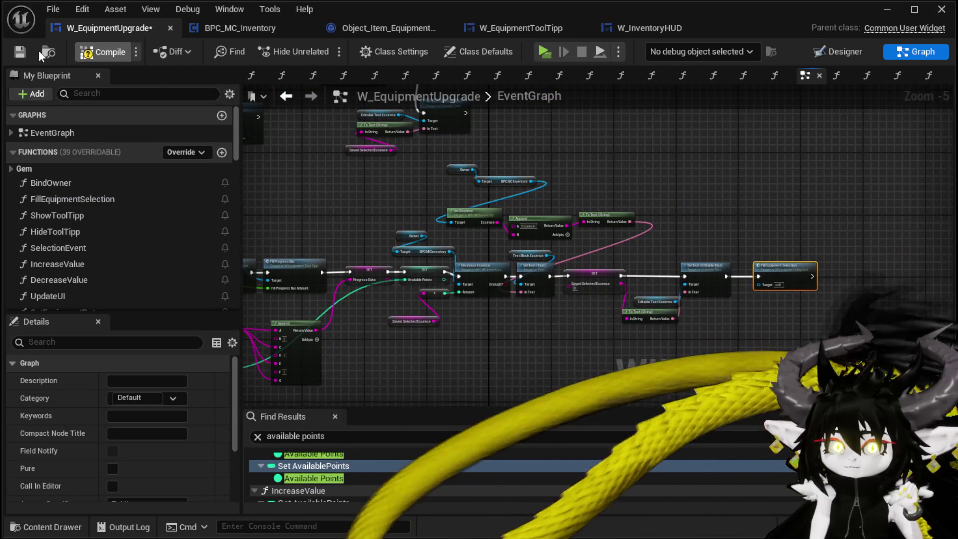
Compile the widget blueprint and locate the Button_Upgrade Overwrite Equipment Data chain
{"action": "left_click", "coordinate": [102, 52]}
{"action": "mouse_move", "coordinate": [424, 247]}
{"action": "left_mouse_down"}
{"action": "mouse_move", "coordinate": [594, 371]}
{"action": "mouse_move", "coordinate": [499, 163]}
{"action": "left_mouse_up"}
{"action": "scroll", "coordinate": [492, 216], "scroll_direction": "up", "scroll_amount": 2}
{"action": "mouse_move", "coordinate": [492, 216]}
{"action": "left_mouse_down"}
{"action": "mouse_move", "coordinate": [479, 235]}
{"action": "mouse_move", "coordinate": [465, 181]}
{"action": "left_mouse_up"}
{"action": "scroll", "coordinate": [457, 146], "scroll_direction": "down", "scroll_amount": 1}
{"action": "mouse_move", "coordinate": [457, 146]}
{"action": "left_mouse_down"}
{"action": "mouse_move", "coordinate": [448, 246]}
{"action": "mouse_move", "coordinate": [689, 179]}
{"action": "mouse_move", "coordinate": [811, 174]}
{"action": "left_mouse_up"}
{"action": "scroll", "coordinate": [436, 240], "scroll_direction": "up", "scroll_amount": 2}
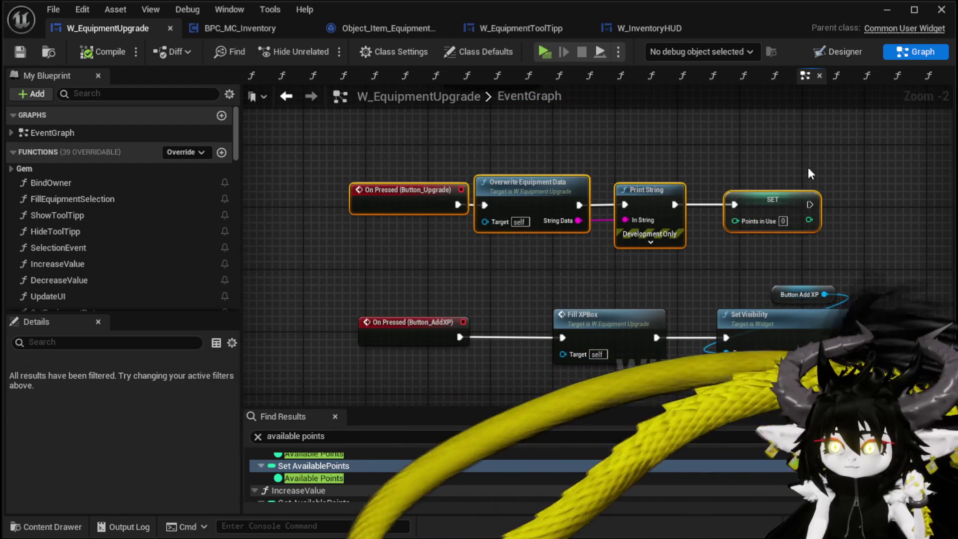
{"action": "scroll", "coordinate": [673, 205], "scroll_direction": "down", "scroll_amount": 2}
{"action": "left_click_drag", "start_coordinate": [673, 205], "coordinate": [601, 176]}
{"action": "mouse_move", "coordinate": [668, 315]}
{"action": "left_mouse_down"}
{"action": "mouse_move", "coordinate": [609, 261]}
{"action": "mouse_move", "coordinate": [532, 216]}
{"action": "mouse_move", "coordinate": [515, 235]}
{"action": "left_mouse_up"}
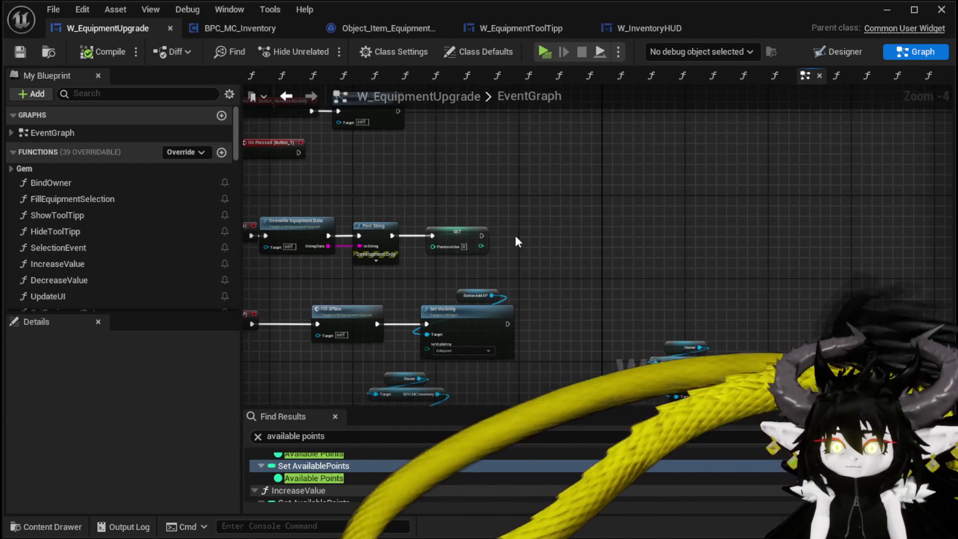
Add a Fill Equipment Selection call after the SET node, save, and minimize the editor
{"action": "mouse_move", "coordinate": [73, 198]}
{"action": "left_mouse_down"}
{"action": "mouse_move", "coordinate": [492, 253]}
{"action": "mouse_move", "coordinate": [512, 243]}
{"action": "mouse_move", "coordinate": [516, 223]}
{"action": "left_mouse_up"}
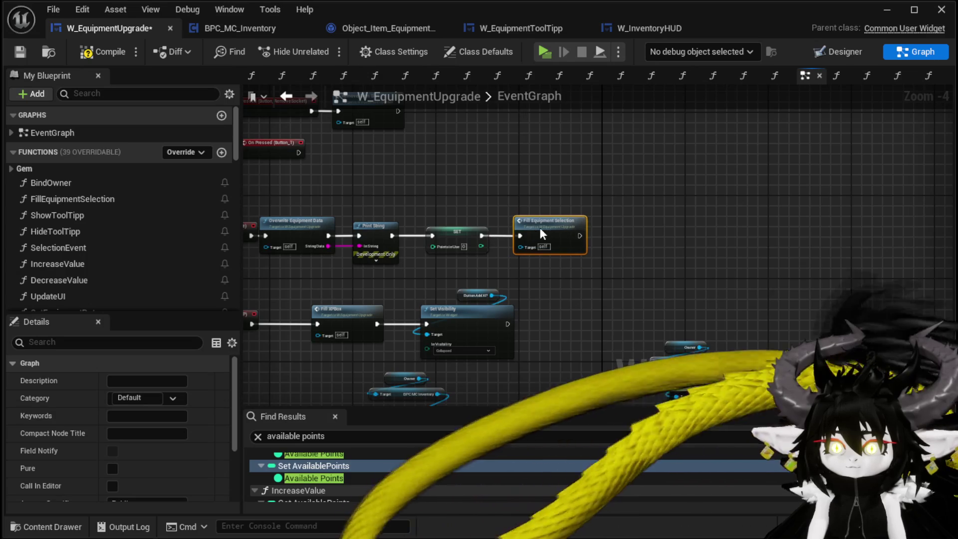
{"action": "left_click", "coordinate": [439, 158]}
{"action": "left_click", "coordinate": [19, 52]}
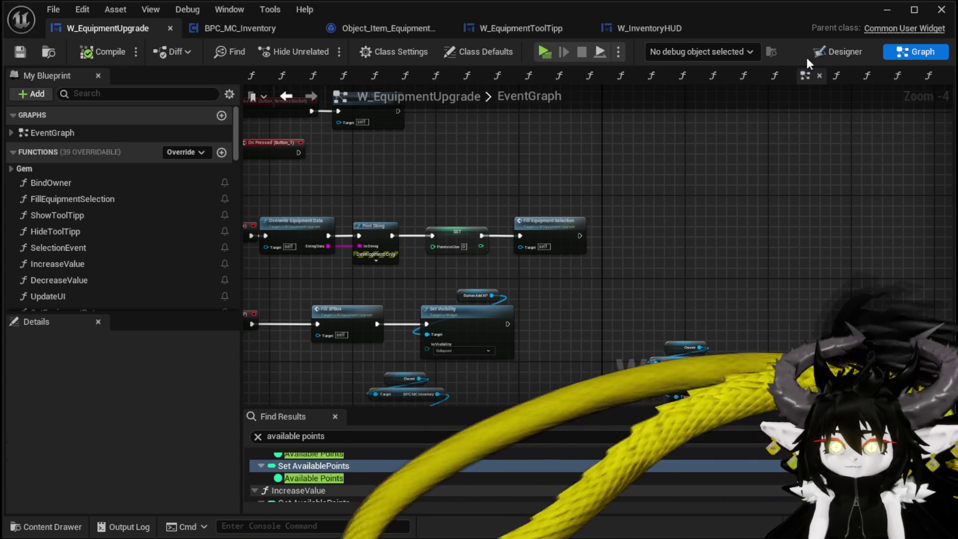
{"action": "left_click", "coordinate": [887, 10]}
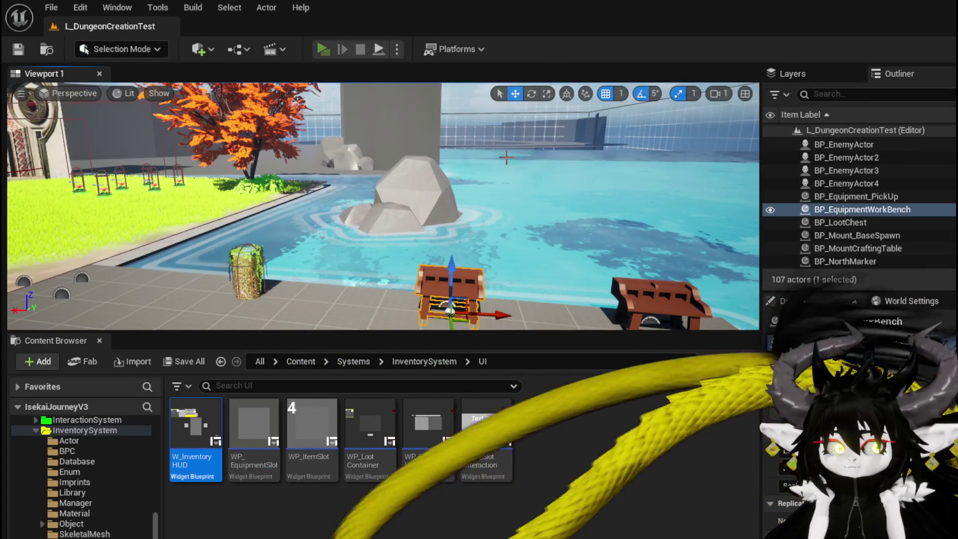
At the workbench Upgrade screen, pick Iron_Chest and enter 100 essence
{"action": "key", "text": "w"}
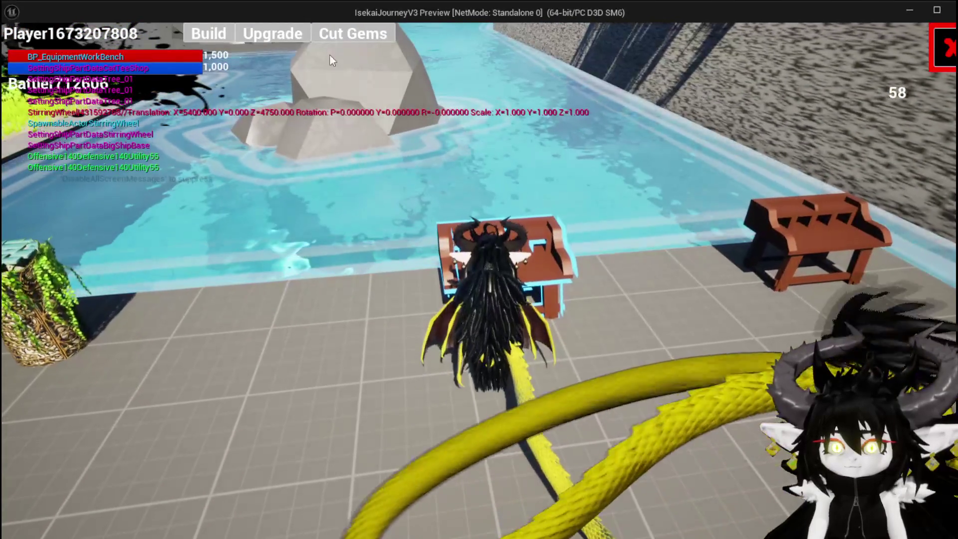
{"action": "left_click", "coordinate": [268, 30]}
{"action": "mouse_move", "coordinate": [172, 97]}
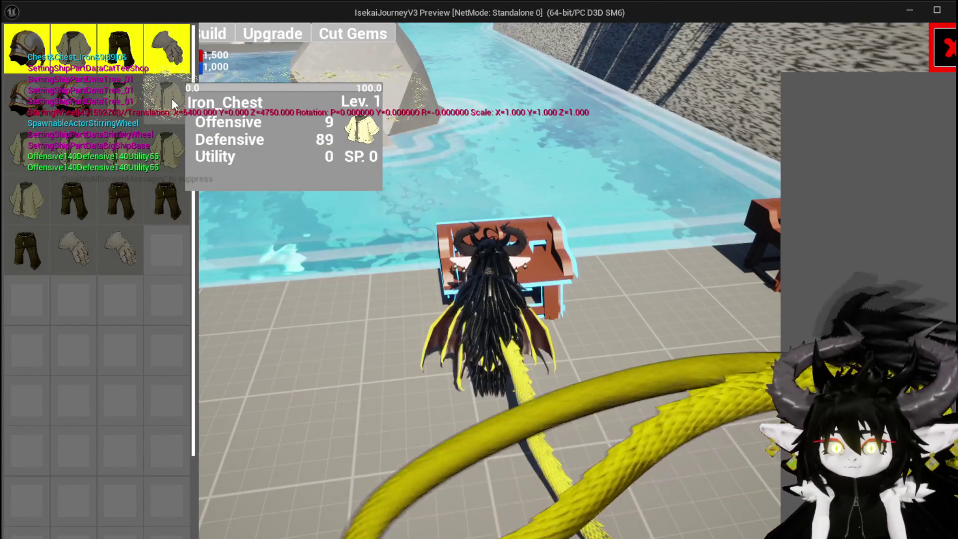
{"action": "left_click", "coordinate": [172, 100]}
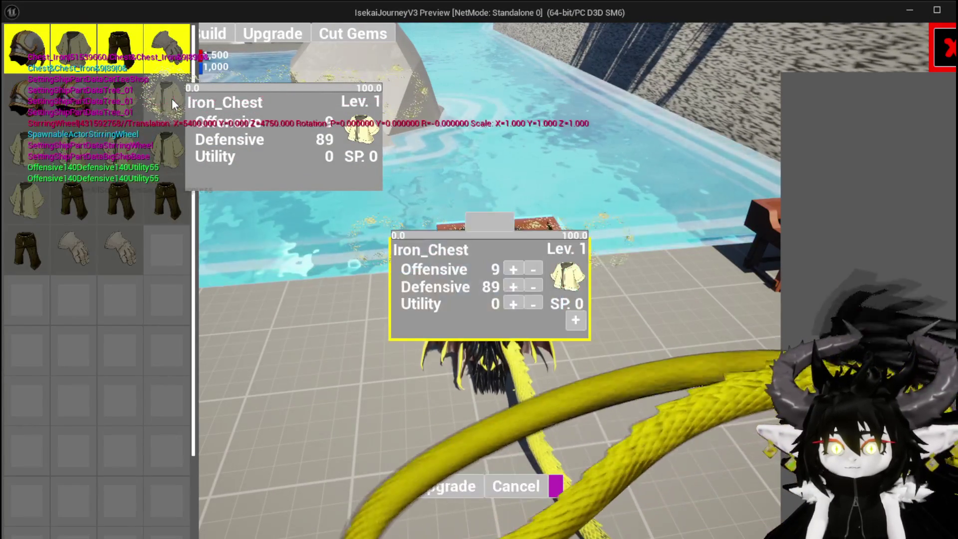
{"action": "left_click", "coordinate": [490, 221]}
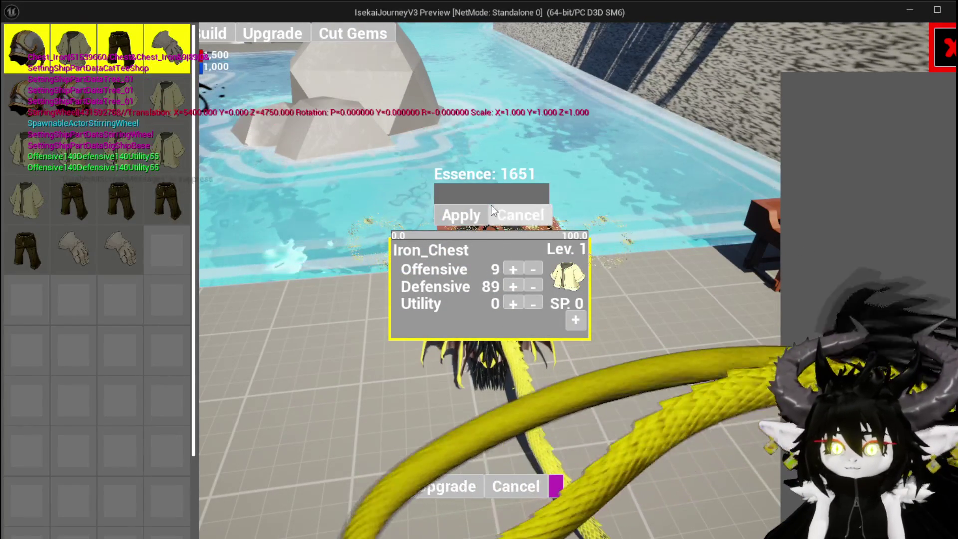
{"action": "mouse_move", "coordinate": [179, 103]}
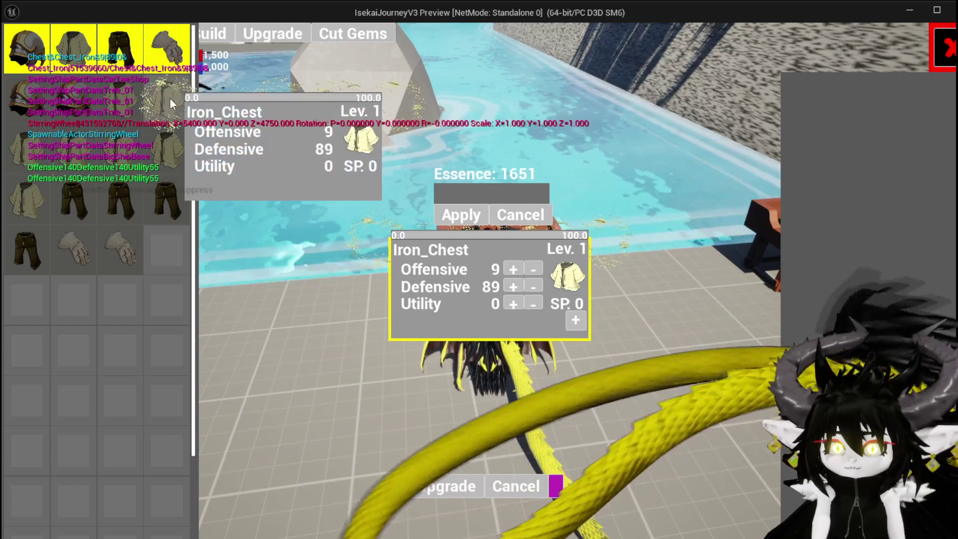
{"action": "type", "text": "100"}
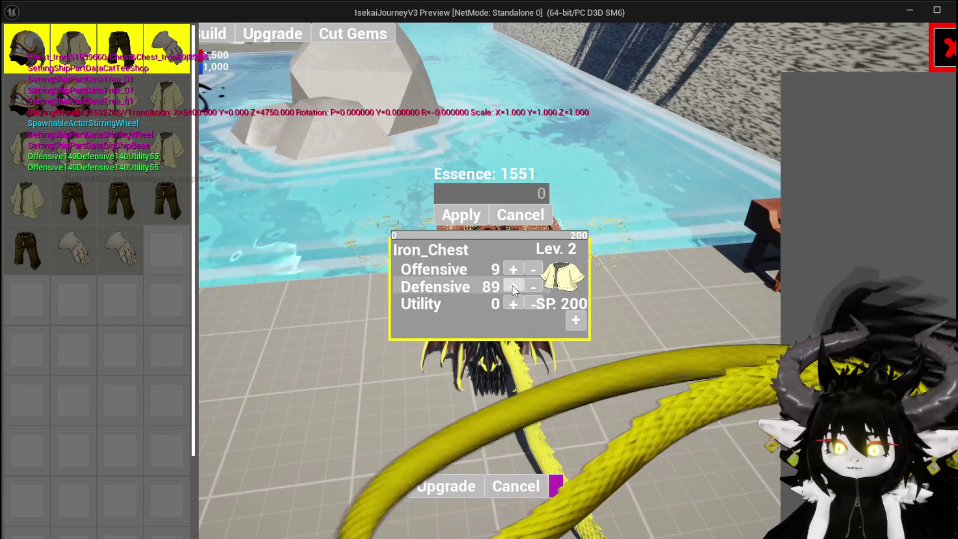
Spend the points on Utility (200), upgrade the chest to Lev. 2, exit and save the map
{"action": "left_click", "coordinate": [512, 298]}
{"action": "left_click_drag", "start_coordinate": [512, 297], "coordinate": [512, 297]}
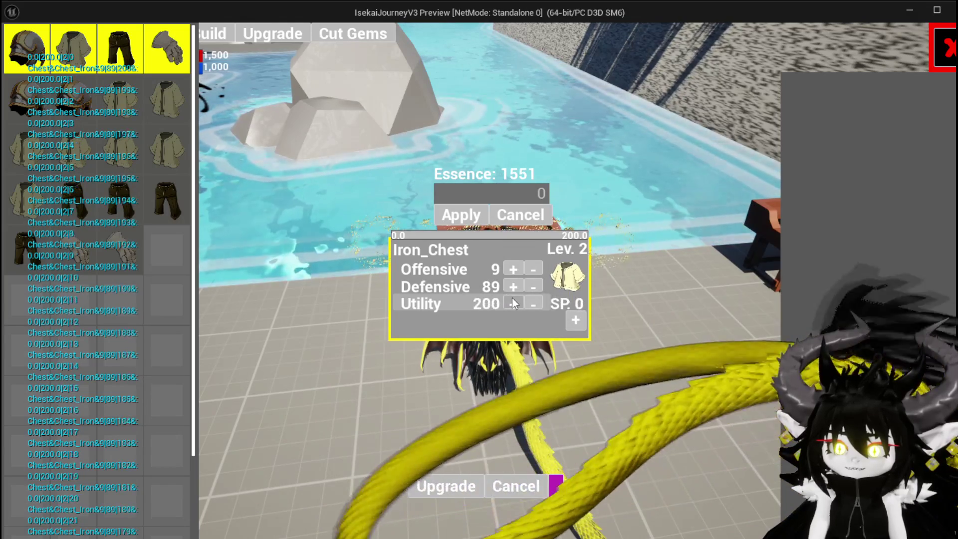
{"action": "mouse_move", "coordinate": [158, 97]}
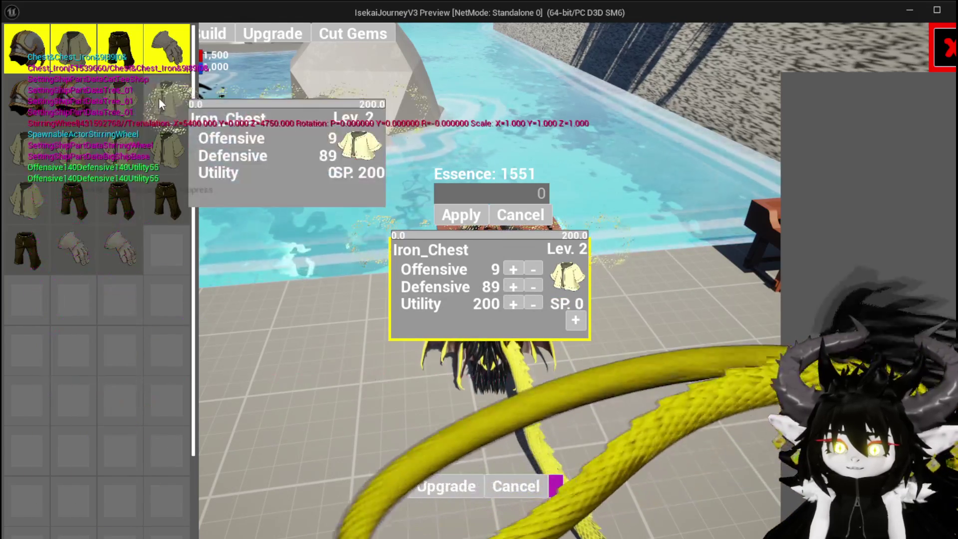
{"action": "left_click", "coordinate": [423, 487]}
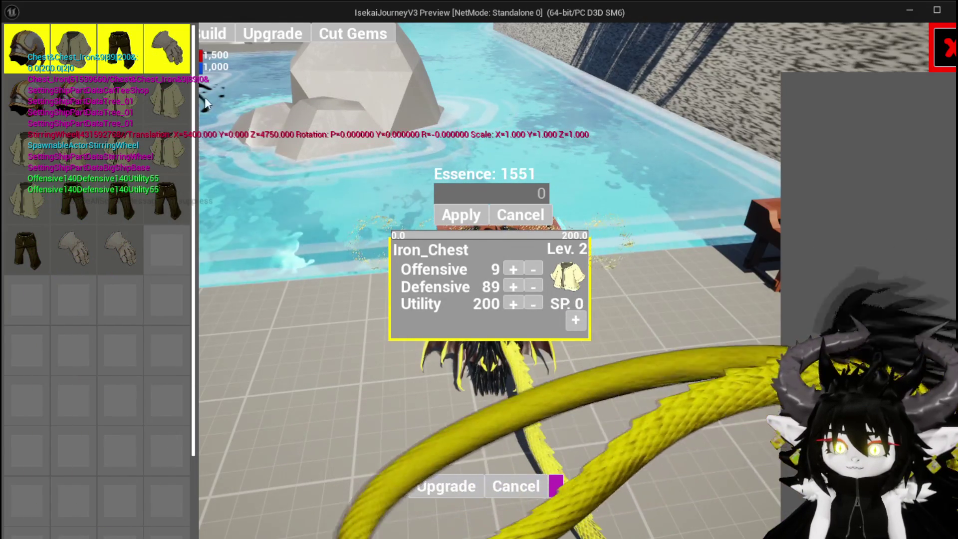
{"action": "mouse_move", "coordinate": [163, 88]}
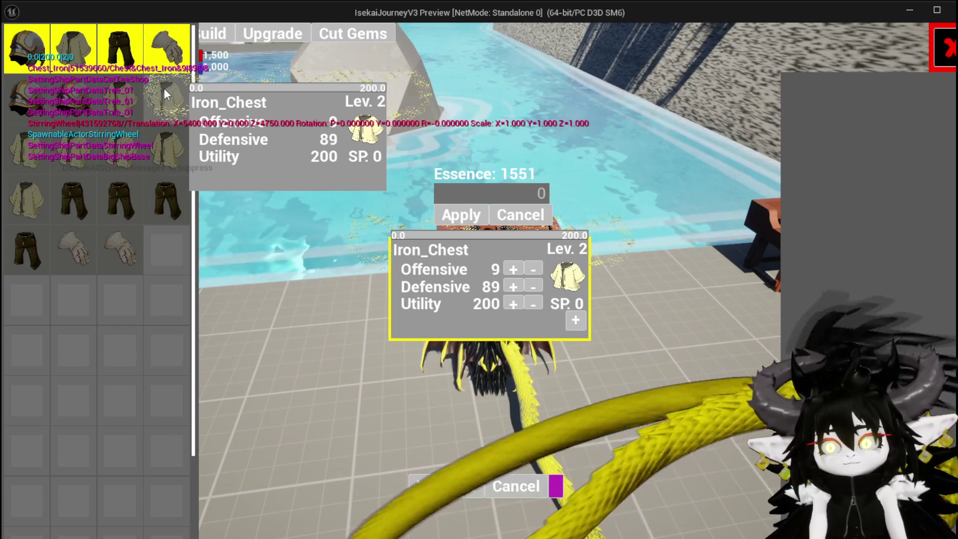
{"action": "left_click", "coordinate": [529, 479]}
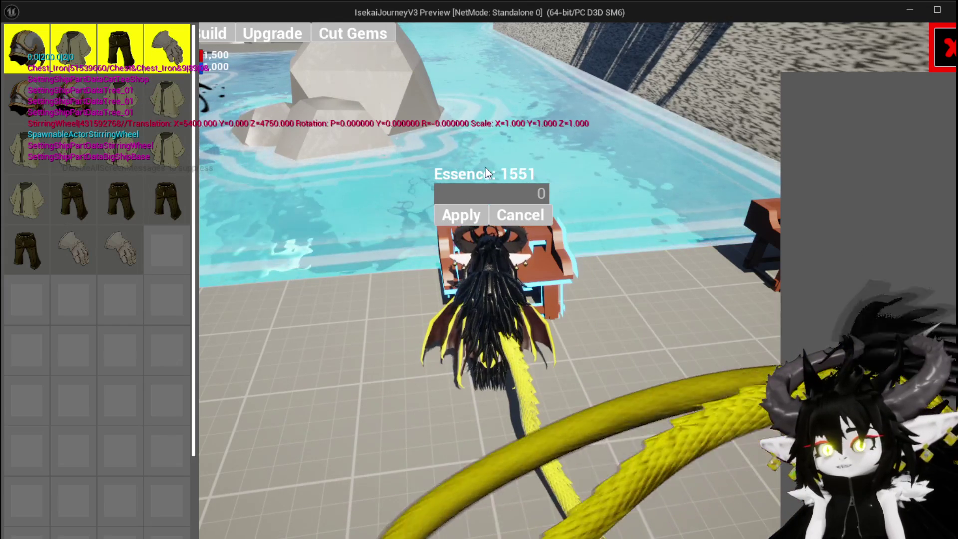
{"action": "key", "text": "Escape"}
{"action": "key", "text": "ctrl+s"}
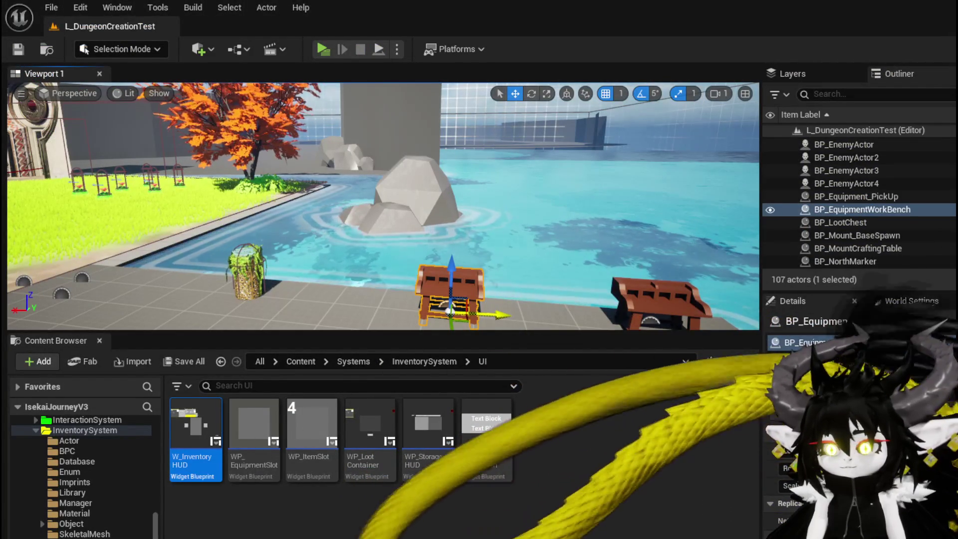
Back in W_EquipmentUpgrade, open the ToggleUI function from its call, then show the Designer
{"action": "key", "text": "alt+Tab"}
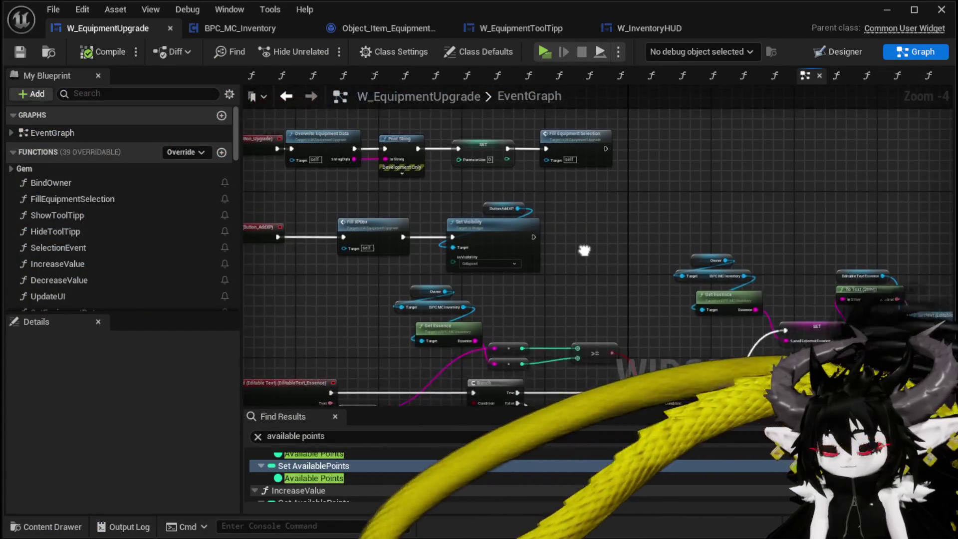
{"action": "scroll", "coordinate": [583, 274], "scroll_direction": "down", "scroll_amount": 3}
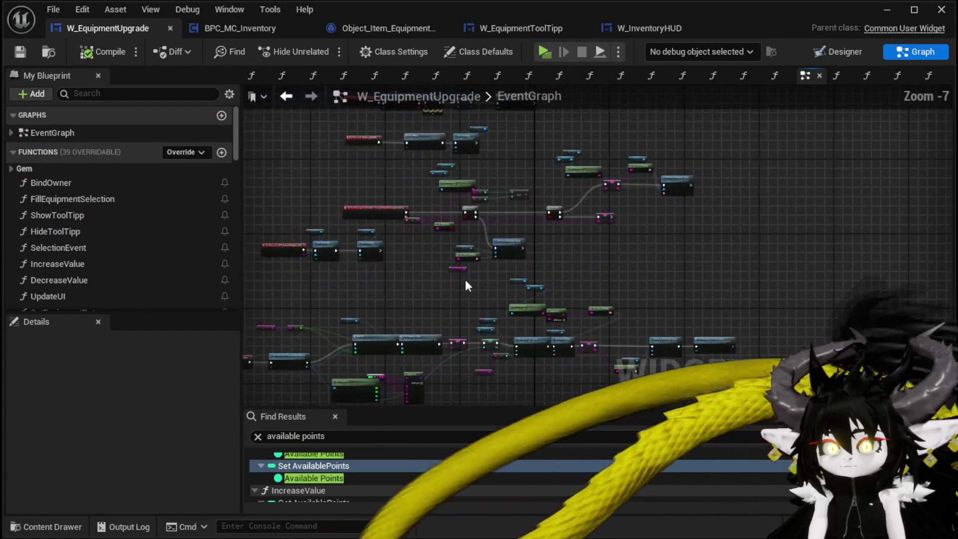
{"action": "scroll", "coordinate": [457, 316], "scroll_direction": "up", "scroll_amount": 5}
{"action": "left_click_drag", "start_coordinate": [528, 297], "coordinate": [621, 285]}
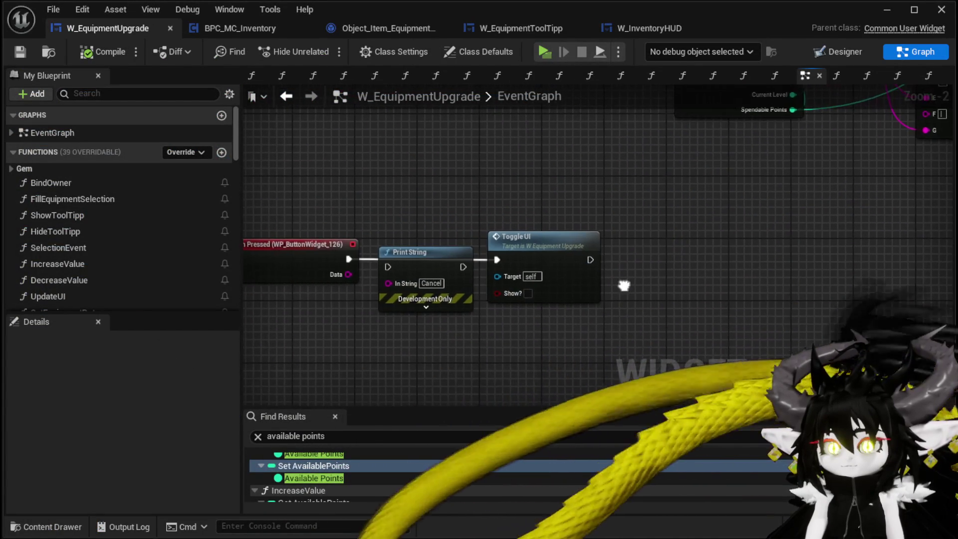
{"action": "double_click", "coordinate": [568, 261]}
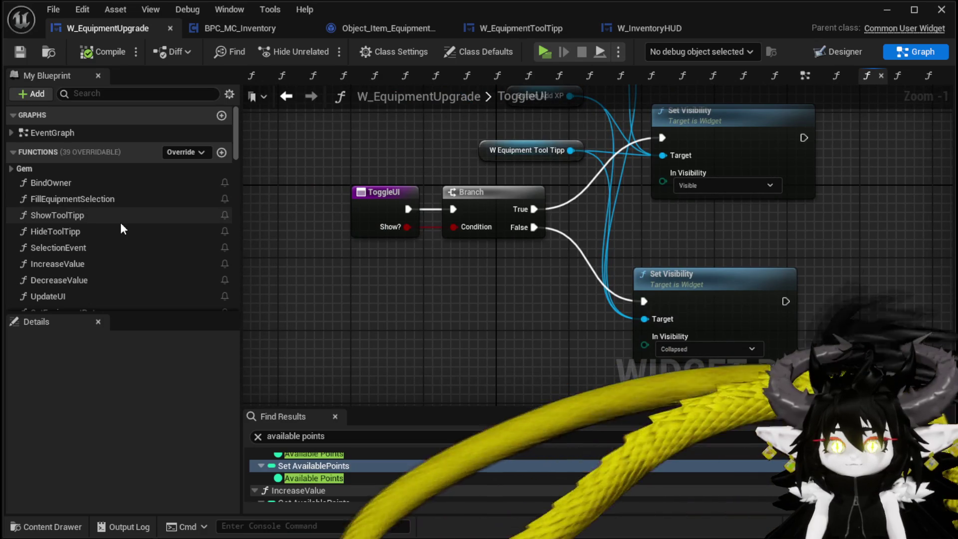
{"action": "scroll", "coordinate": [121, 222], "scroll_direction": "down", "scroll_amount": 10}
{"action": "scroll", "coordinate": [122, 221], "scroll_direction": "down", "scroll_amount": 4}
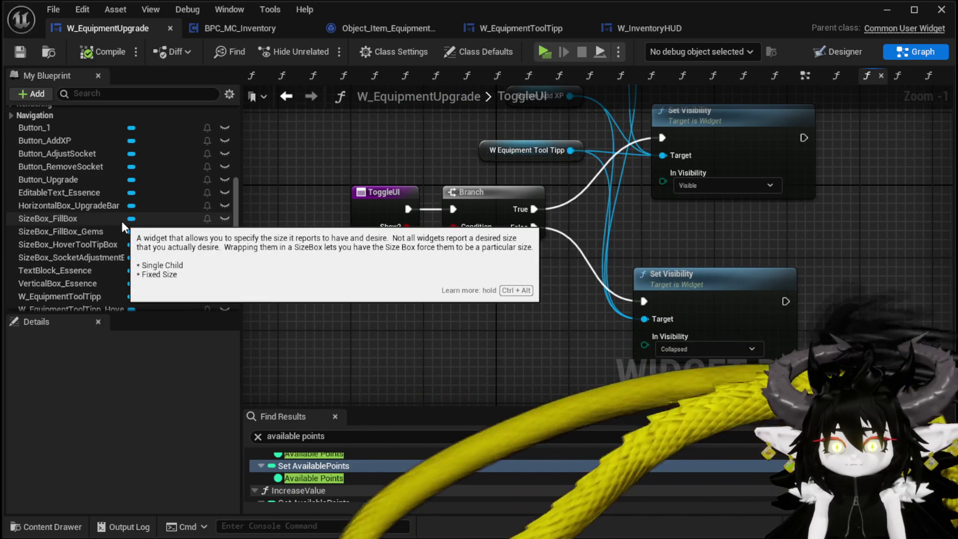
{"action": "left_click", "coordinate": [832, 53]}
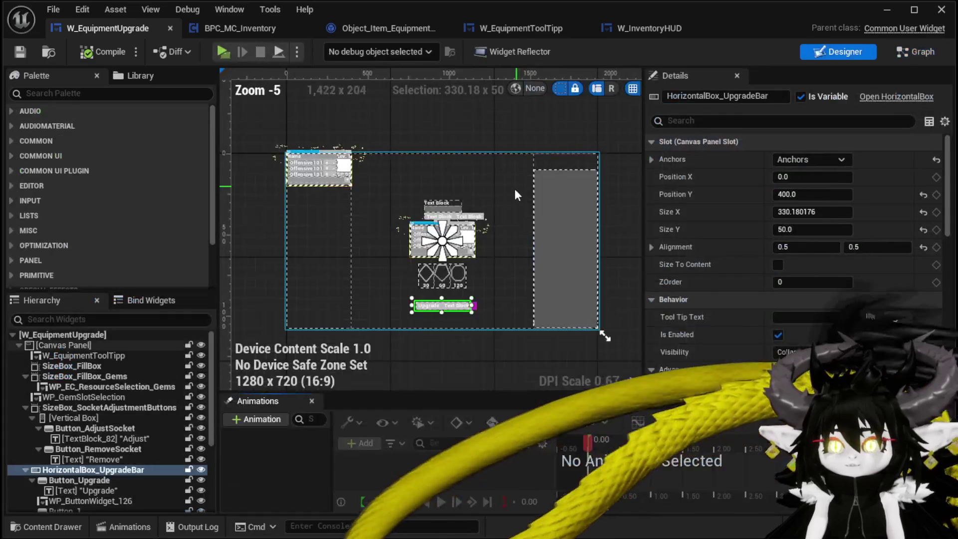
Select VerticalBox_Essence in the Designer hierarchy and return to the ToggleUI graph
{"action": "scroll", "coordinate": [450, 215], "scroll_direction": "up", "scroll_amount": 2}
{"action": "left_click", "coordinate": [434, 185]}
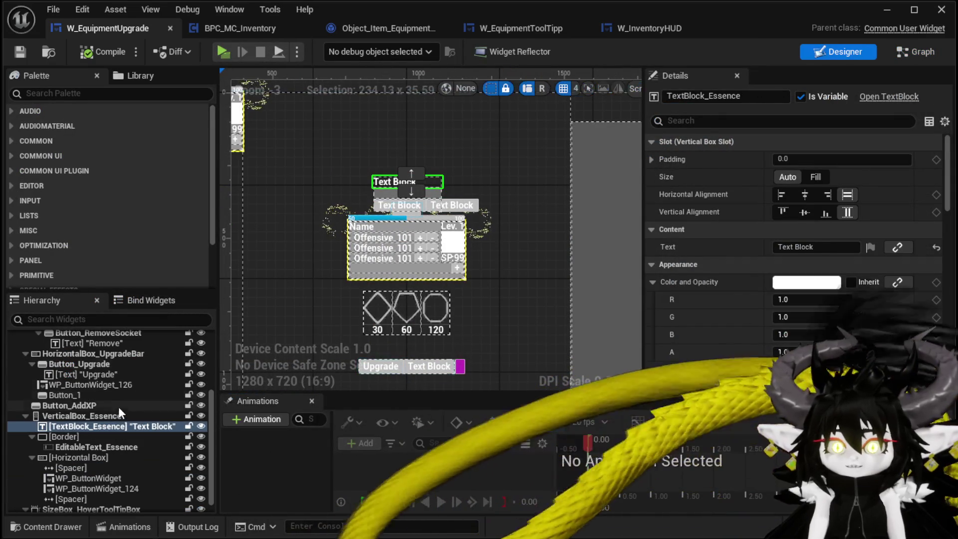
{"action": "left_click", "coordinate": [82, 415]}
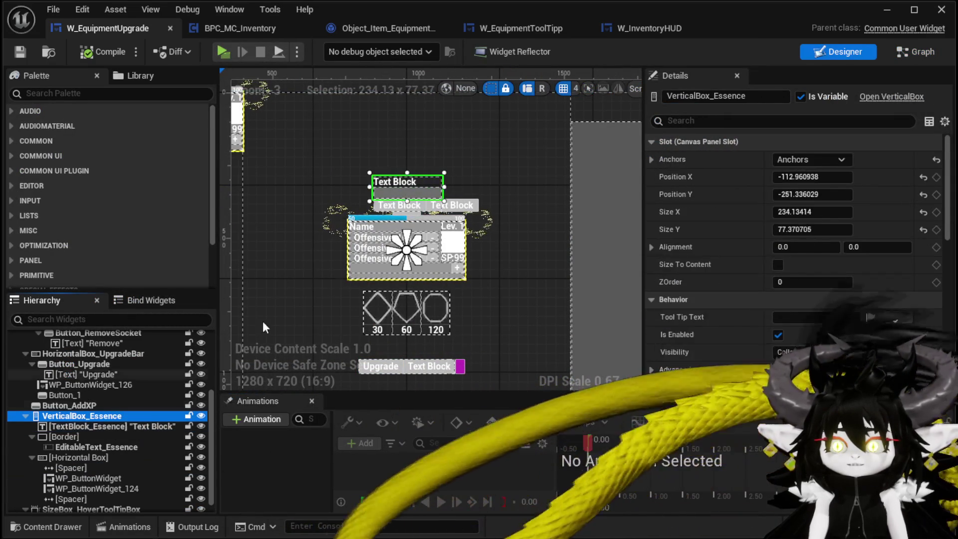
{"action": "scroll", "coordinate": [358, 206], "scroll_direction": "up", "scroll_amount": 4}
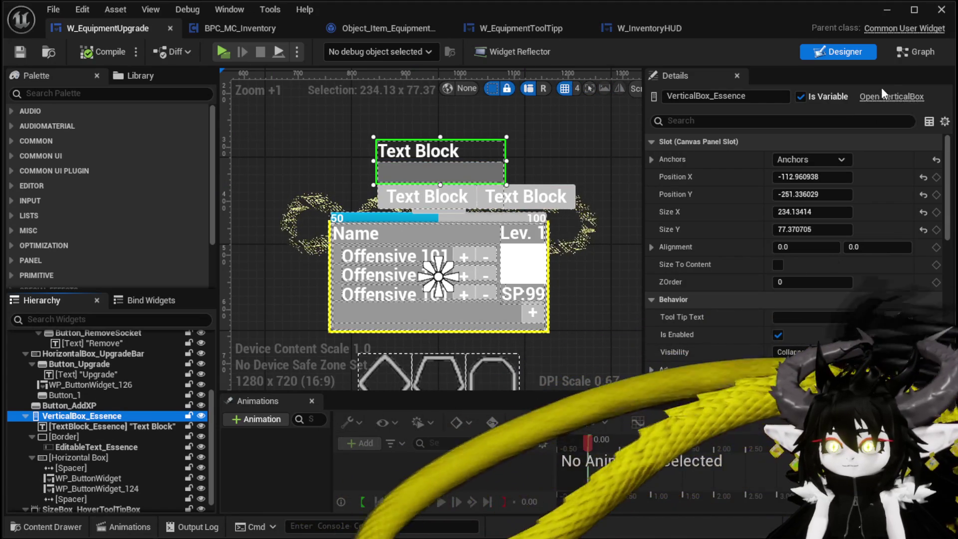
{"action": "left_click", "coordinate": [913, 52]}
Add a VerticalBox_Essence getter and wire it into the Collapsed Set Visibility target
{"action": "mouse_move", "coordinate": [73, 283]}
{"action": "left_mouse_down"}
{"action": "mouse_move", "coordinate": [411, 279]}
{"action": "mouse_move", "coordinate": [389, 287]}
{"action": "left_mouse_up"}
{"action": "left_click", "coordinate": [450, 304]}
{"action": "left_click_drag", "start_coordinate": [471, 288], "coordinate": [644, 320]}
{"action": "left_click_drag", "start_coordinate": [410, 288], "coordinate": [471, 293]}
{"action": "left_click", "coordinate": [411, 351]}
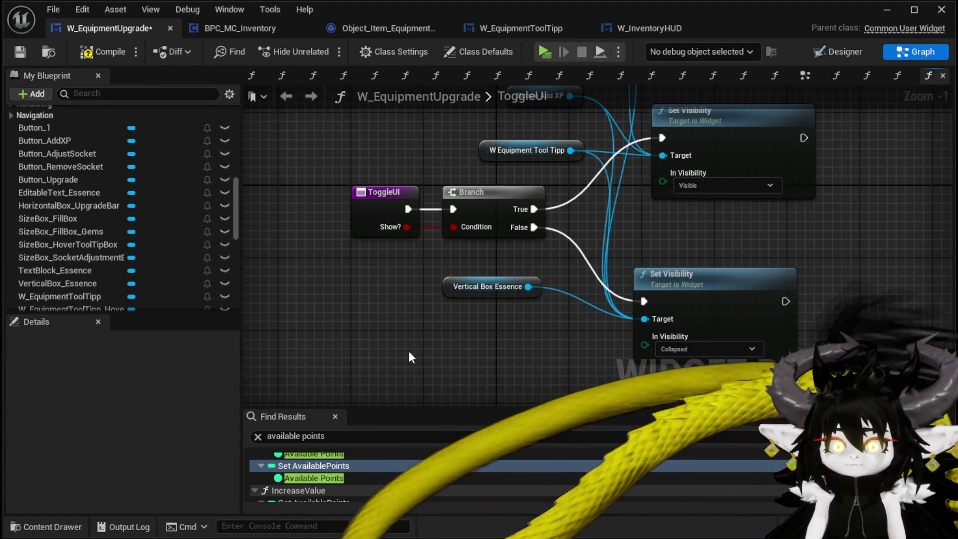
{"action": "left_click", "coordinate": [91, 54]}
{"action": "left_click", "coordinate": [20, 52]}
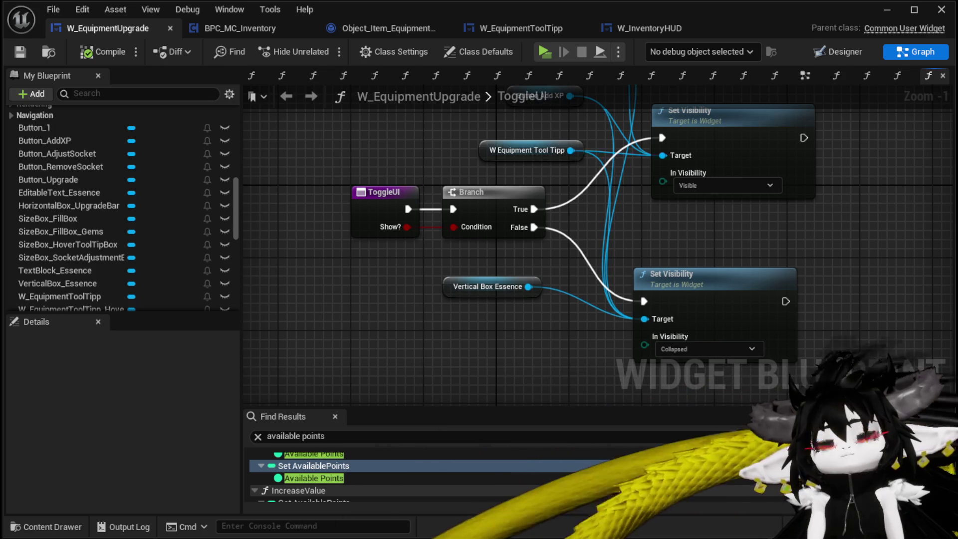
{"action": "mouse_move", "coordinate": [621, 179]}
{"action": "left_mouse_down"}
{"action": "mouse_move", "coordinate": [588, 175]}
{"action": "mouse_move", "coordinate": [566, 275]}
{"action": "mouse_move", "coordinate": [453, 226]}
{"action": "left_mouse_up"}
{"action": "mouse_move", "coordinate": [486, 141]}
{"action": "left_mouse_down"}
{"action": "mouse_move", "coordinate": [424, 157]}
{"action": "mouse_move", "coordinate": [425, 215]}
{"action": "mouse_move", "coordinate": [462, 136]}
{"action": "left_mouse_up"}
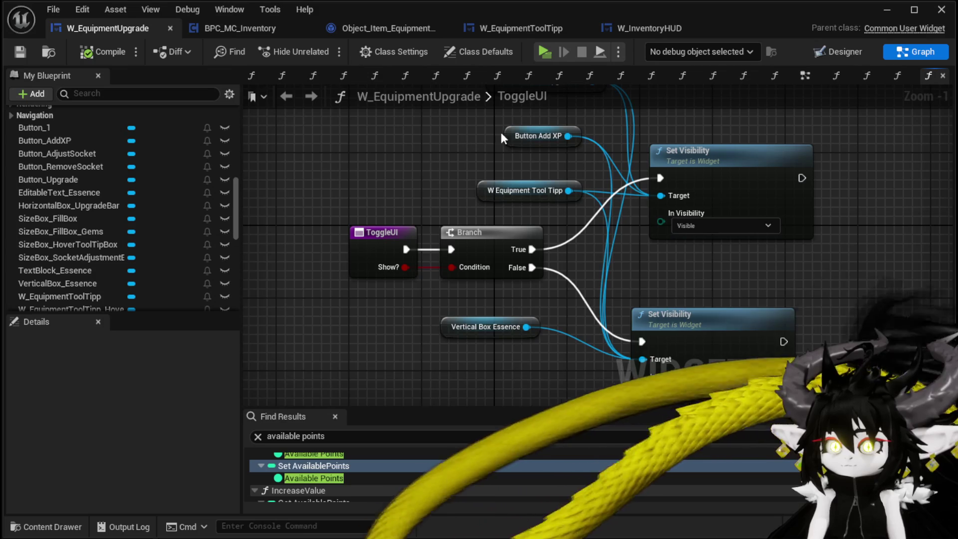
{"action": "left_click", "coordinate": [805, 76]}
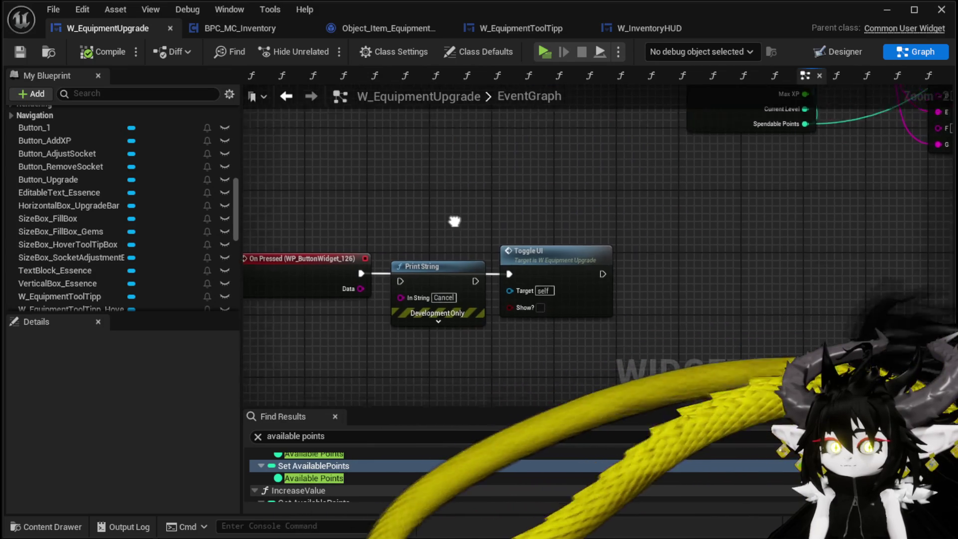
{"action": "scroll", "coordinate": [473, 258], "scroll_direction": "down", "scroll_amount": 3}
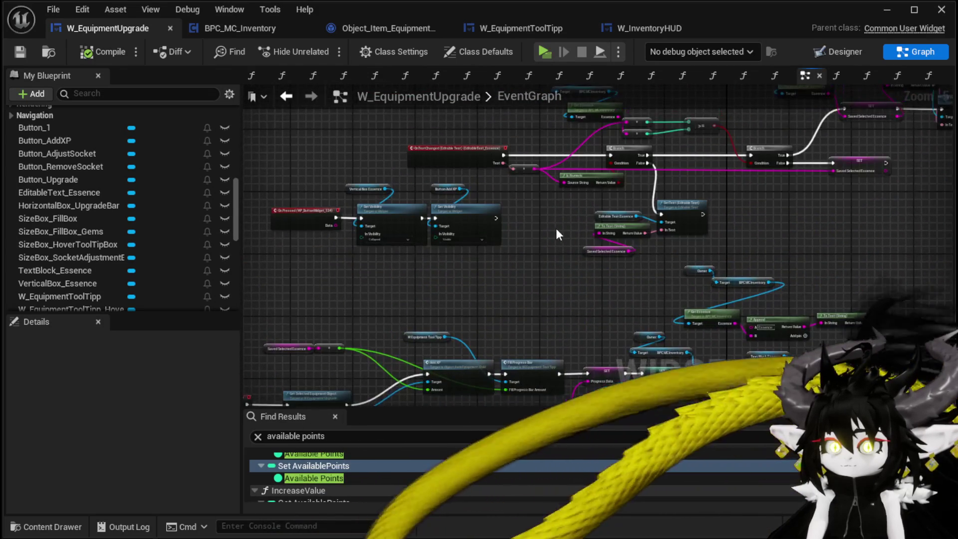
{"action": "scroll", "coordinate": [650, 225], "scroll_direction": "up", "scroll_amount": 2}
{"action": "mouse_move", "coordinate": [651, 225]}
{"action": "left_mouse_down"}
{"action": "mouse_move", "coordinate": [717, 227]}
{"action": "mouse_move", "coordinate": [406, 269]}
{"action": "left_mouse_up"}
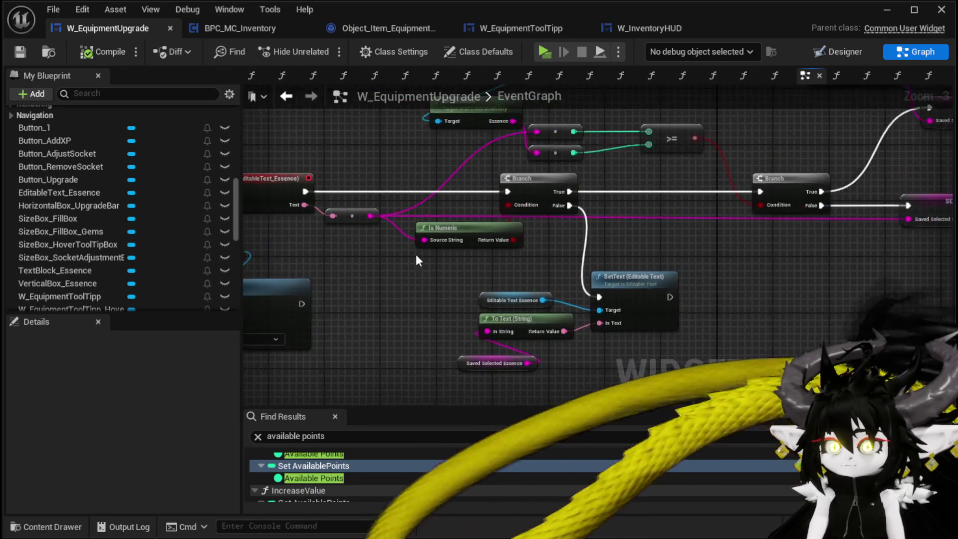
{"action": "mouse_move", "coordinate": [672, 169]}
{"action": "left_mouse_down"}
{"action": "mouse_move", "coordinate": [515, 183]}
{"action": "mouse_move", "coordinate": [578, 186]}
{"action": "left_mouse_up"}
{"action": "scroll", "coordinate": [515, 184], "scroll_direction": "down", "scroll_amount": 1}
{"action": "scroll", "coordinate": [520, 191], "scroll_direction": "up", "scroll_amount": 2}
{"action": "left_click_drag", "start_coordinate": [520, 191], "coordinate": [533, 246]}
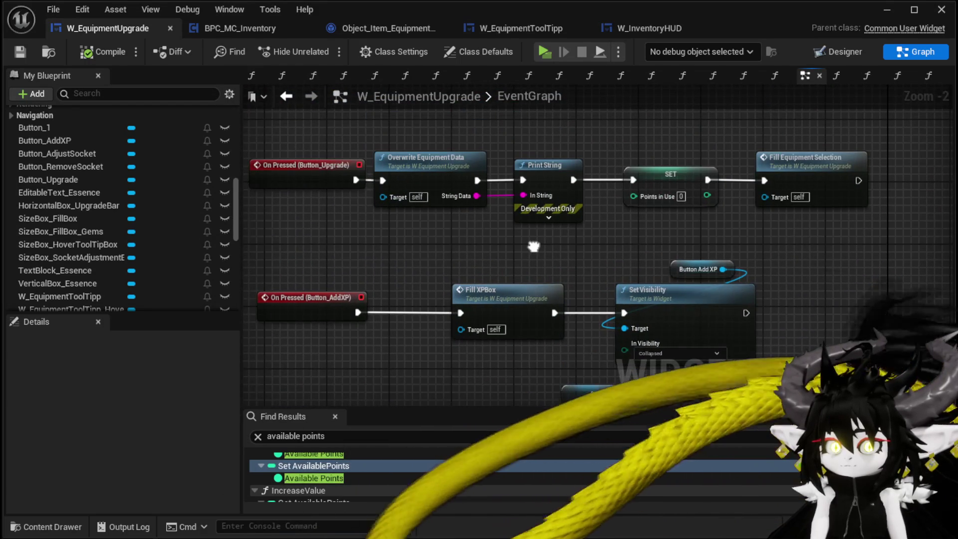
{"action": "scroll", "coordinate": [535, 250], "scroll_direction": "down", "scroll_amount": 4}
{"action": "scroll", "coordinate": [506, 260], "scroll_direction": "up", "scroll_amount": 2}
{"action": "scroll", "coordinate": [392, 310], "scroll_direction": "down", "scroll_amount": 2}
{"action": "left_click_drag", "start_coordinate": [394, 309], "coordinate": [498, 198]}
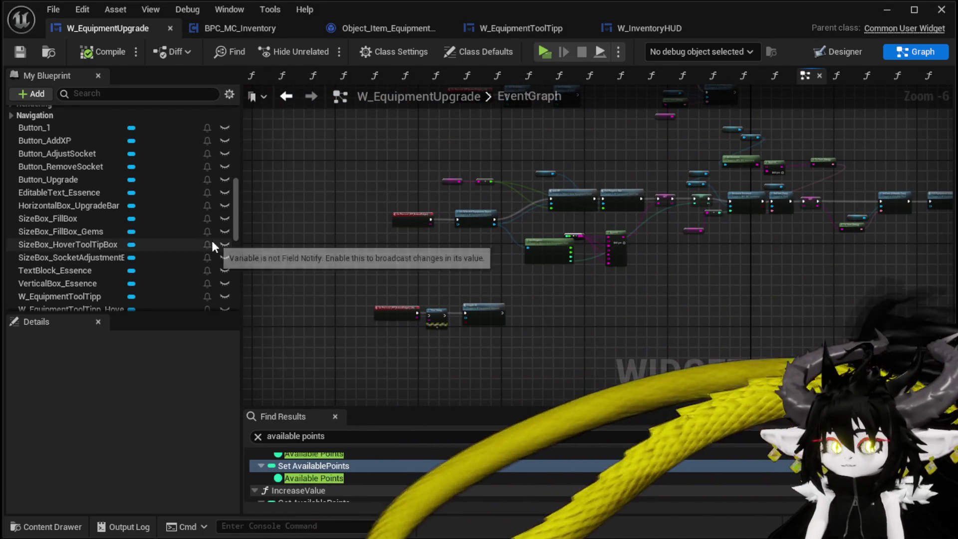
{"action": "left_click_drag", "start_coordinate": [239, 216], "coordinate": [235, 140]}
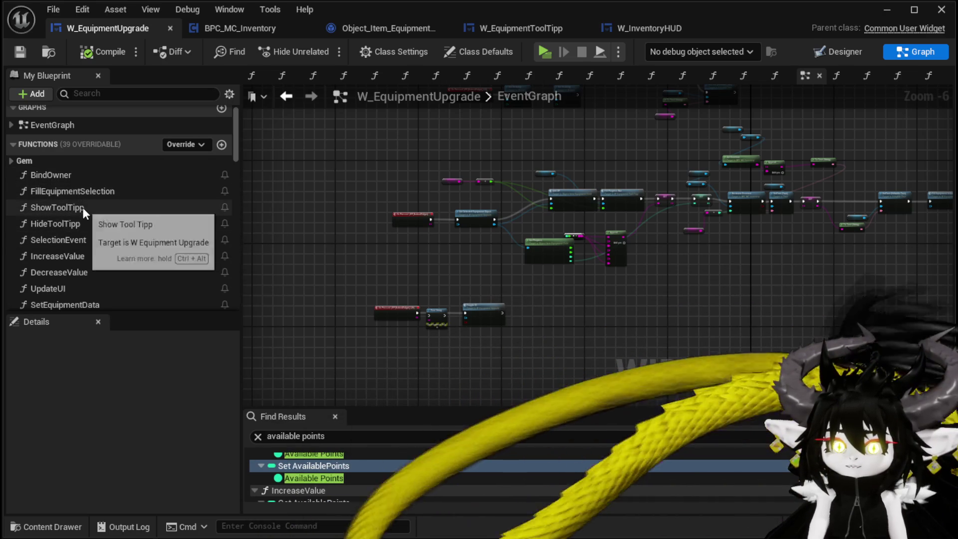
Open the ShowToolTipp function graph and look over its tooltip nodes
{"action": "double_click", "coordinate": [82, 208]}
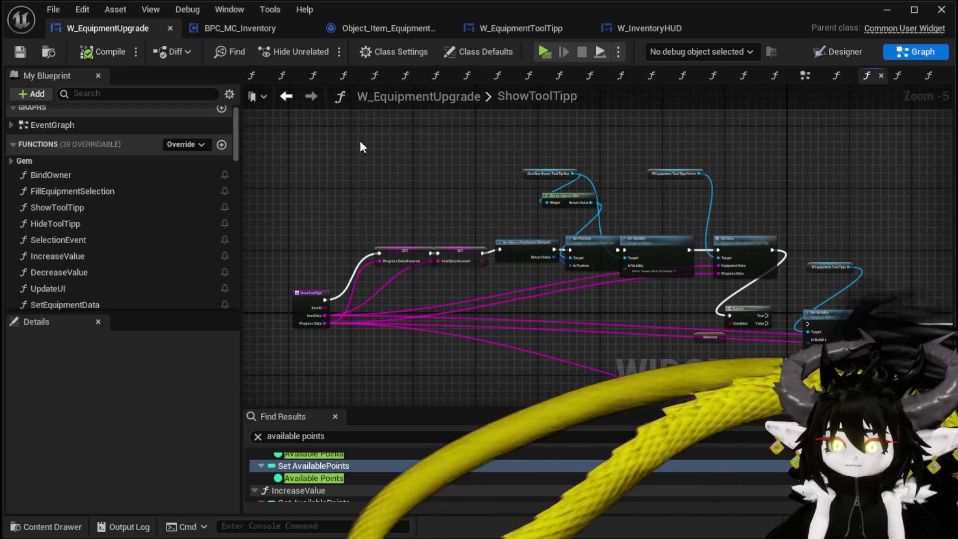
{"action": "left_click_drag", "start_coordinate": [352, 145], "coordinate": [738, 261]}
{"action": "mouse_move", "coordinate": [403, 205]}
{"action": "left_mouse_down"}
{"action": "mouse_move", "coordinate": [408, 172]}
{"action": "mouse_move", "coordinate": [332, 171]}
{"action": "mouse_move", "coordinate": [422, 196]}
{"action": "left_mouse_up"}
{"action": "scroll", "coordinate": [331, 171], "scroll_direction": "up", "scroll_amount": 2}
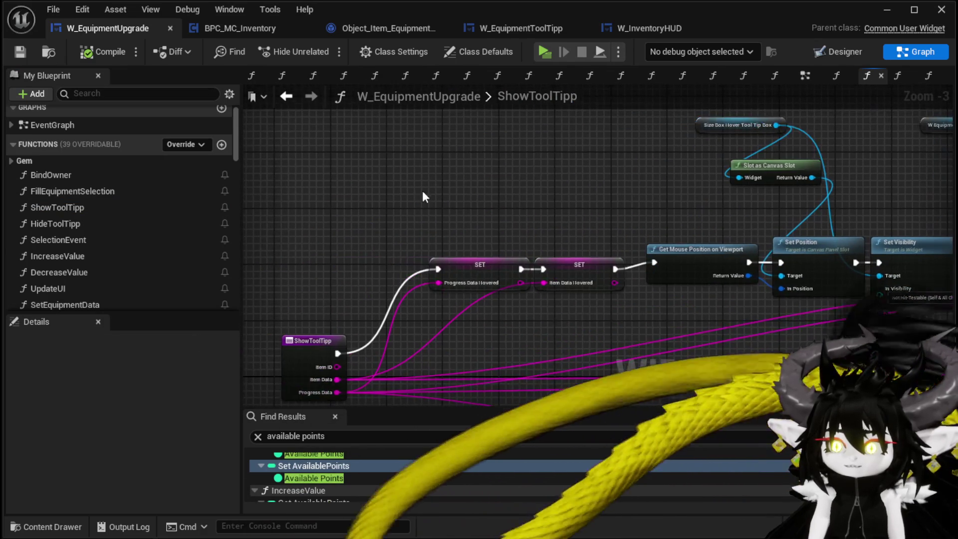
Open BindOwner and review its socket, slot, Level Up and value bind nodes
{"action": "double_click", "coordinate": [71, 176]}
{"action": "left_click_drag", "start_coordinate": [456, 228], "coordinate": [310, 285]}
{"action": "left_click_drag", "start_coordinate": [582, 160], "coordinate": [346, 150]}
{"action": "left_click_drag", "start_coordinate": [654, 150], "coordinate": [254, 159]}
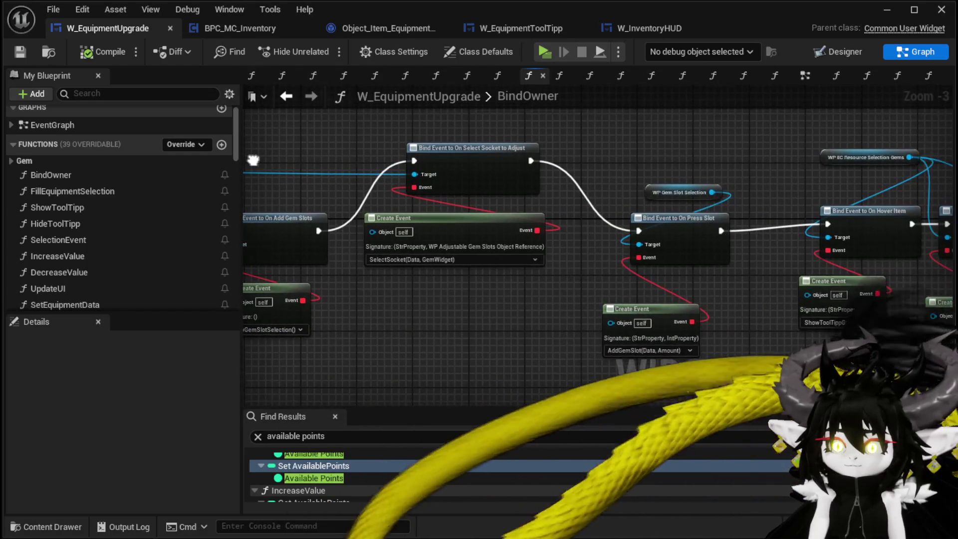
{"action": "left_click_drag", "start_coordinate": [644, 152], "coordinate": [292, 139]}
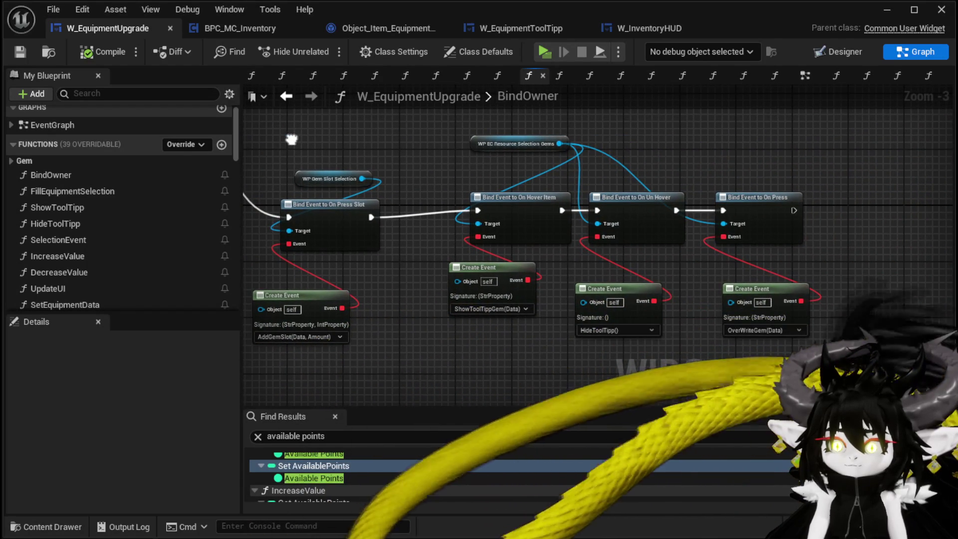
{"action": "left_click_drag", "start_coordinate": [644, 152], "coordinate": [513, 161]}
{"action": "left_click_drag", "start_coordinate": [626, 150], "coordinate": [410, 150]}
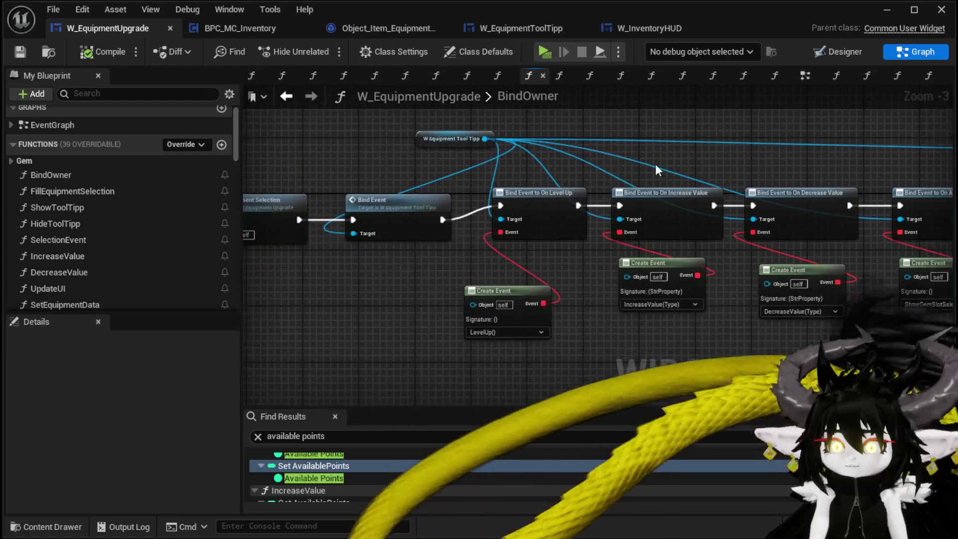
{"action": "mouse_move", "coordinate": [467, 374]}
{"action": "left_mouse_down"}
{"action": "mouse_move", "coordinate": [525, 235]}
{"action": "mouse_move", "coordinate": [489, 361]}
{"action": "mouse_move", "coordinate": [521, 227]}
{"action": "left_mouse_up"}
{"action": "mouse_move", "coordinate": [391, 284]}
{"action": "left_mouse_down"}
{"action": "mouse_move", "coordinate": [541, 299]}
{"action": "mouse_move", "coordinate": [654, 297]}
{"action": "left_mouse_up"}
Inspect the tooltip widget's BindEvent and FillProgressBarTick, then save W_EquipmentUpgrade
{"action": "left_click", "coordinate": [552, 146]}
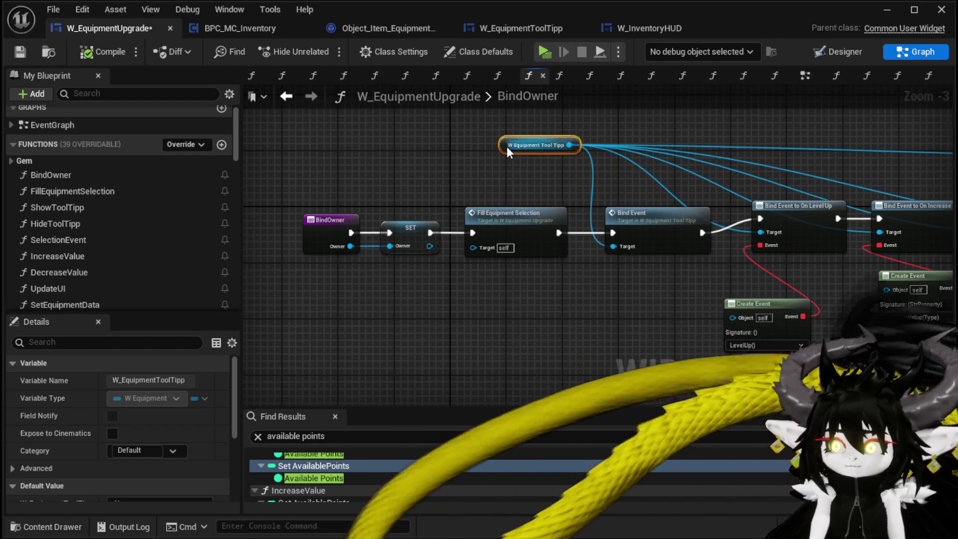
{"action": "double_click", "coordinate": [619, 212]}
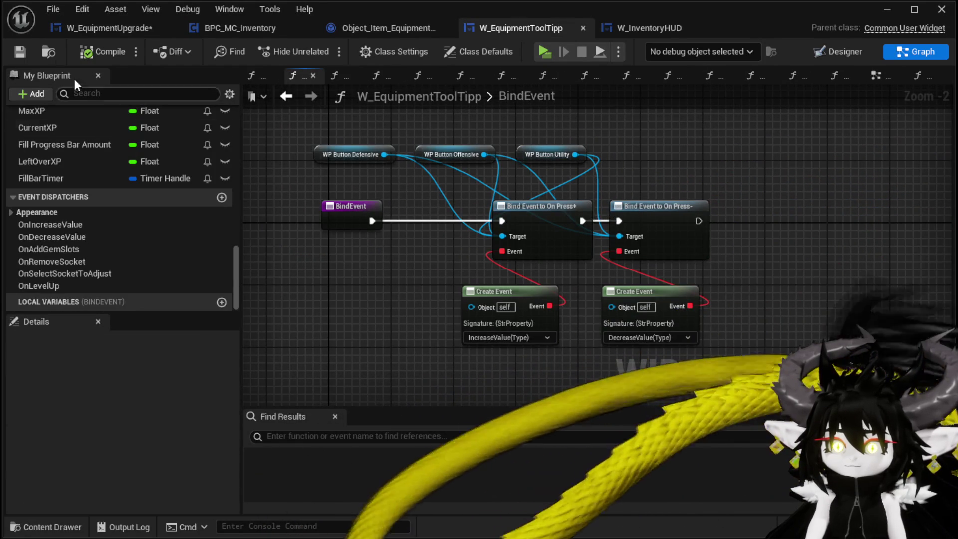
{"action": "left_click", "coordinate": [310, 96]}
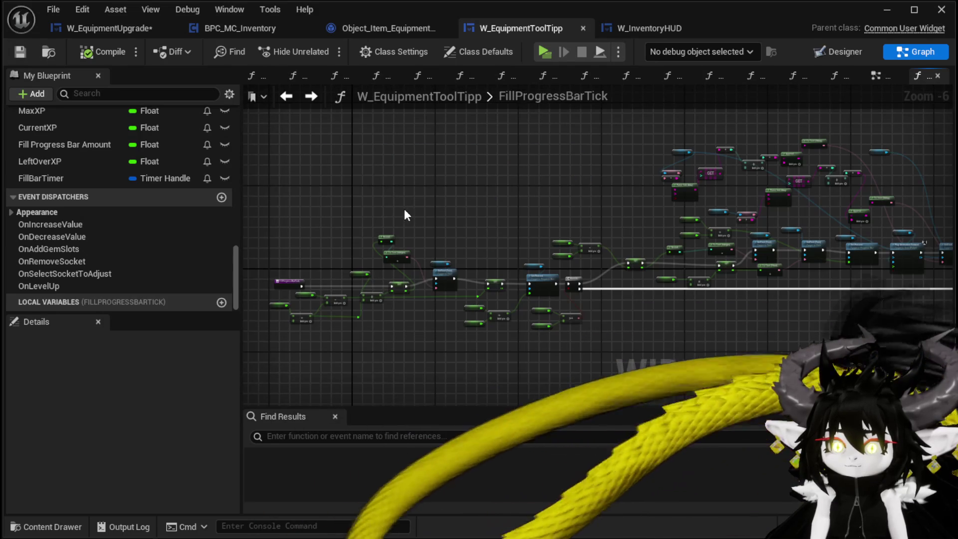
{"action": "left_click", "coordinate": [101, 26]}
{"action": "left_click", "coordinate": [21, 52]}
{"action": "scroll", "coordinate": [153, 256], "scroll_direction": "down", "scroll_amount": 5}
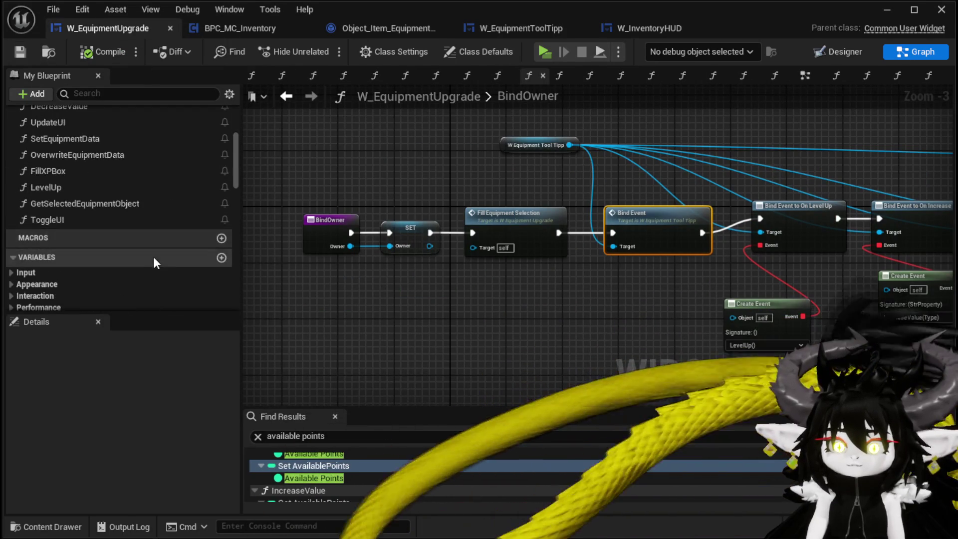
Open the LevelUp graph and inspect the Show Tool Tipp function it calls
{"action": "double_click", "coordinate": [65, 189]}
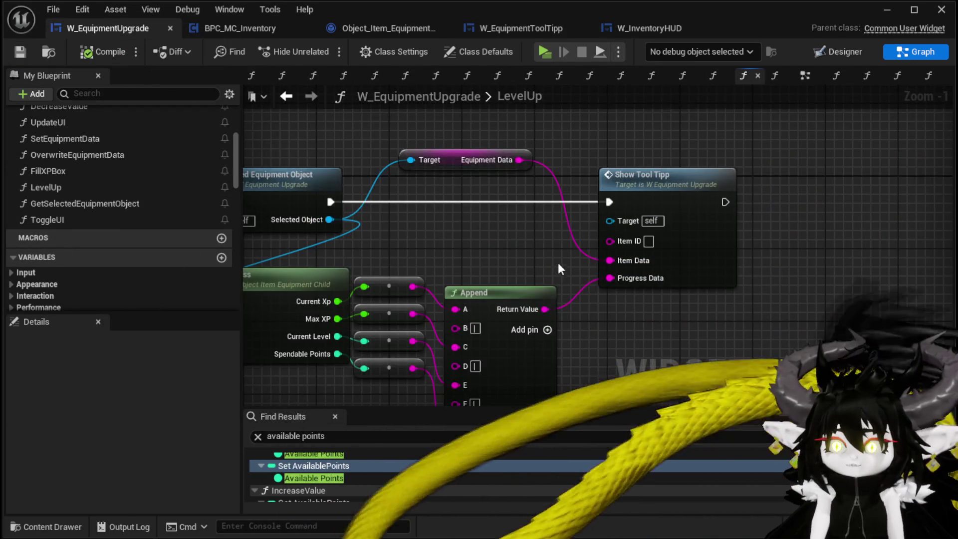
{"action": "left_click_drag", "start_coordinate": [558, 265], "coordinate": [761, 265]}
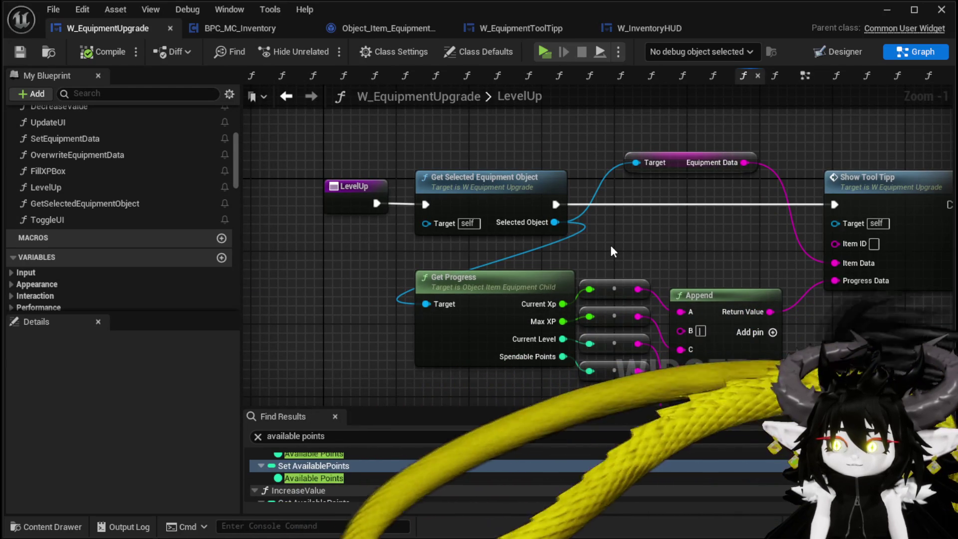
{"action": "mouse_move", "coordinate": [611, 247]}
{"action": "left_mouse_down"}
{"action": "mouse_move", "coordinate": [556, 274]}
{"action": "mouse_move", "coordinate": [514, 278]}
{"action": "mouse_move", "coordinate": [498, 236]}
{"action": "left_mouse_up"}
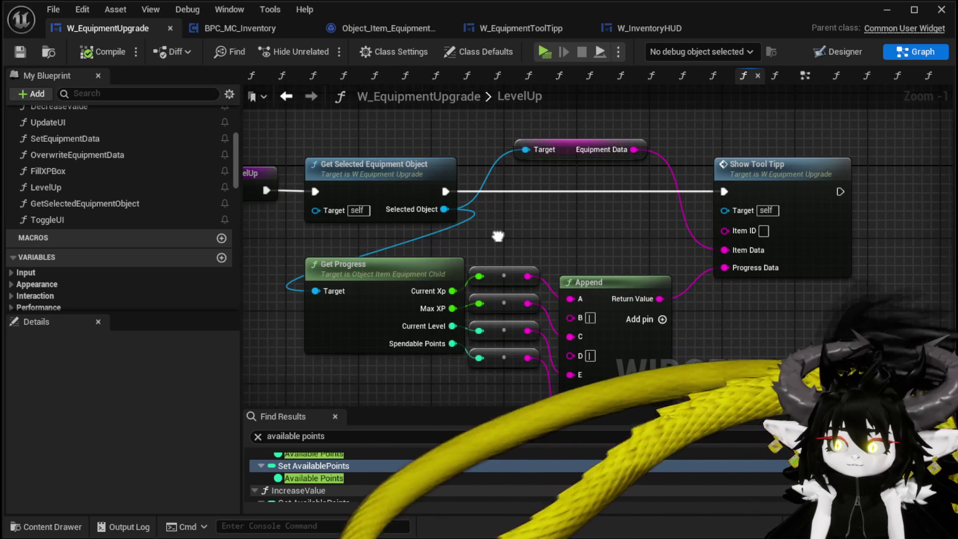
{"action": "double_click", "coordinate": [807, 193]}
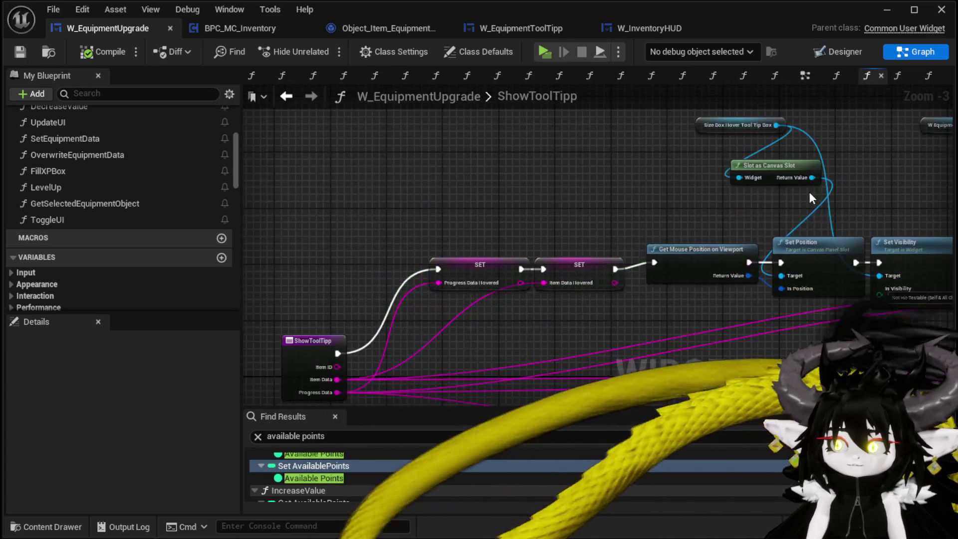
{"action": "mouse_move", "coordinate": [519, 206]}
{"action": "left_mouse_down"}
{"action": "mouse_move", "coordinate": [274, 165]}
{"action": "mouse_move", "coordinate": [493, 188]}
{"action": "left_mouse_up"}
{"action": "scroll", "coordinate": [396, 165], "scroll_direction": "down", "scroll_amount": 2}
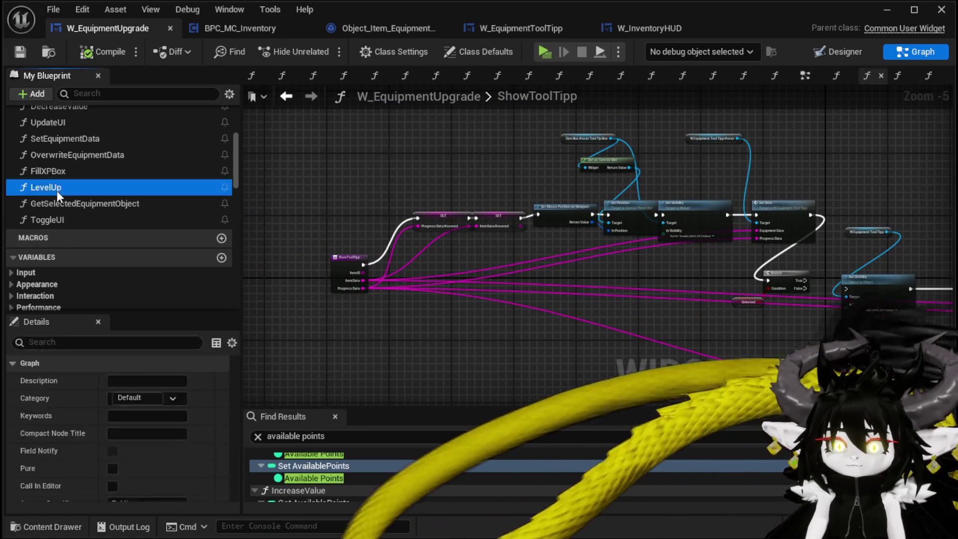
Break LevelUp's execution link into Show Tool Tipp and start Play
{"action": "double_click", "coordinate": [59, 194]}
{"action": "left_click_drag", "start_coordinate": [491, 197], "coordinate": [578, 216]}
{"action": "mouse_move", "coordinate": [596, 215]}
{"action": "left_mouse_down"}
{"action": "mouse_move", "coordinate": [602, 266]}
{"action": "mouse_move", "coordinate": [554, 201]}
{"action": "mouse_move", "coordinate": [592, 242]}
{"action": "left_mouse_up"}
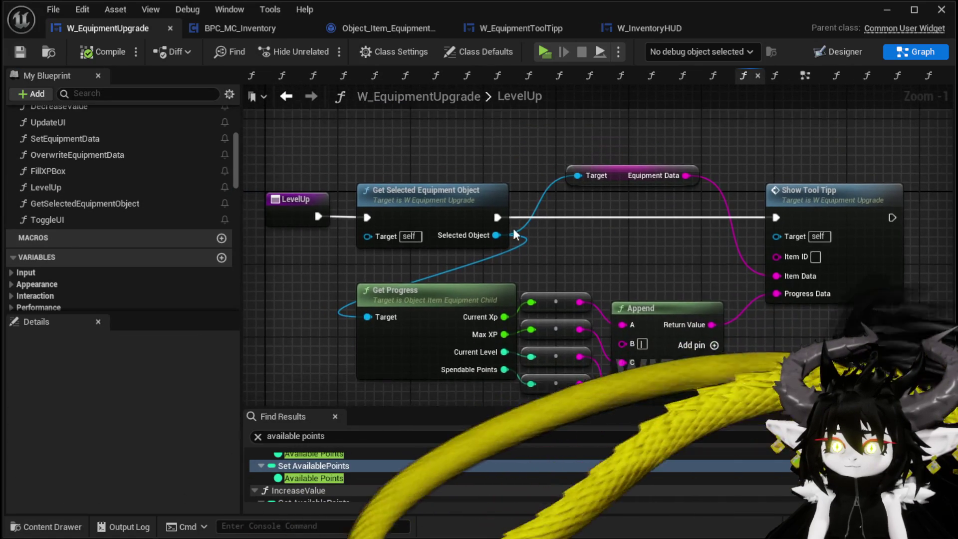
{"action": "left_click", "coordinate": [495, 217], "text": "alt"}
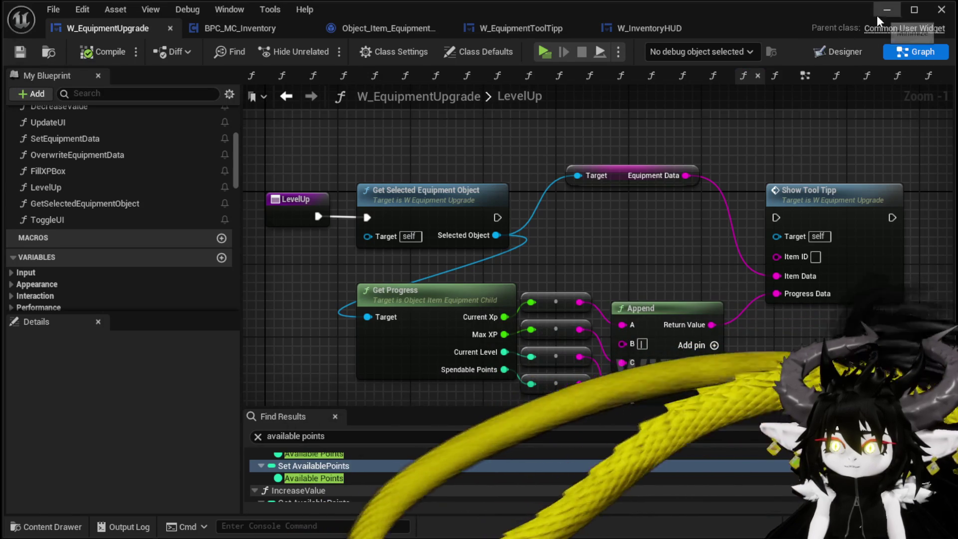
{"action": "left_click", "coordinate": [877, 16]}
{"action": "left_click", "coordinate": [322, 50]}
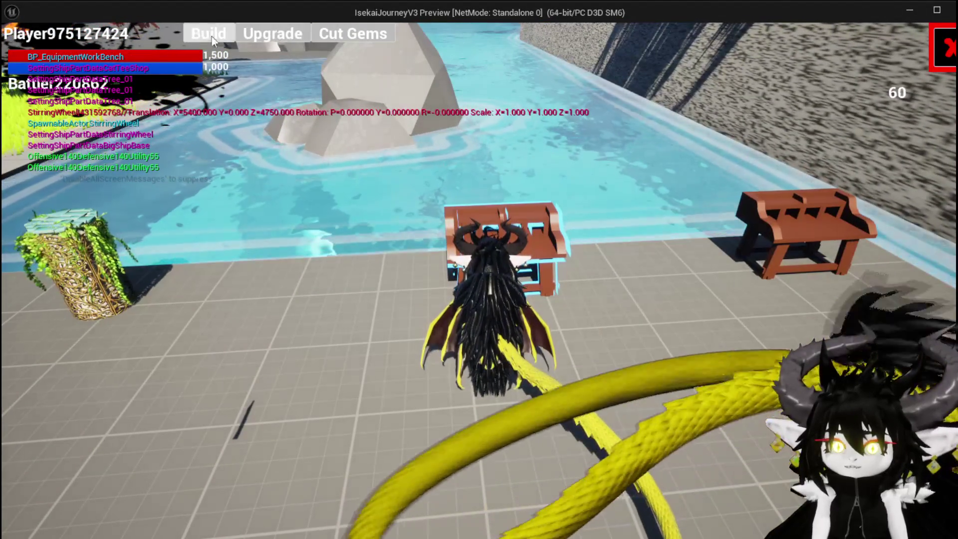
Open Iron_Chest's upgrade panel, apply 100 Essence, and raise Offensive by three points
{"action": "left_click", "coordinate": [264, 35]}
{"action": "mouse_move", "coordinate": [131, 143]}
{"action": "left_click", "coordinate": [166, 95]}
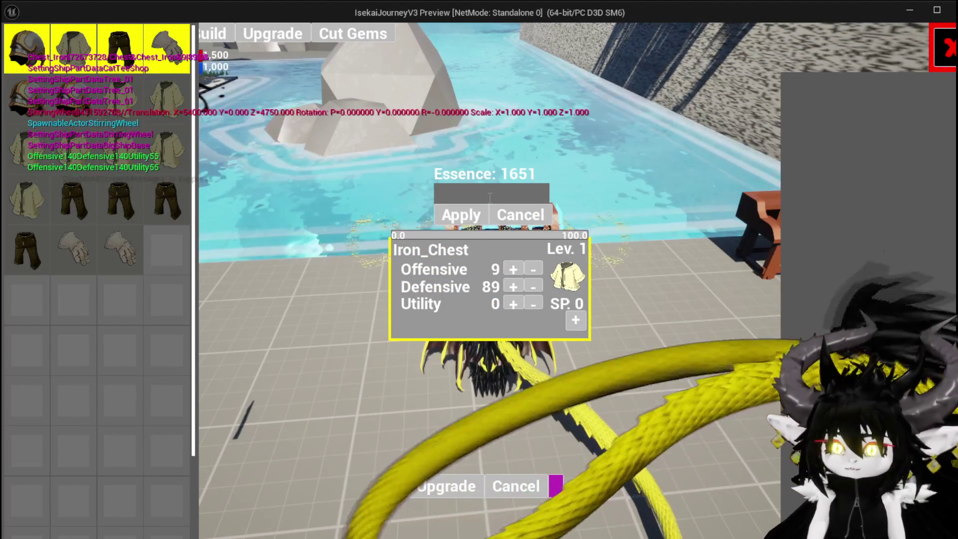
{"action": "type", "text": "100"}
{"action": "left_click", "coordinate": [475, 209]}
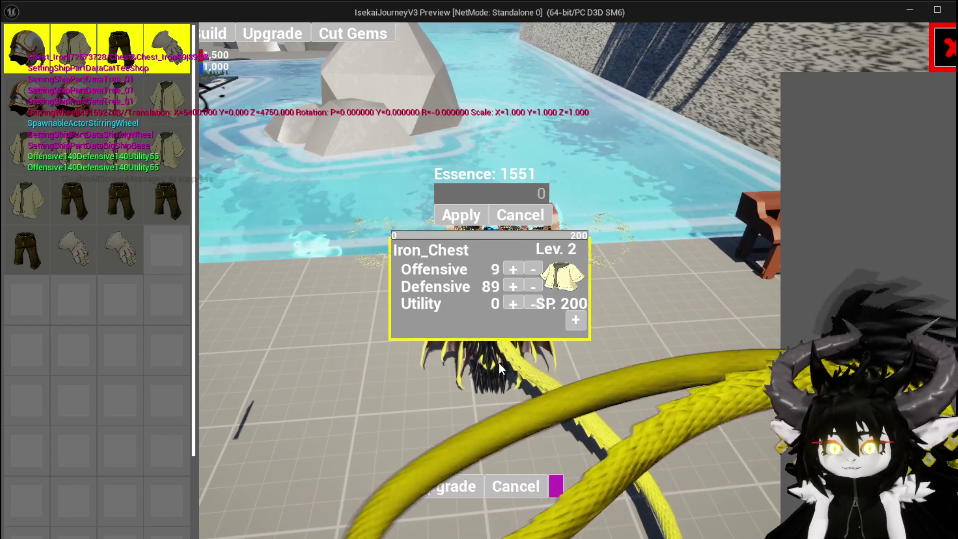
{"action": "left_click", "coordinate": [512, 269]}
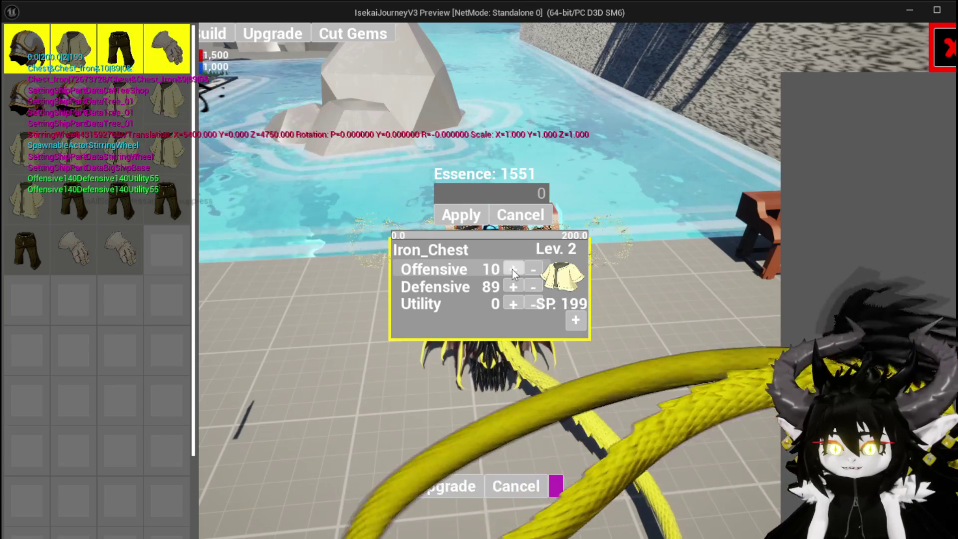
{"action": "left_click", "coordinate": [512, 269]}
{"action": "left_click", "coordinate": [512, 269]}
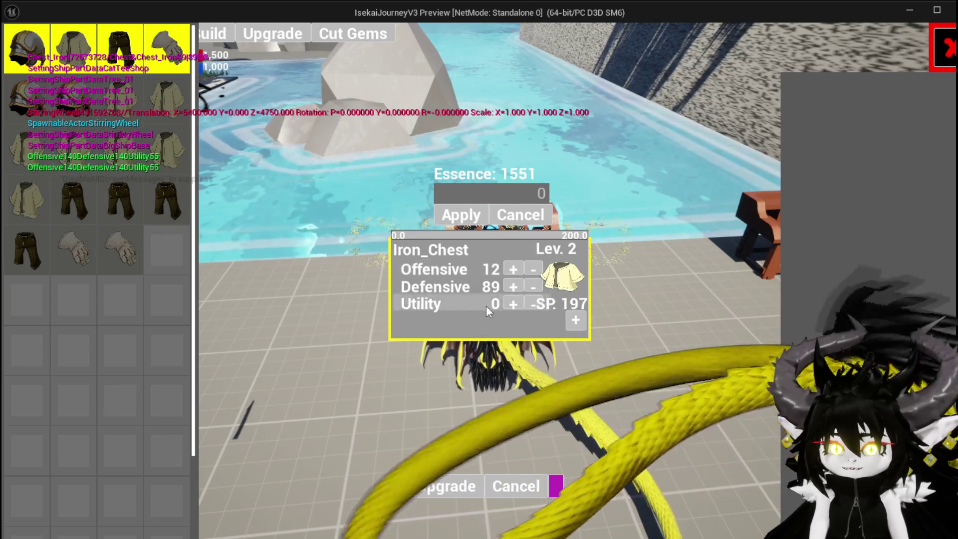
Add four points to Iron_Chest's Utility stat
{"action": "left_click", "coordinate": [510, 301]}
{"action": "left_click", "coordinate": [510, 300]}
{"action": "left_click", "coordinate": [510, 300]}
{"action": "left_click", "coordinate": [510, 301]}
{"action": "left_click", "coordinate": [510, 300]}
{"action": "left_click", "coordinate": [510, 300]}
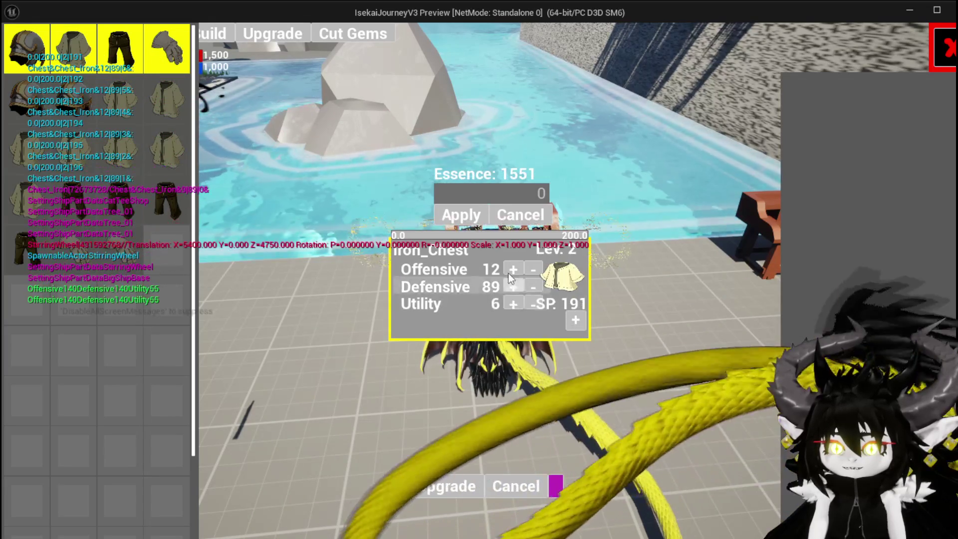
{"action": "left_click", "coordinate": [510, 303]}
Apply 200 more Essence to Iron_Chest and raise Offensive by six points
{"action": "left_click", "coordinate": [491, 193]}
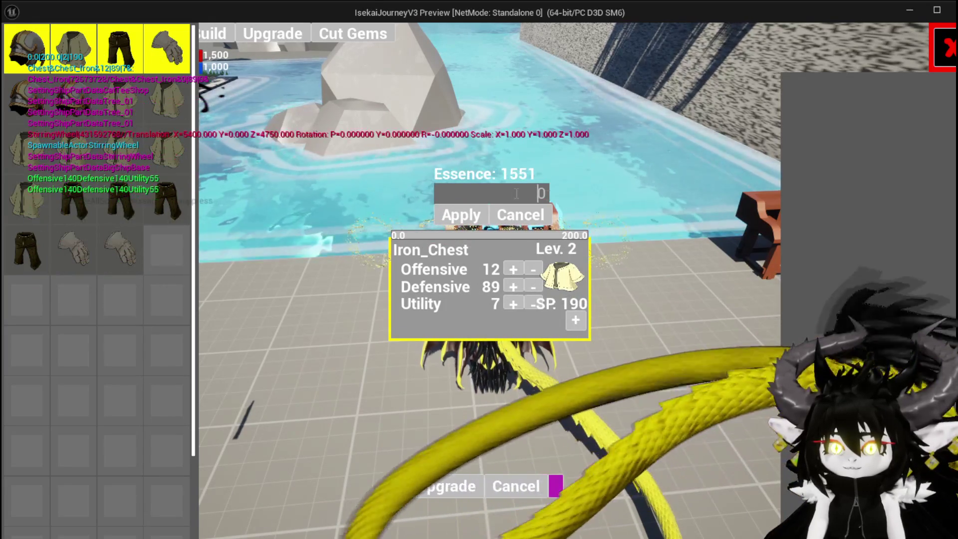
{"action": "type", "text": "200"}
{"action": "left_click", "coordinate": [464, 216]}
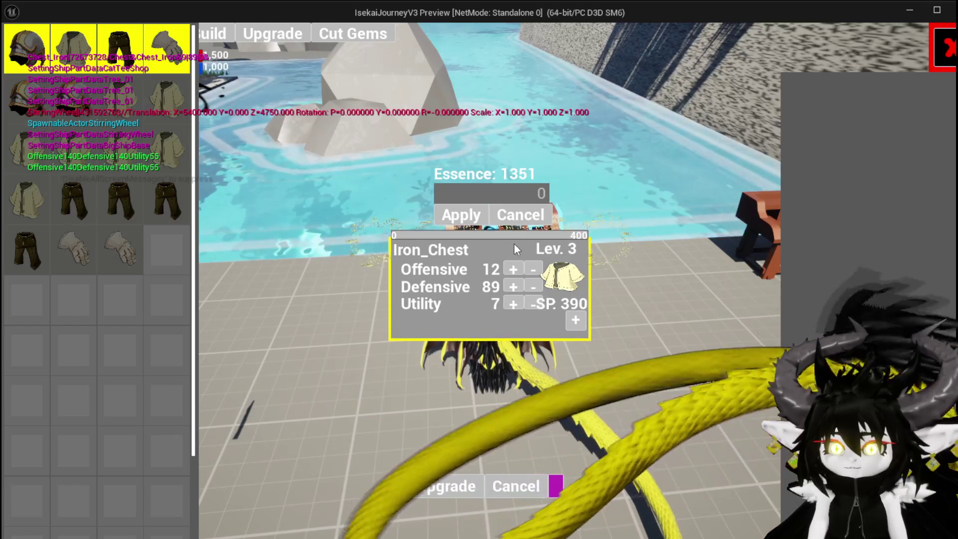
{"action": "left_click", "coordinate": [507, 270]}
{"action": "left_click", "coordinate": [507, 270]}
{"action": "left_click", "coordinate": [507, 270]}
{"action": "left_click", "coordinate": [508, 271]}
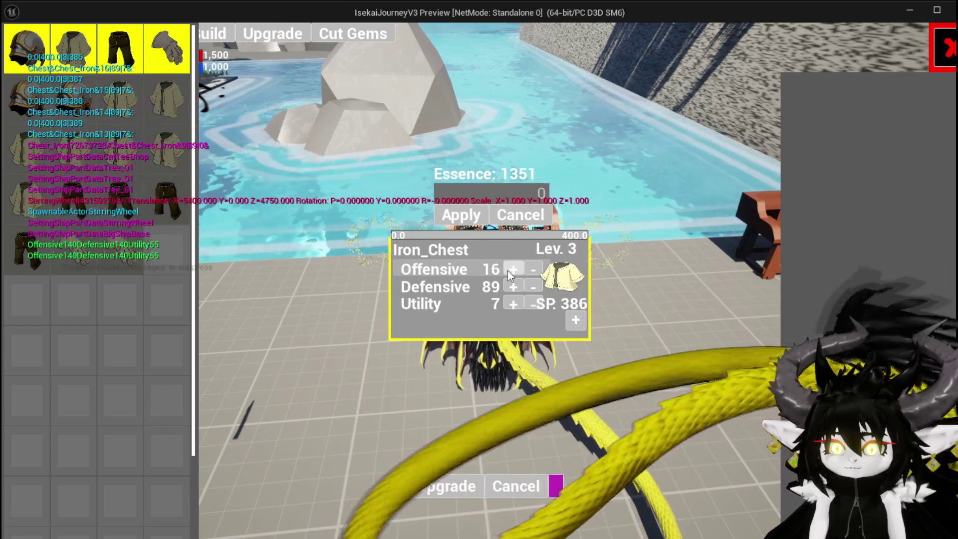
{"action": "left_click", "coordinate": [508, 270]}
{"action": "left_click", "coordinate": [508, 270]}
{"action": "left_click", "coordinate": [507, 271]}
{"action": "left_click", "coordinate": [508, 270]}
{"action": "left_click", "coordinate": [507, 271]}
{"action": "left_click", "coordinate": [507, 270]}
{"action": "left_click", "coordinate": [507, 270]}
{"action": "left_click", "coordinate": [507, 271]}
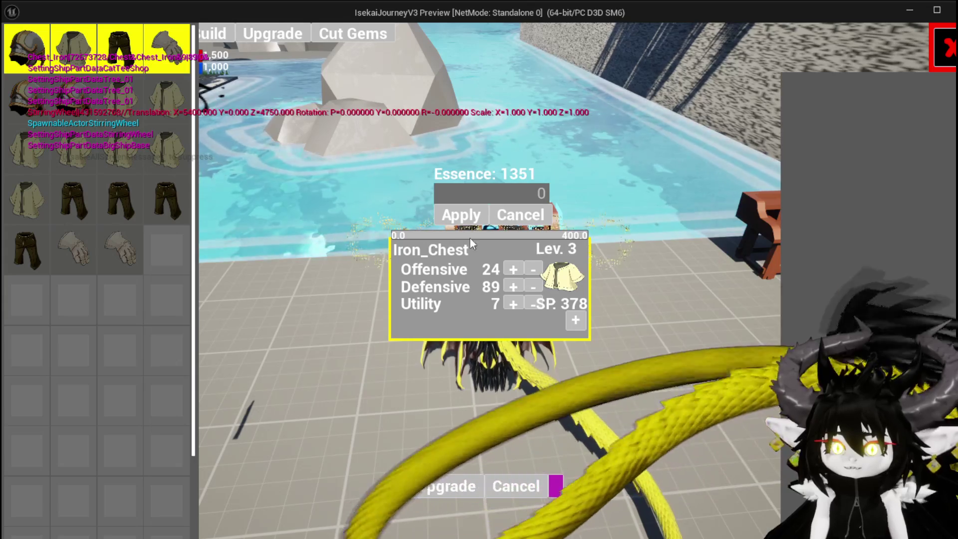
Apply 400 Essence to level up the chest, add one Offensive point, and stop the preview
{"action": "type", "text": "400"}
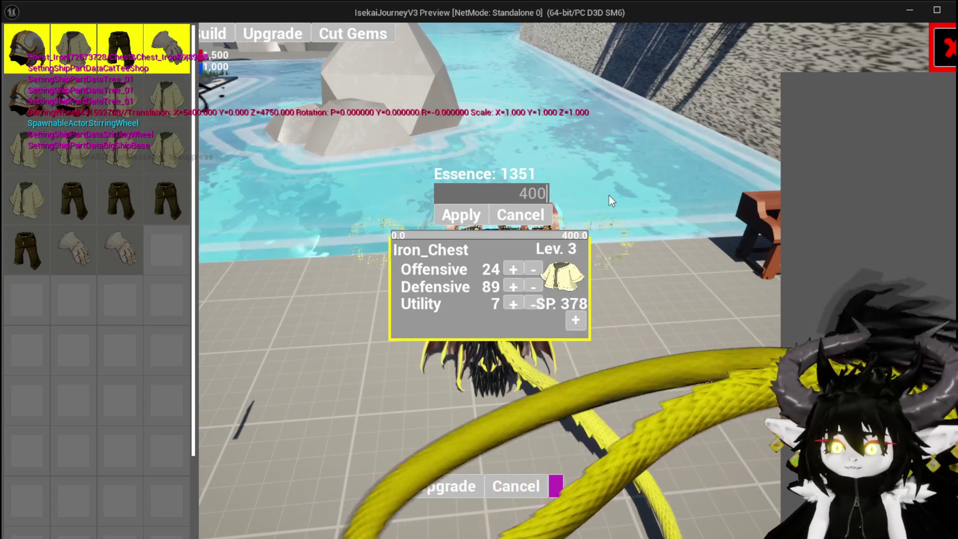
{"action": "left_click", "coordinate": [482, 220]}
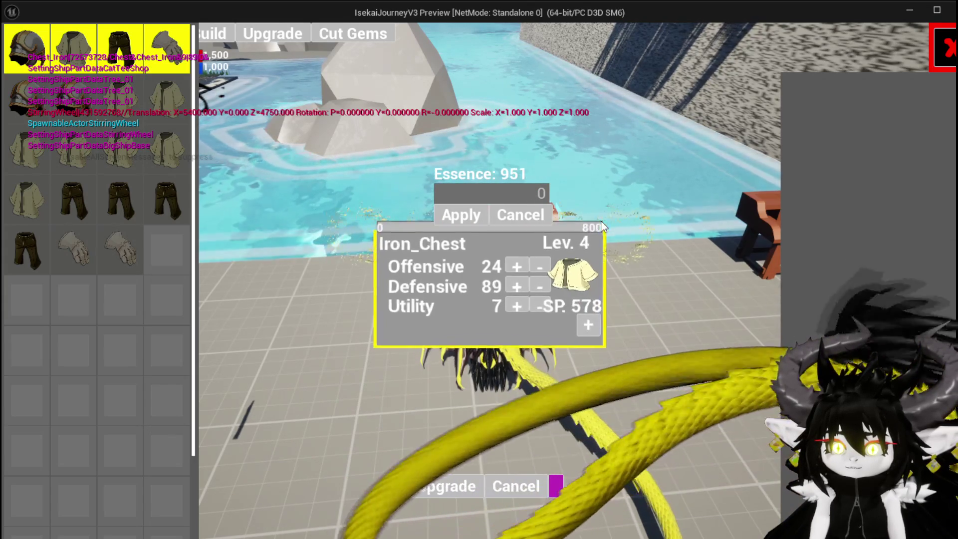
{"action": "left_click", "coordinate": [507, 273]}
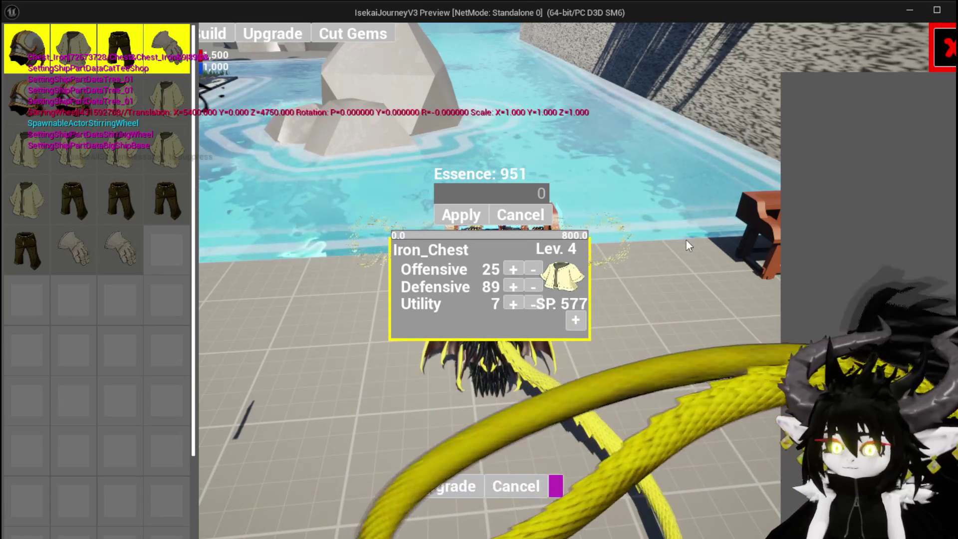
{"action": "key", "text": "Escape"}
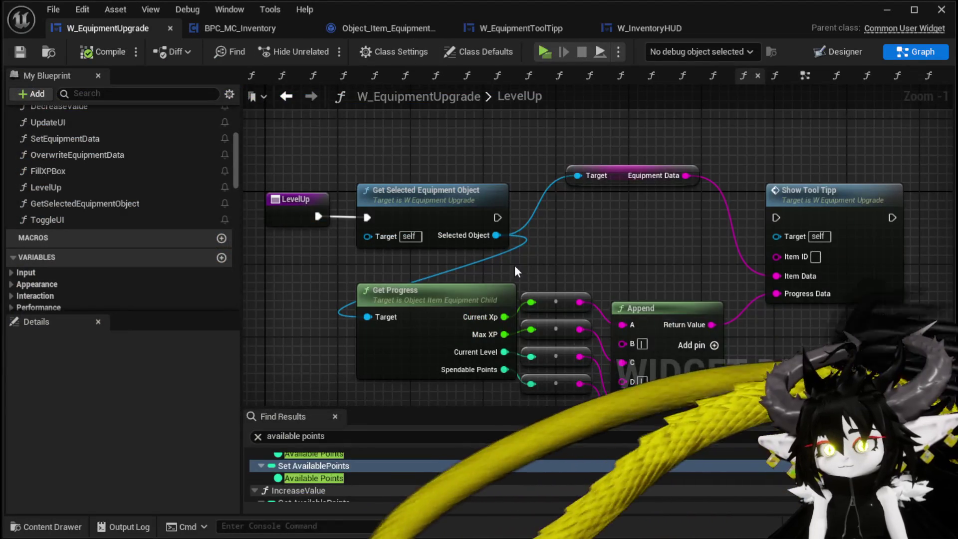
Switch to the W_EquipmentToolTipp blueprint and open its FillProgressBar function graph
{"action": "scroll", "coordinate": [149, 229], "scroll_direction": "up", "scroll_amount": 3}
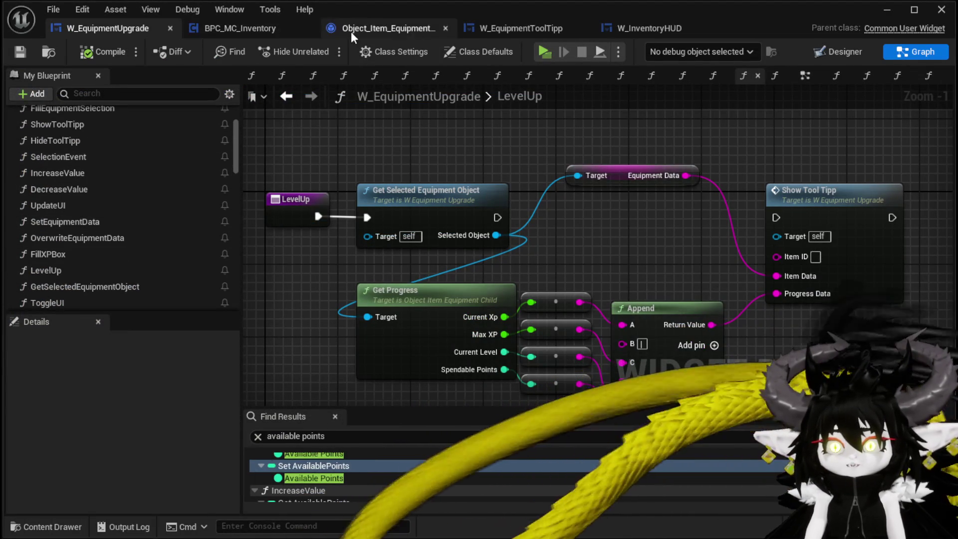
{"action": "left_click", "coordinate": [529, 28]}
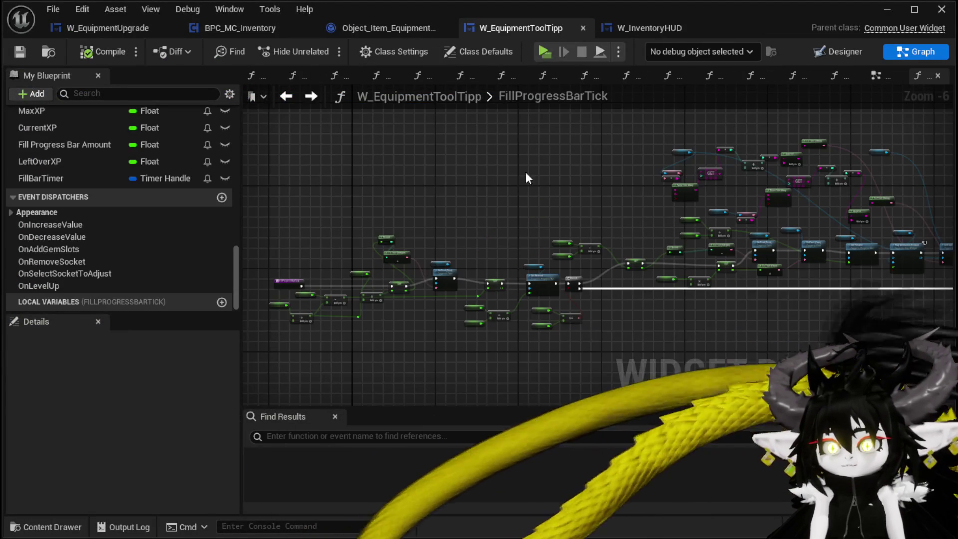
{"action": "scroll", "coordinate": [123, 142], "scroll_direction": "up", "scroll_amount": 10}
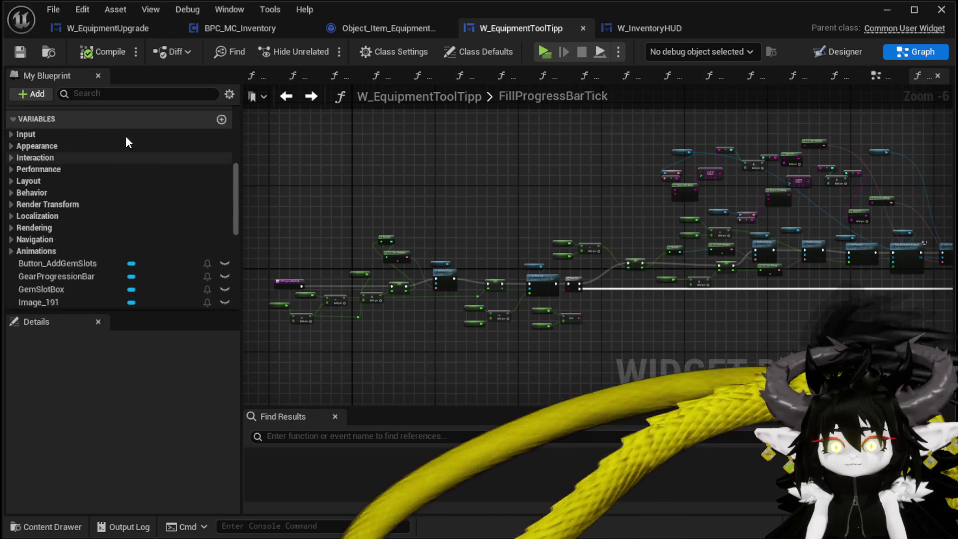
{"action": "scroll", "coordinate": [126, 142], "scroll_direction": "up", "scroll_amount": 1}
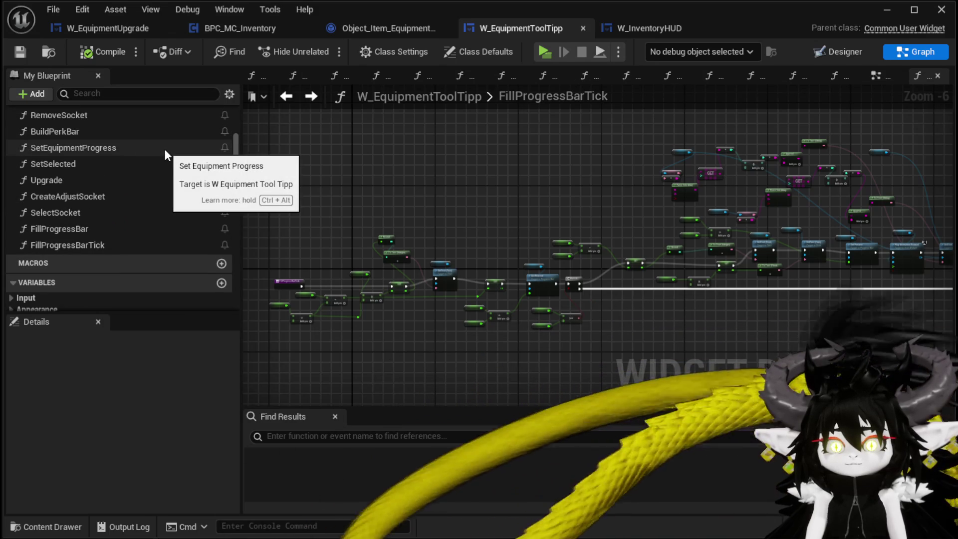
{"action": "scroll", "coordinate": [163, 149], "scroll_direction": "up", "scroll_amount": 1}
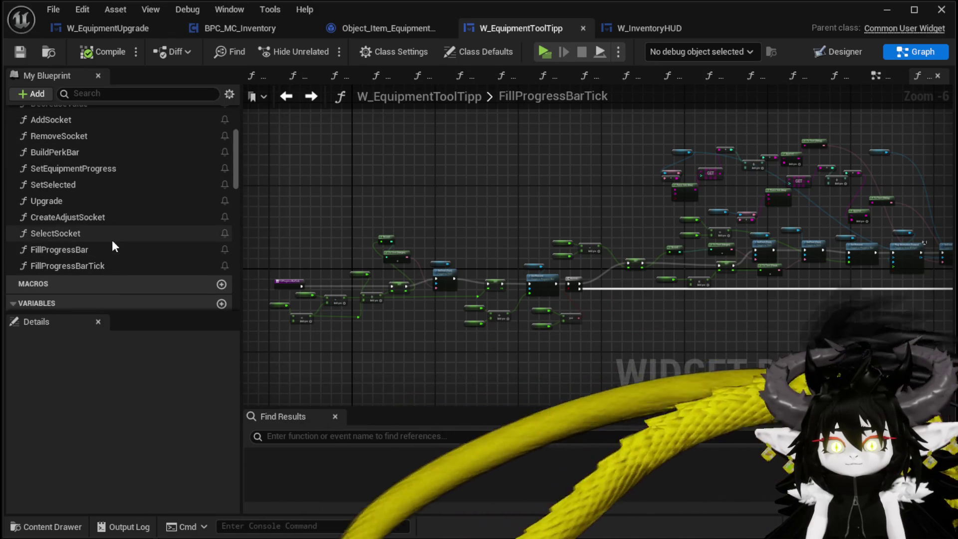
{"action": "double_click", "coordinate": [105, 249]}
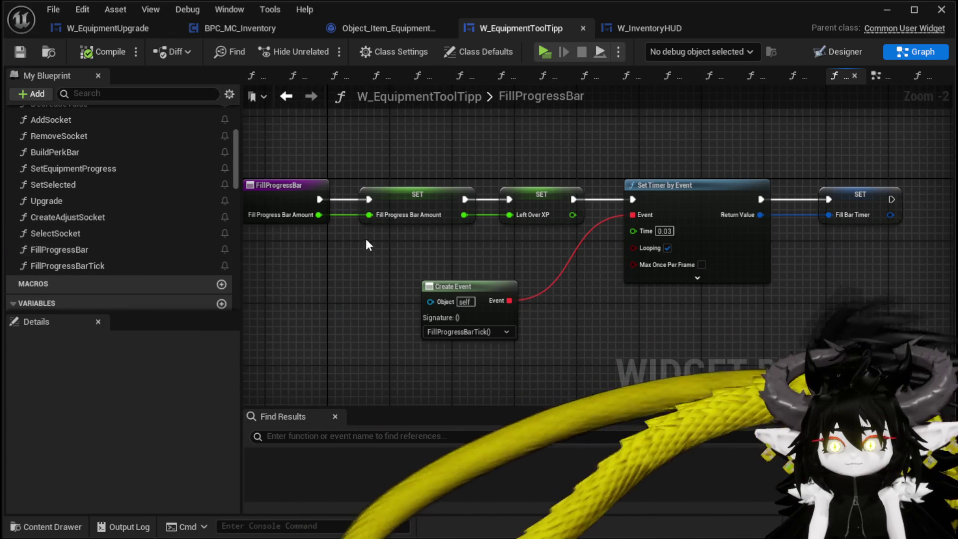
Open the SetData graph, then follow its call into SetEquipmentProgress
{"action": "scroll", "coordinate": [99, 214], "scroll_direction": "up", "scroll_amount": 4}
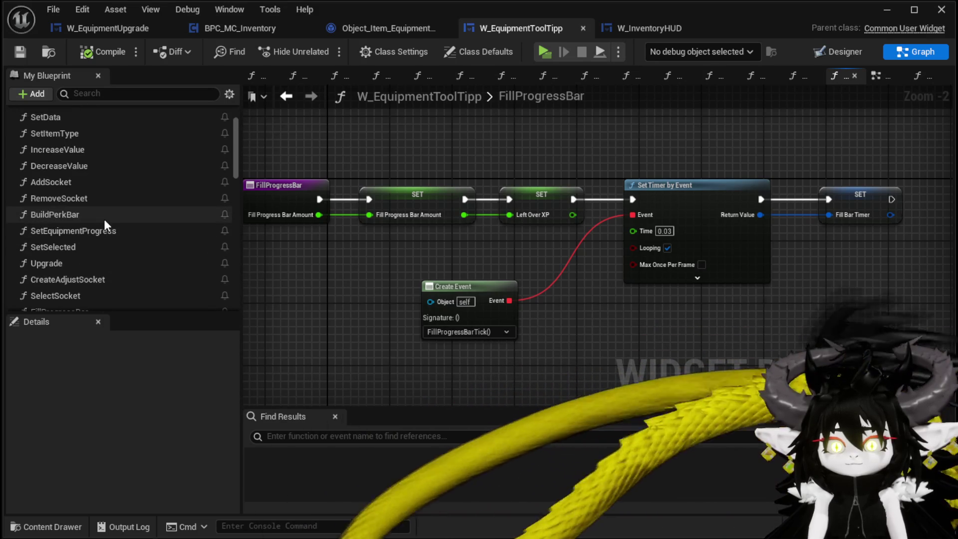
{"action": "scroll", "coordinate": [109, 220], "scroll_direction": "up", "scroll_amount": 2}
{"action": "double_click", "coordinate": [91, 158]}
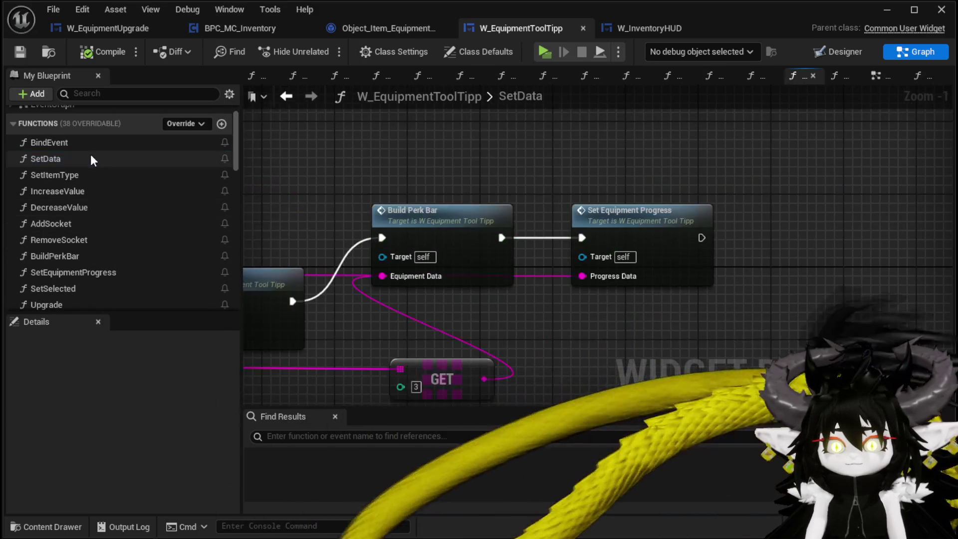
{"action": "scroll", "coordinate": [708, 164], "scroll_direction": "down", "scroll_amount": 2}
{"action": "scroll", "coordinate": [629, 220], "scroll_direction": "up", "scroll_amount": 3}
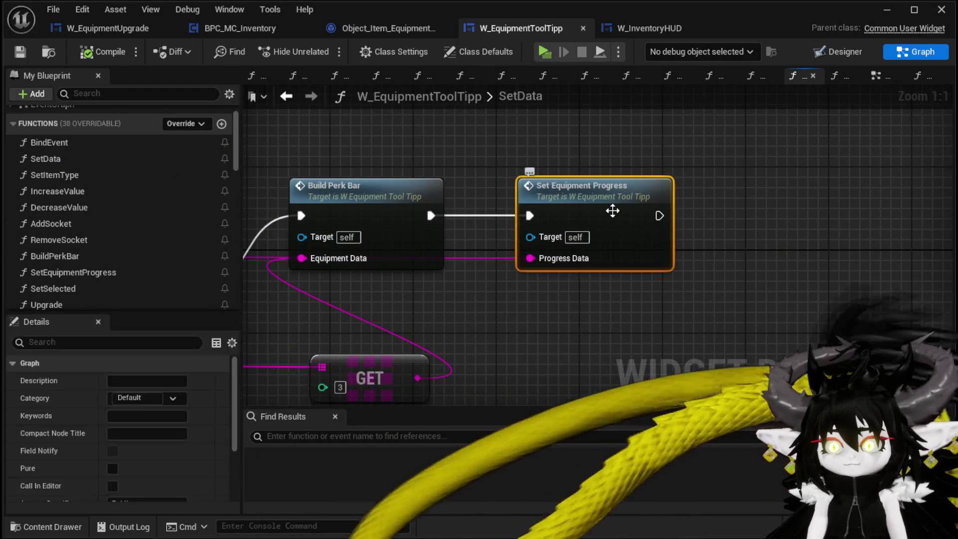
{"action": "double_click", "coordinate": [613, 211]}
{"action": "scroll", "coordinate": [625, 253], "scroll_direction": "up", "scroll_amount": 2}
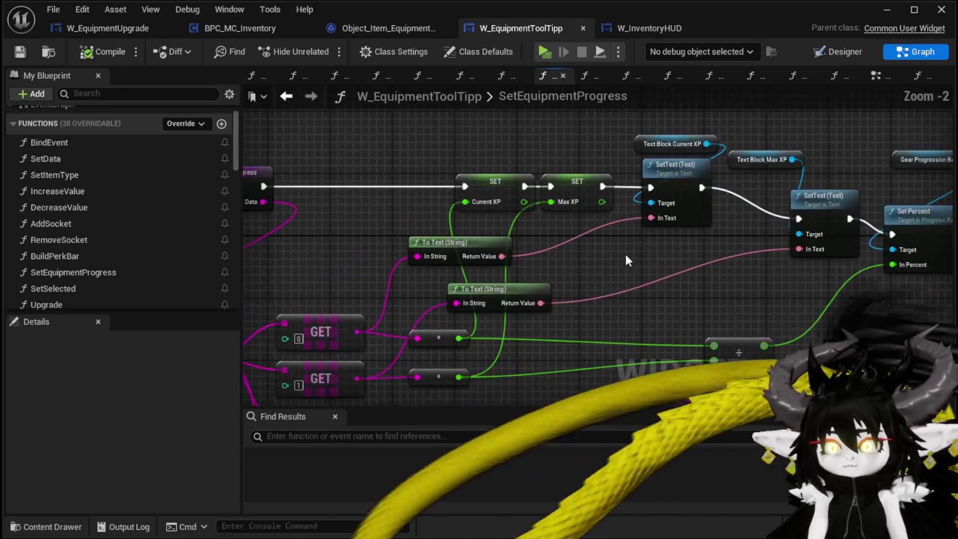
Add a Round node after Current XP and feed it into the current XP text
{"action": "left_click_drag", "start_coordinate": [485, 164], "coordinate": [504, 129]}
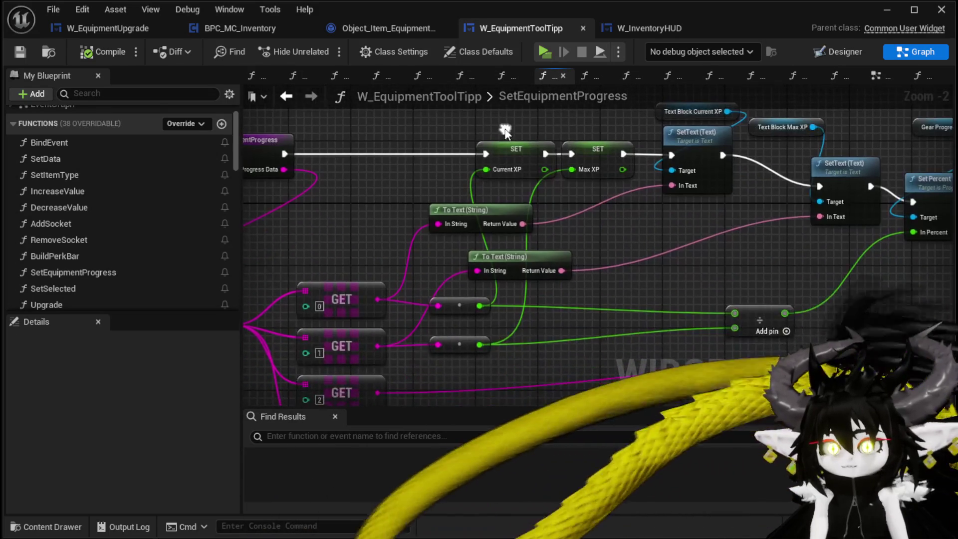
{"action": "left_click_drag", "start_coordinate": [565, 215], "coordinate": [553, 294]}
{"action": "mouse_move", "coordinate": [502, 233]}
{"action": "left_mouse_down"}
{"action": "mouse_move", "coordinate": [400, 232]}
{"action": "mouse_move", "coordinate": [487, 172]}
{"action": "left_mouse_up"}
{"action": "type", "text": "Round"}
{"action": "key", "text": "Return"}
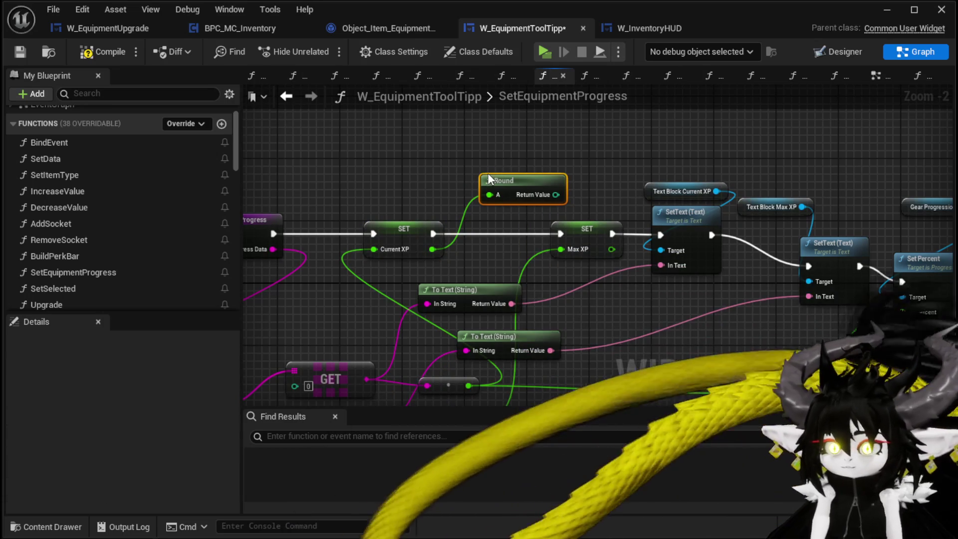
{"action": "mouse_move", "coordinate": [556, 194]}
{"action": "left_mouse_down"}
{"action": "mouse_move", "coordinate": [660, 269]}
{"action": "mouse_move", "coordinate": [678, 267]}
{"action": "left_mouse_up"}
Add a Round node after Max XP, routed through To Text (Integer) into the max XP text
{"action": "mouse_move", "coordinate": [584, 236]}
{"action": "left_mouse_down"}
{"action": "mouse_move", "coordinate": [512, 238]}
{"action": "mouse_move", "coordinate": [535, 252]}
{"action": "mouse_move", "coordinate": [537, 268]}
{"action": "left_mouse_up"}
{"action": "type", "text": "Round"}
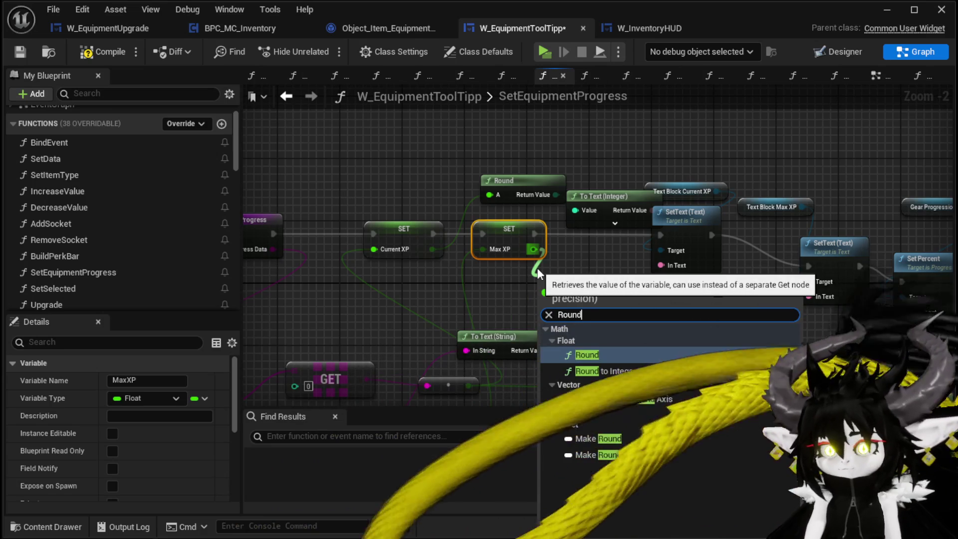
{"action": "key", "text": "Return"}
{"action": "mouse_move", "coordinate": [610, 296]}
{"action": "left_mouse_down"}
{"action": "mouse_move", "coordinate": [811, 313]}
{"action": "mouse_move", "coordinate": [810, 296]}
{"action": "left_mouse_up"}
{"action": "left_click_drag", "start_coordinate": [709, 298], "coordinate": [738, 261]}
Delete the leftover To Text (String) node and compile the blueprint
{"action": "left_click", "coordinate": [554, 344]}
{"action": "key", "text": "Delete"}
{"action": "mouse_move", "coordinate": [565, 343]}
{"action": "left_mouse_down"}
{"action": "mouse_move", "coordinate": [474, 319]}
{"action": "mouse_move", "coordinate": [499, 299]}
{"action": "mouse_move", "coordinate": [562, 286]}
{"action": "mouse_move", "coordinate": [334, 250]}
{"action": "left_mouse_up"}
{"action": "scroll", "coordinate": [334, 249], "scroll_direction": "down", "scroll_amount": 1}
{"action": "left_click", "coordinate": [103, 52]}
{"action": "left_click", "coordinate": [888, 10]}
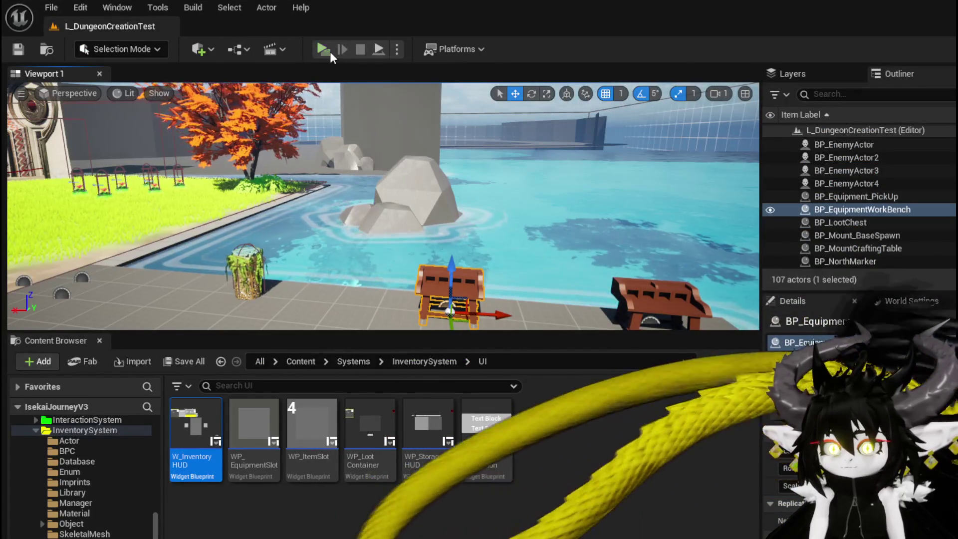
Start a standalone preview and select Iron_Chest in the workbench Upgrade panel
{"action": "left_click", "coordinate": [330, 52]}
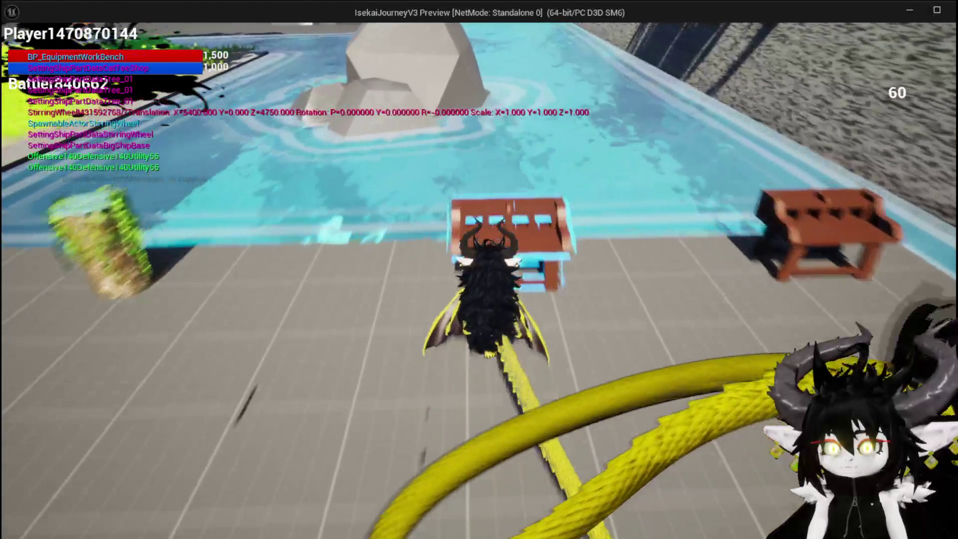
{"action": "key", "text": "e"}
{"action": "left_click", "coordinate": [273, 34]}
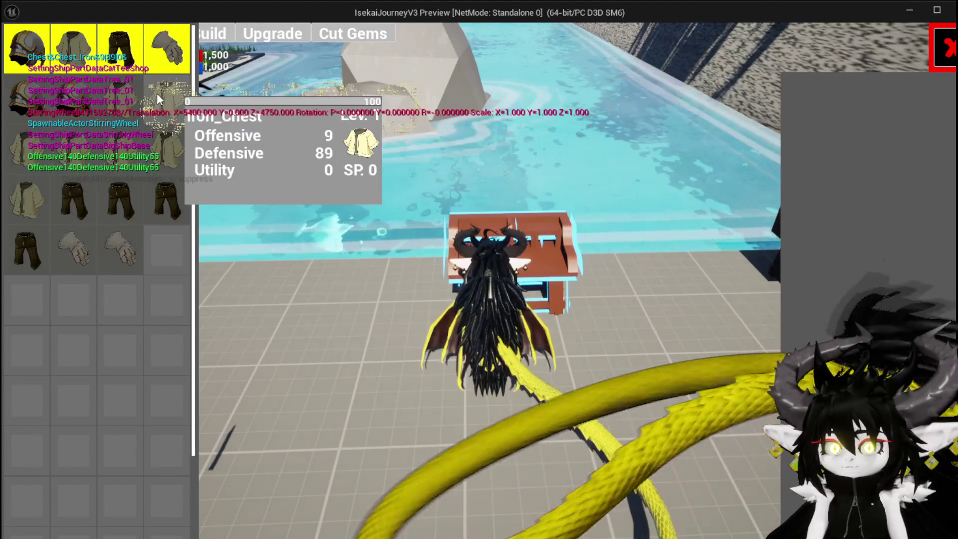
{"action": "left_click", "coordinate": [155, 99]}
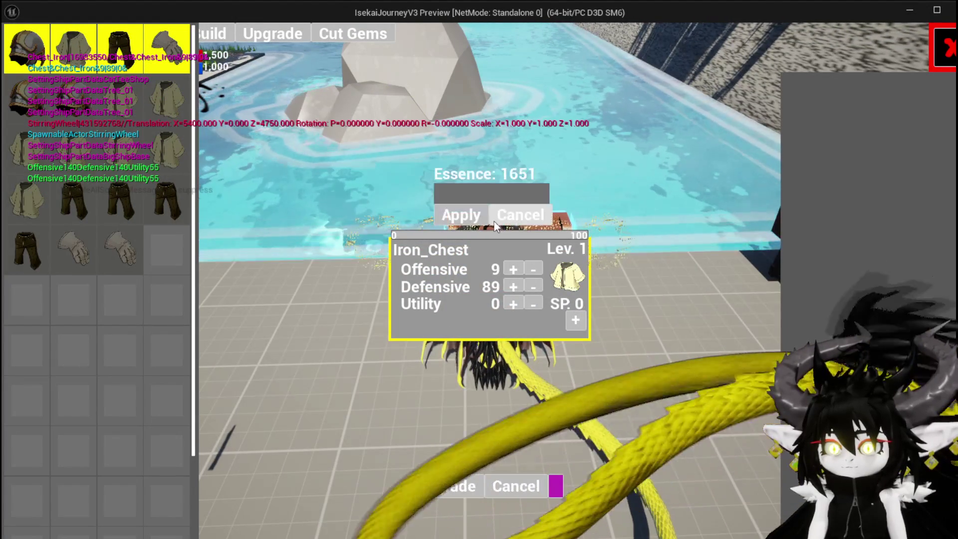
Apply 100 Essence to Iron_Chest, raise Offensive twice, and show the gem socket cost options
{"action": "type", "text": "100"}
{"action": "left_click", "coordinate": [459, 215]}
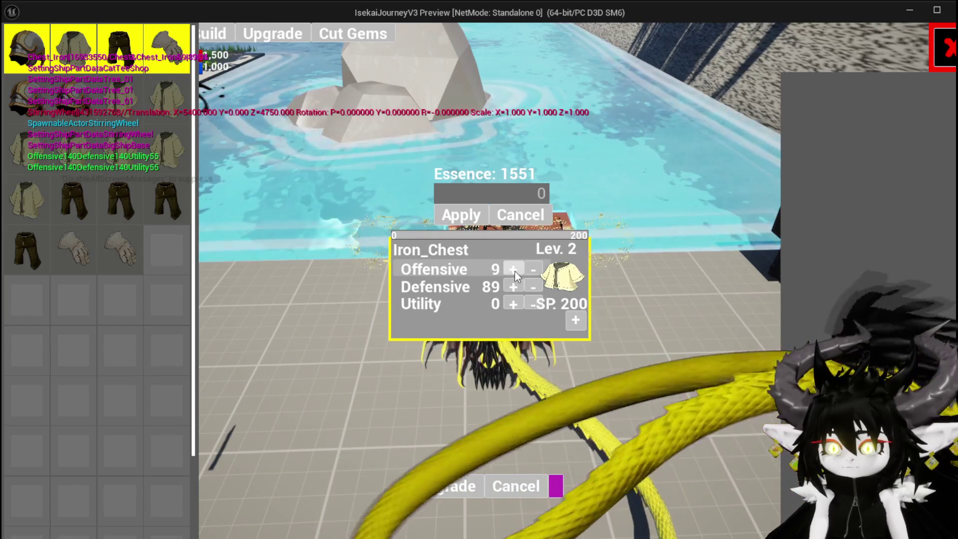
{"action": "left_click", "coordinate": [513, 270]}
{"action": "left_click", "coordinate": [513, 269]}
{"action": "left_click", "coordinate": [513, 270]}
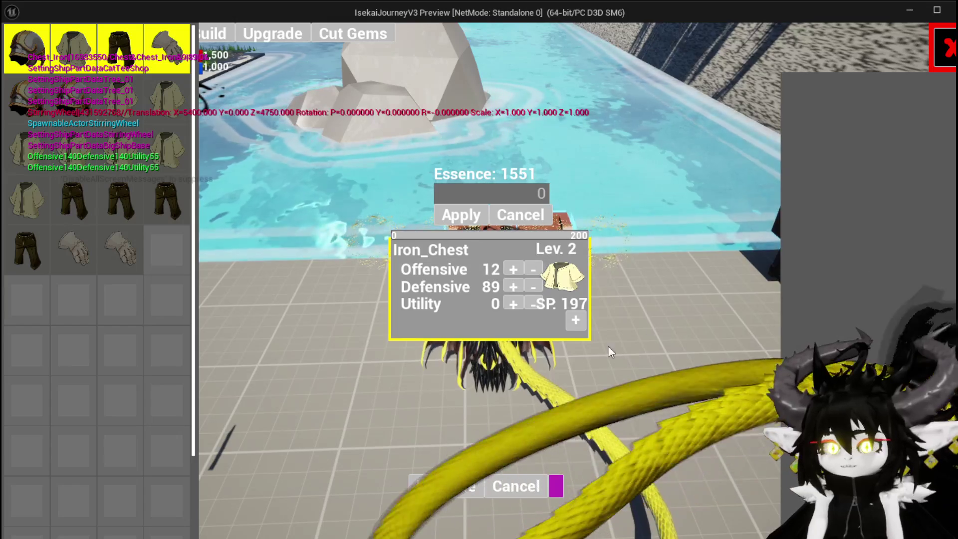
{"action": "left_click", "coordinate": [576, 320]}
Buy a 30 SP gem socket on Iron_Chest and insert an inventory gem via Adjust
{"action": "left_click", "coordinate": [434, 386]}
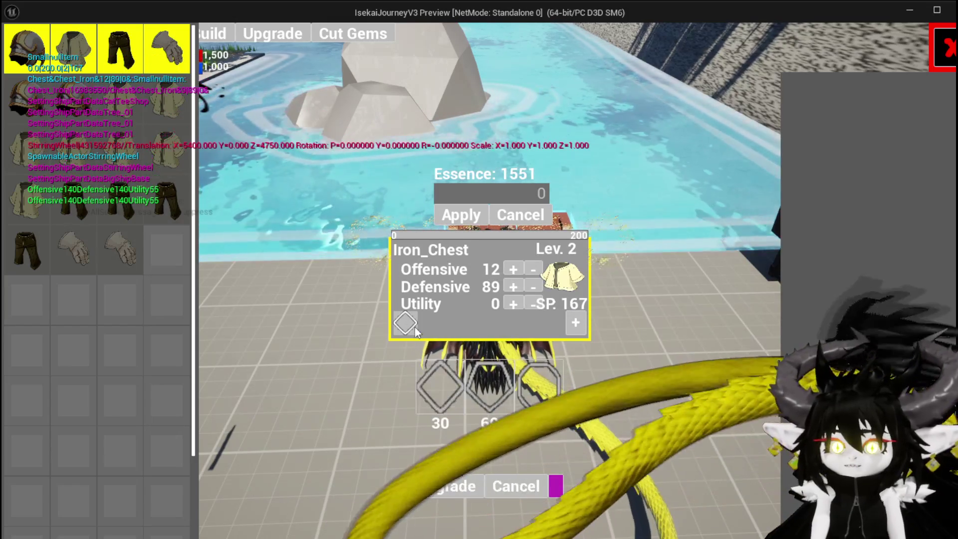
{"action": "left_click", "coordinate": [404, 325]}
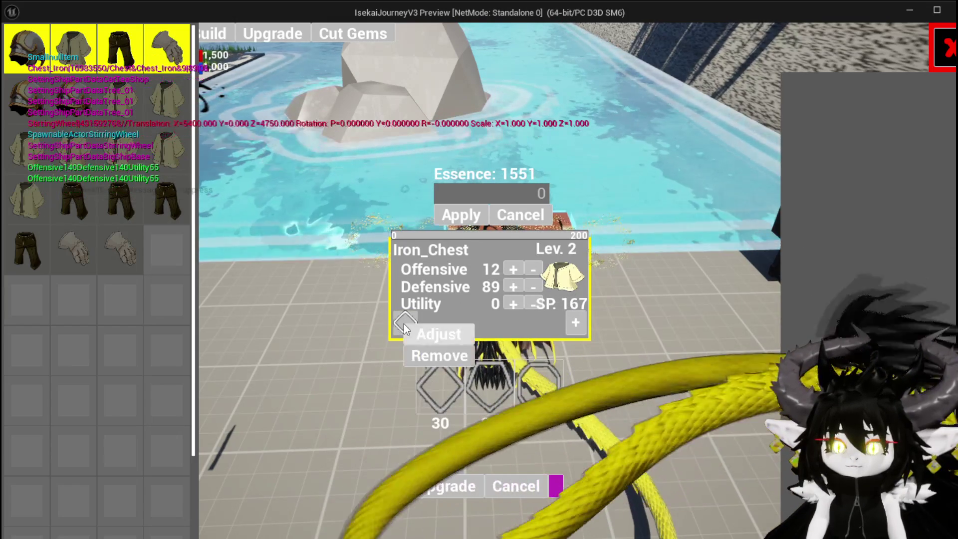
{"action": "left_click", "coordinate": [420, 331]}
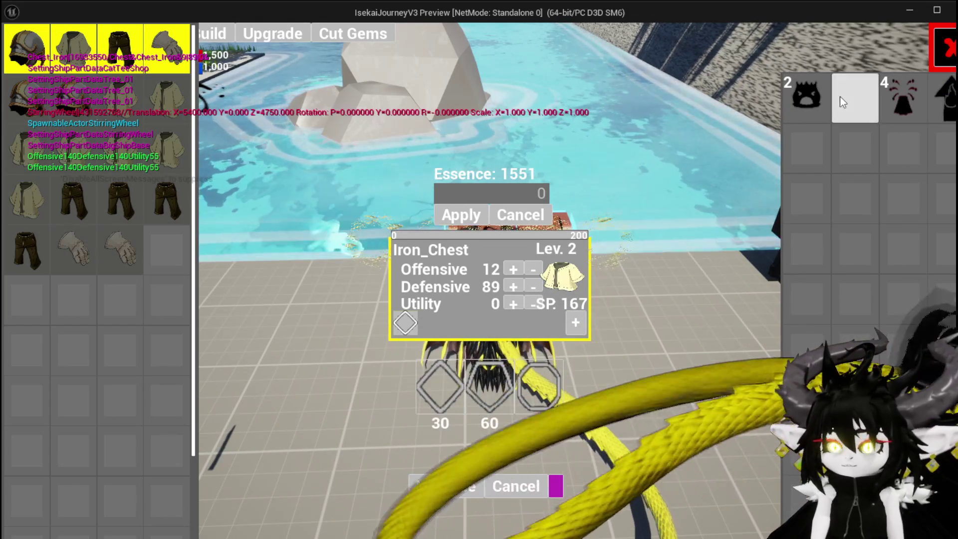
{"action": "left_click", "coordinate": [848, 100]}
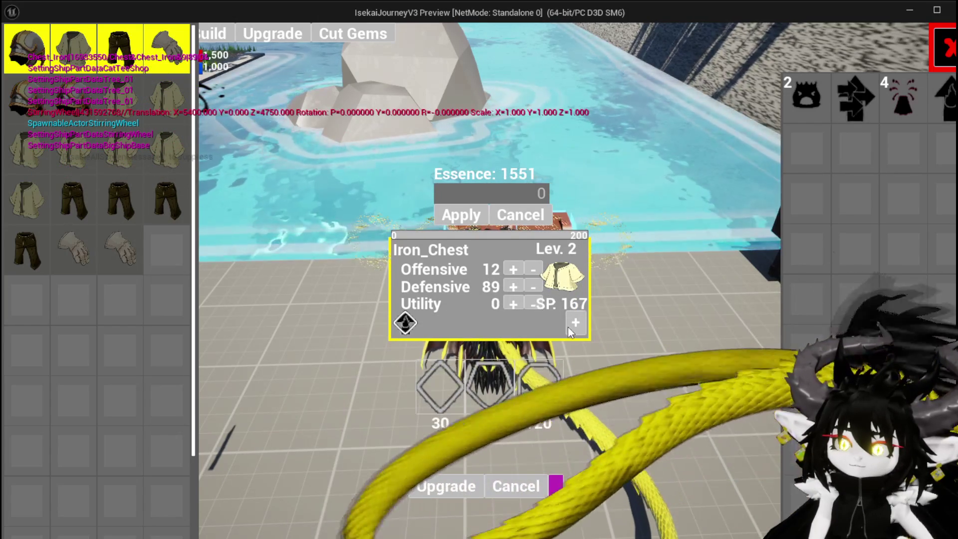
Buy a second and third 30 SP gem socket and open the new sockets' options
{"action": "left_click", "coordinate": [422, 381]}
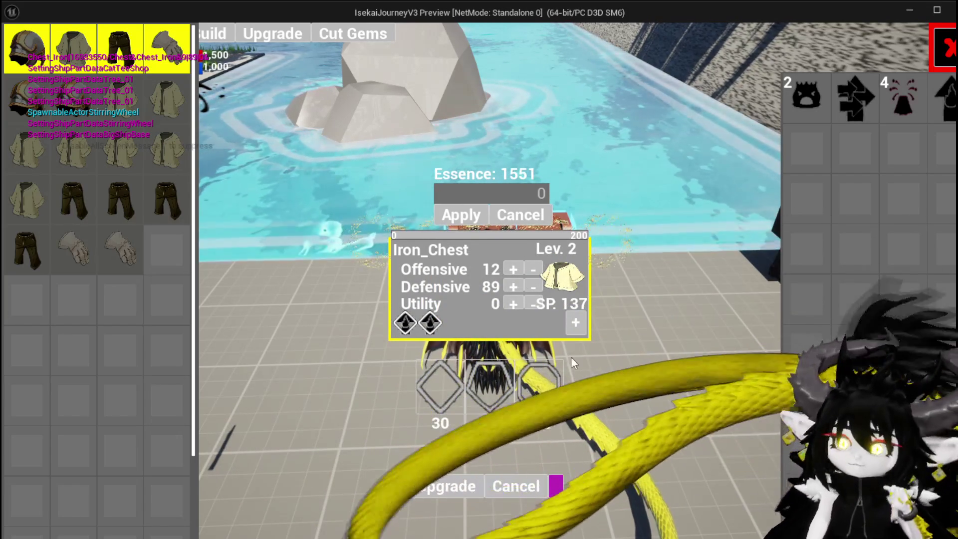
{"action": "left_click", "coordinate": [488, 389]}
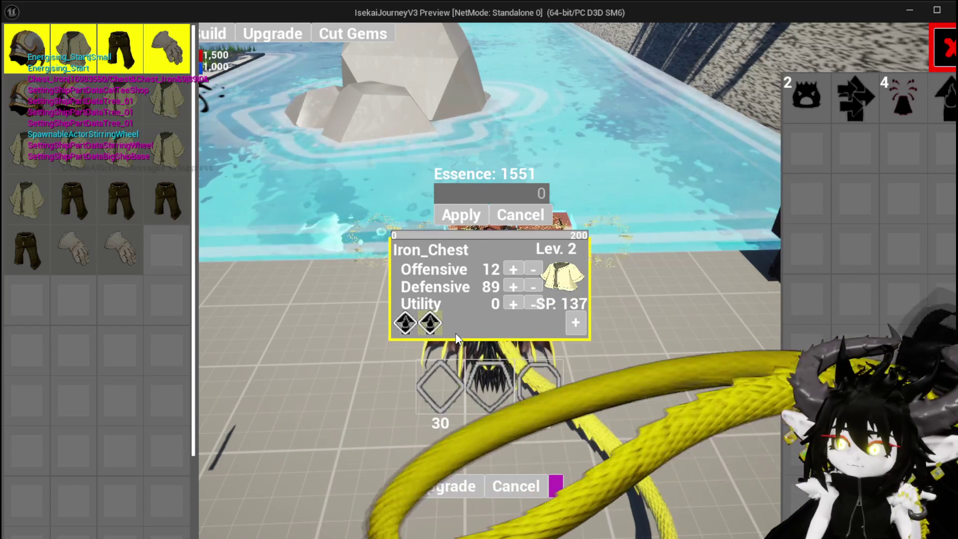
{"action": "left_click", "coordinate": [430, 323]}
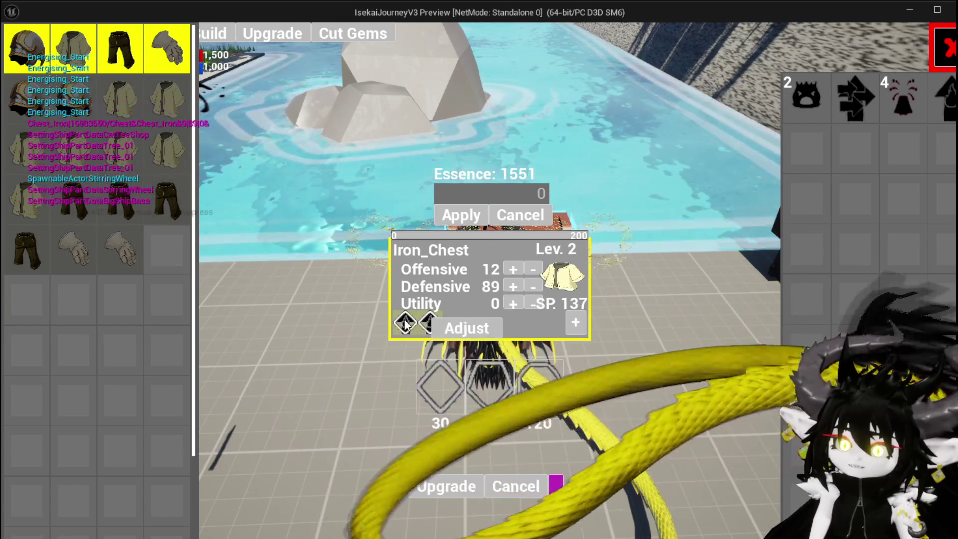
{"action": "left_click", "coordinate": [576, 324]}
{"action": "left_click", "coordinate": [440, 385]}
{"action": "left_click", "coordinate": [455, 322]}
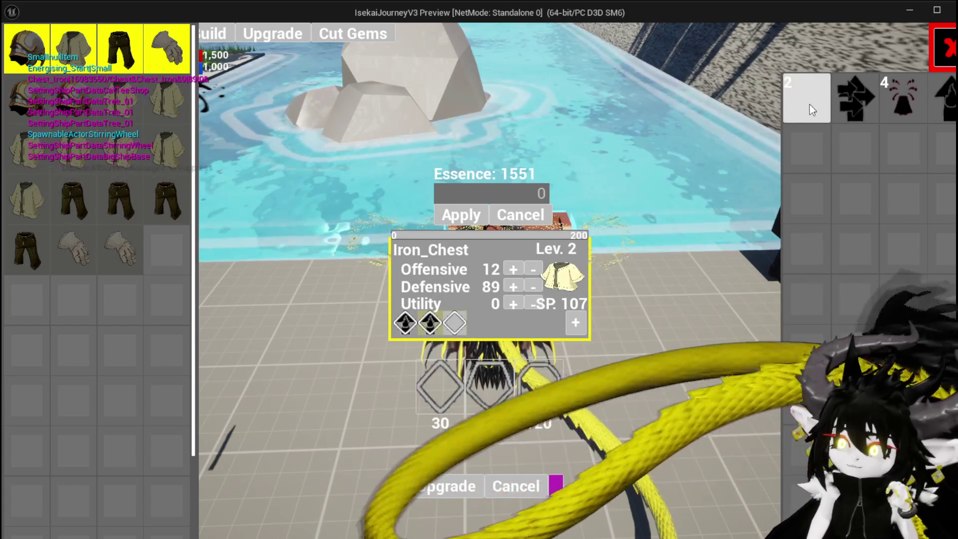
Place gems in the sockets, remove one socket for an SP refund, then stop the preview
{"action": "left_click", "coordinate": [860, 115]}
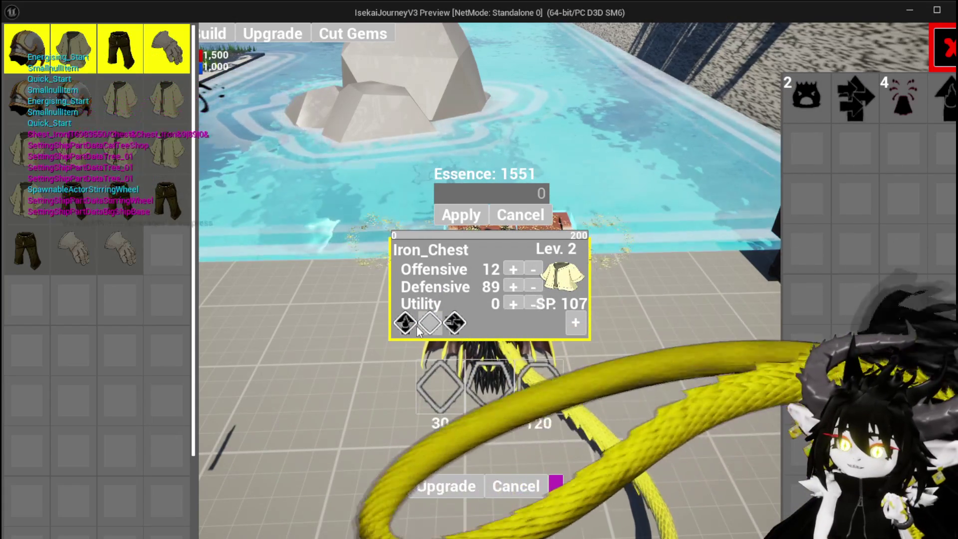
{"action": "left_click", "coordinate": [407, 325]}
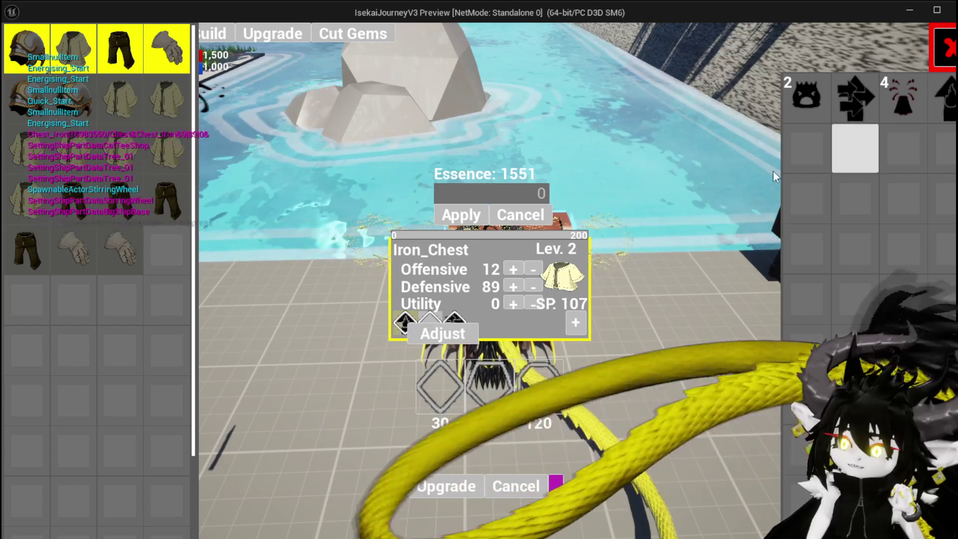
{"action": "left_click", "coordinate": [855, 98]}
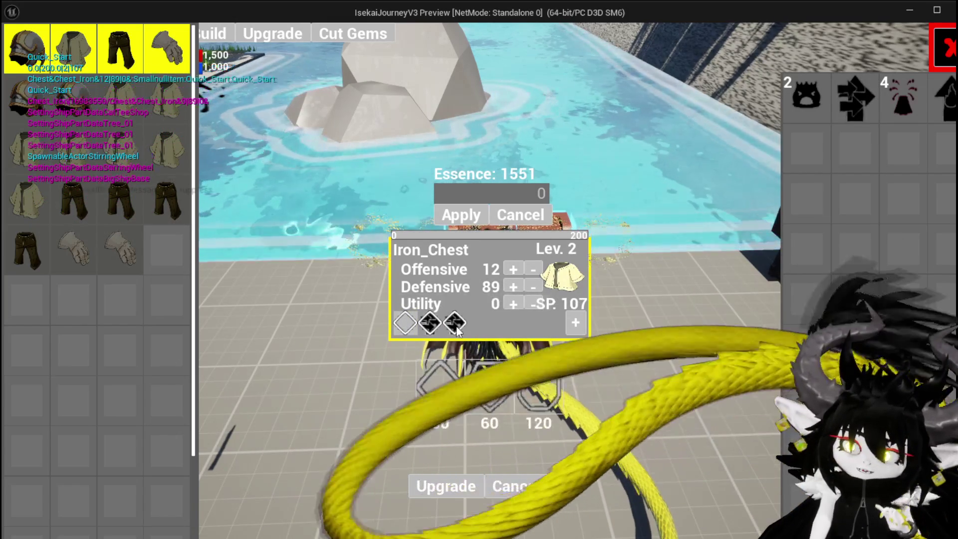
{"action": "left_click", "coordinate": [429, 324]}
{"action": "left_click", "coordinate": [441, 350]}
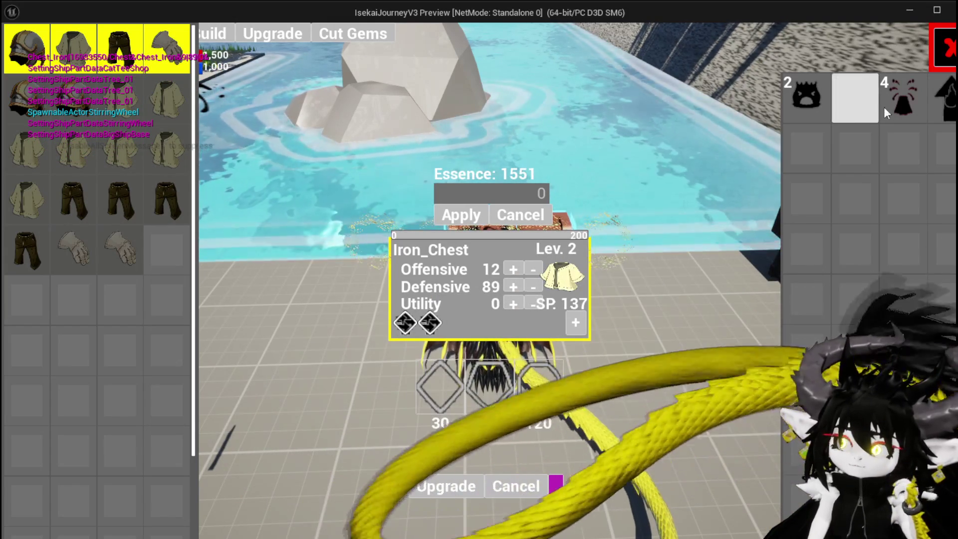
{"action": "left_click", "coordinate": [948, 113]}
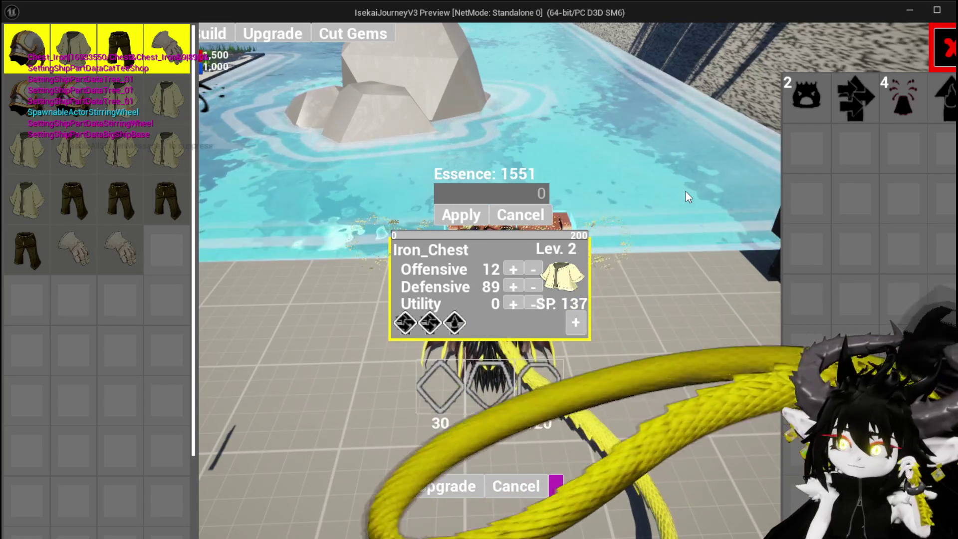
{"action": "key", "text": "Escape"}
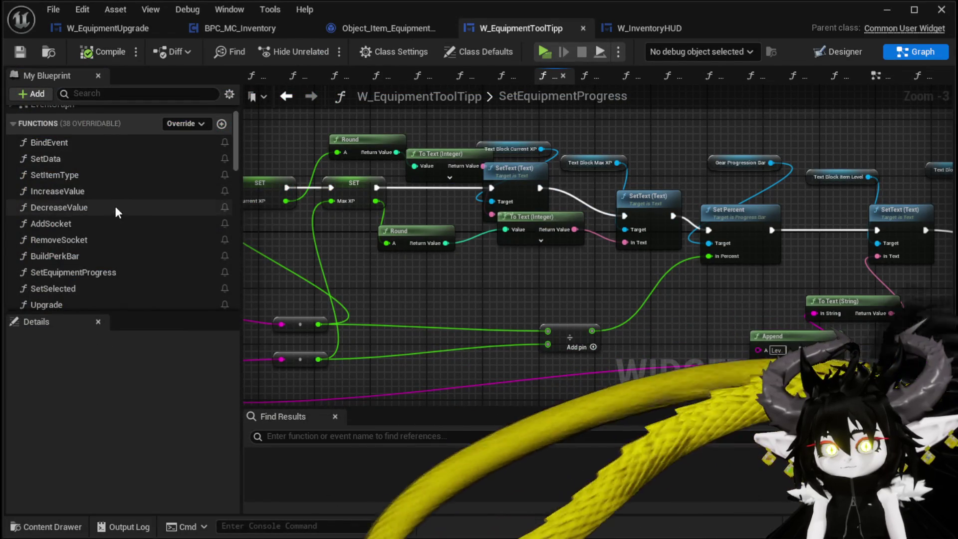
Open the SelectSocket graph and add a Print String node after the dispatcher call
{"action": "scroll", "coordinate": [184, 243], "scroll_direction": "down", "scroll_amount": 3}
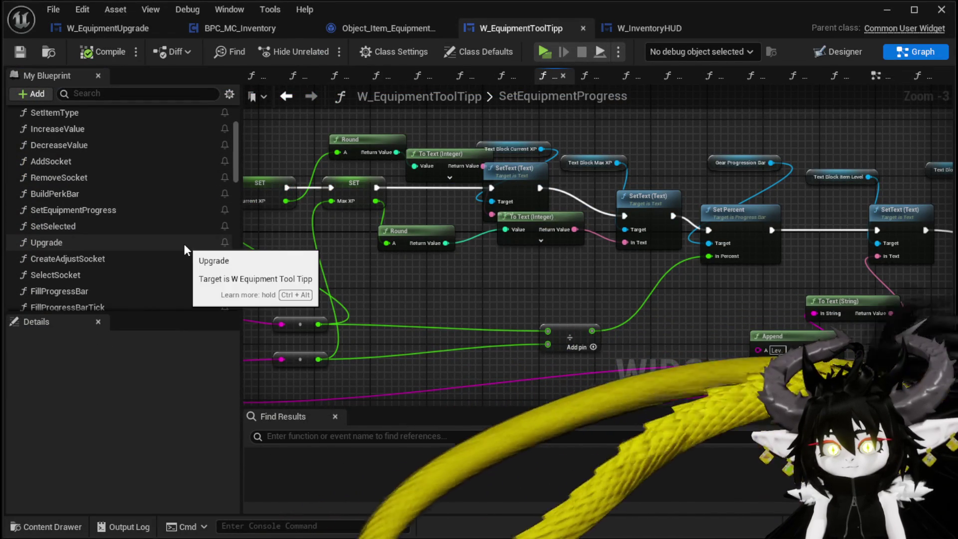
{"action": "double_click", "coordinate": [88, 276]}
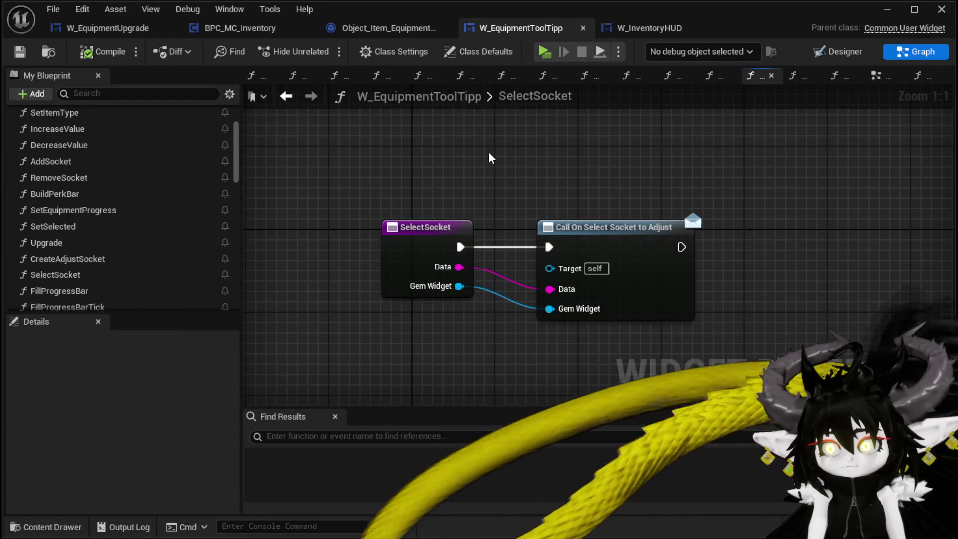
{"action": "left_click_drag", "start_coordinate": [396, 156], "coordinate": [778, 356]}
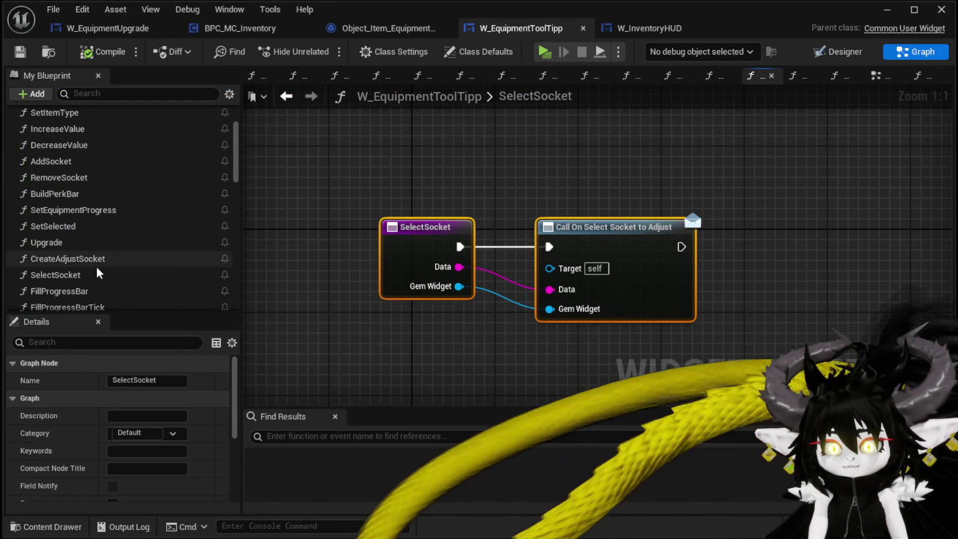
{"action": "left_click", "coordinate": [559, 201]}
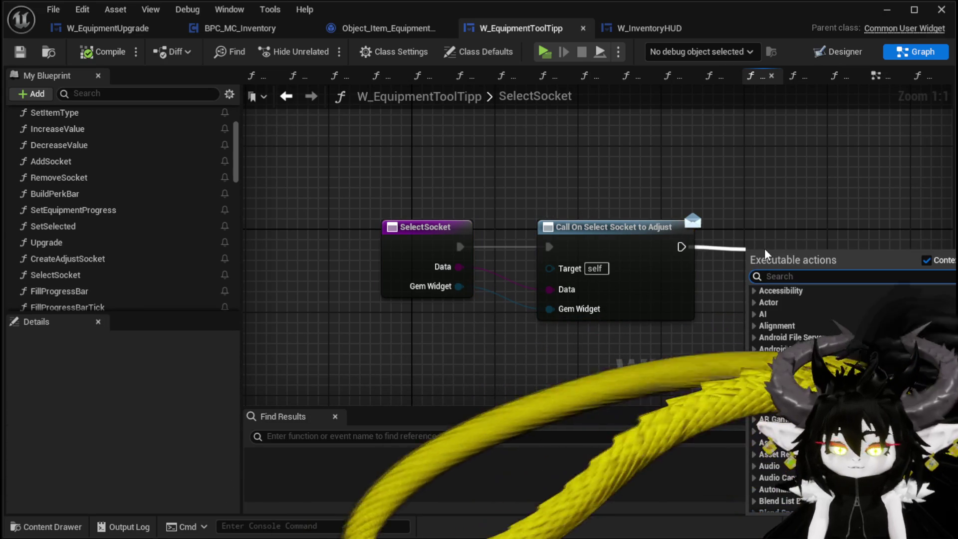
{"action": "type", "text": "Print Strin"}
{"action": "key", "text": "Return"}
Set the Print String message to 'ConfirmationBox', compile, and return to the level editor
{"action": "left_click", "coordinate": [814, 288]}
{"action": "type", "text": "ConfirmationBox"}
{"action": "key", "text": "Return"}
{"action": "left_click", "coordinate": [85, 53]}
{"action": "left_click", "coordinate": [888, 10]}
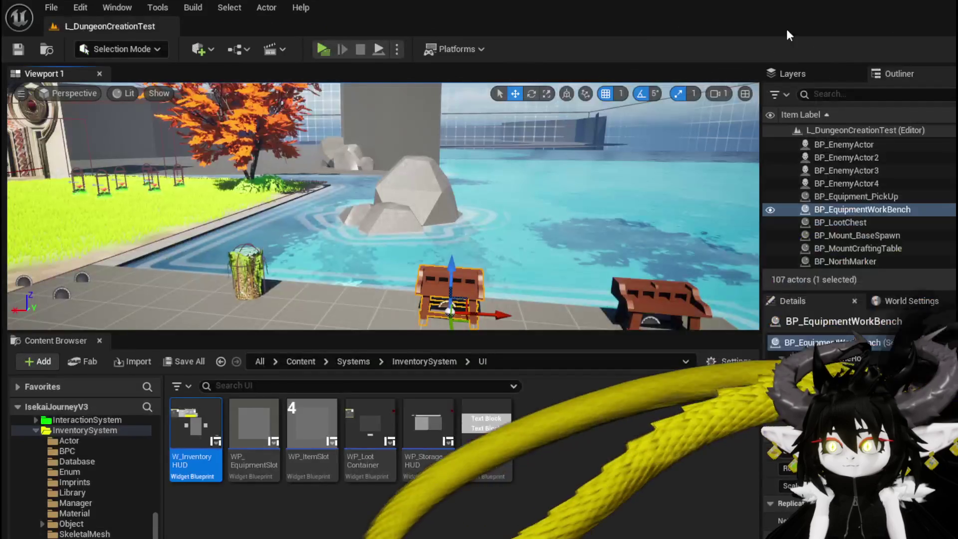
Start a standalone playtest and apply 300 Essence to Iron_Chest at the workbench
{"action": "left_click", "coordinate": [324, 49]}
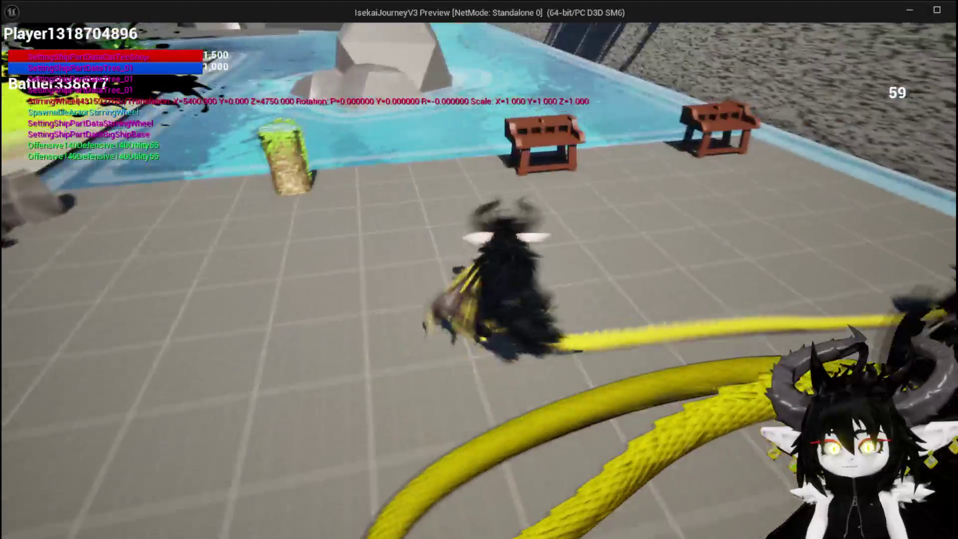
{"action": "key", "text": "e"}
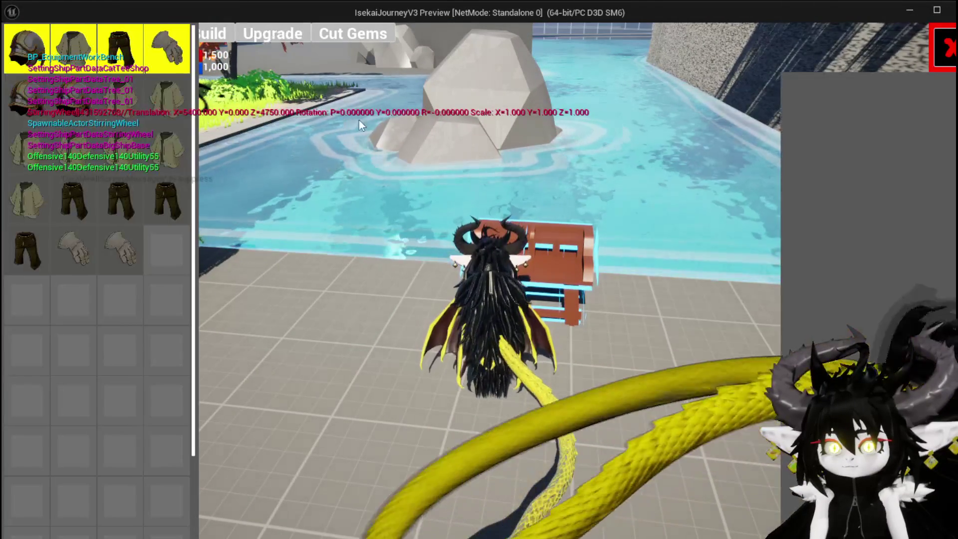
{"action": "left_click", "coordinate": [165, 146]}
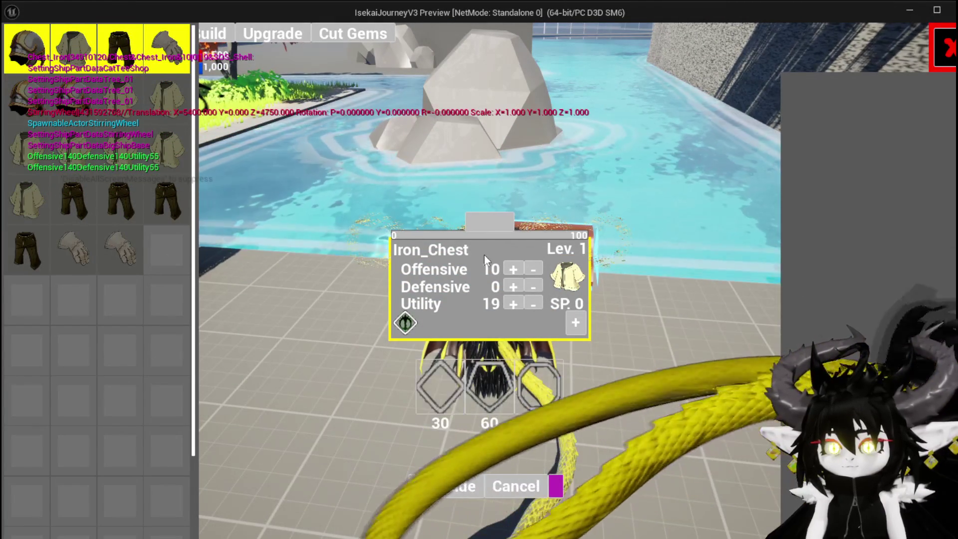
{"action": "left_click", "coordinate": [487, 224]}
{"action": "type", "text": "300"}
{"action": "left_click", "coordinate": [459, 214]}
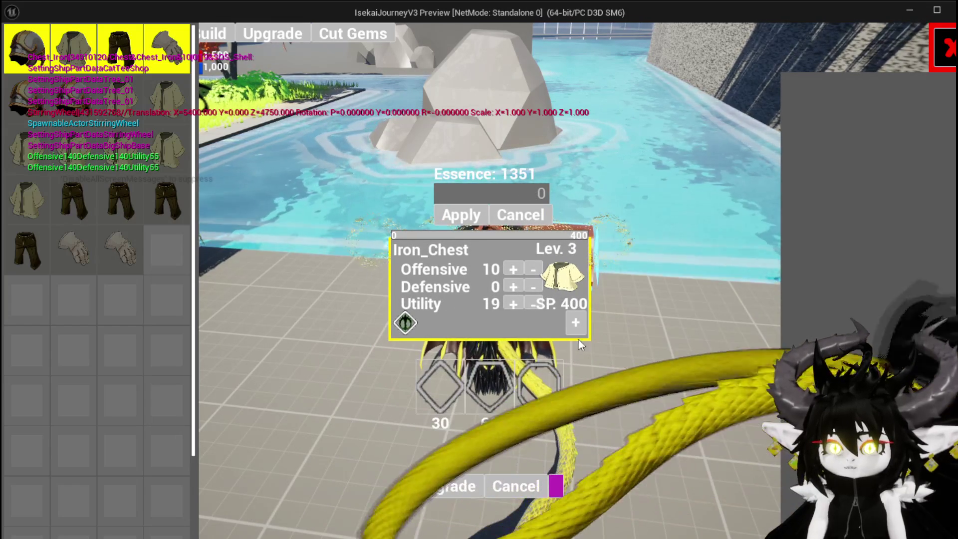
Buy a 30-cost socket, insert the black gem, buy another socket, then end the playtest
{"action": "left_click", "coordinate": [441, 379]}
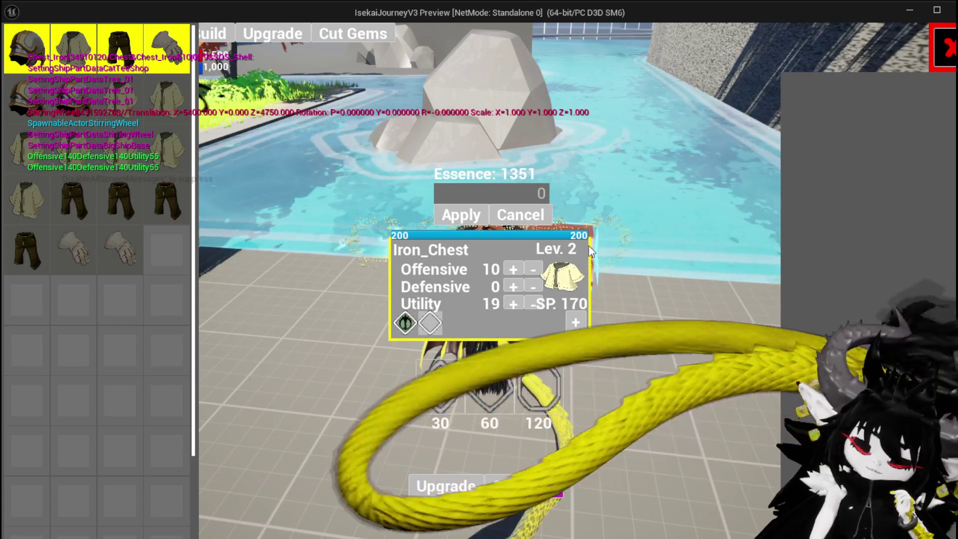
{"action": "left_click", "coordinate": [430, 323]}
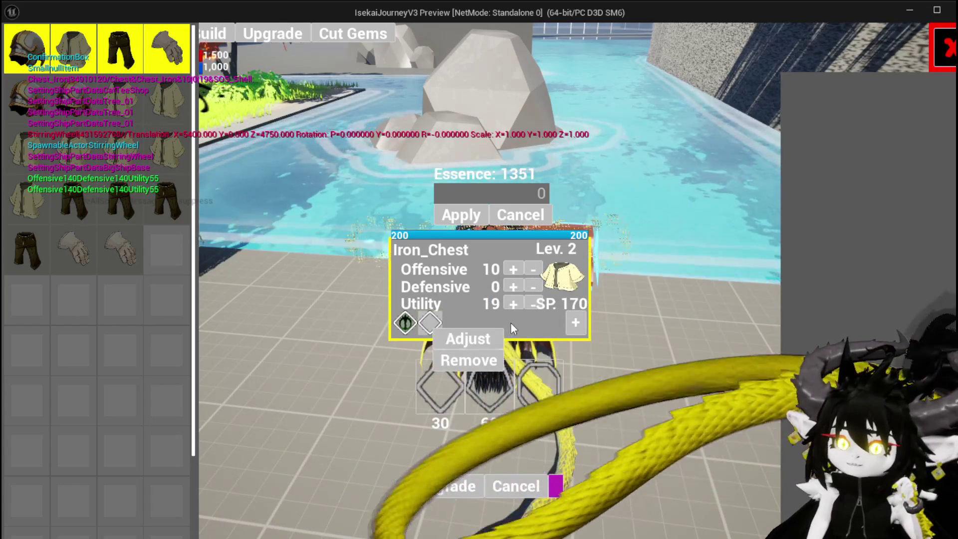
{"action": "left_click", "coordinate": [497, 333]}
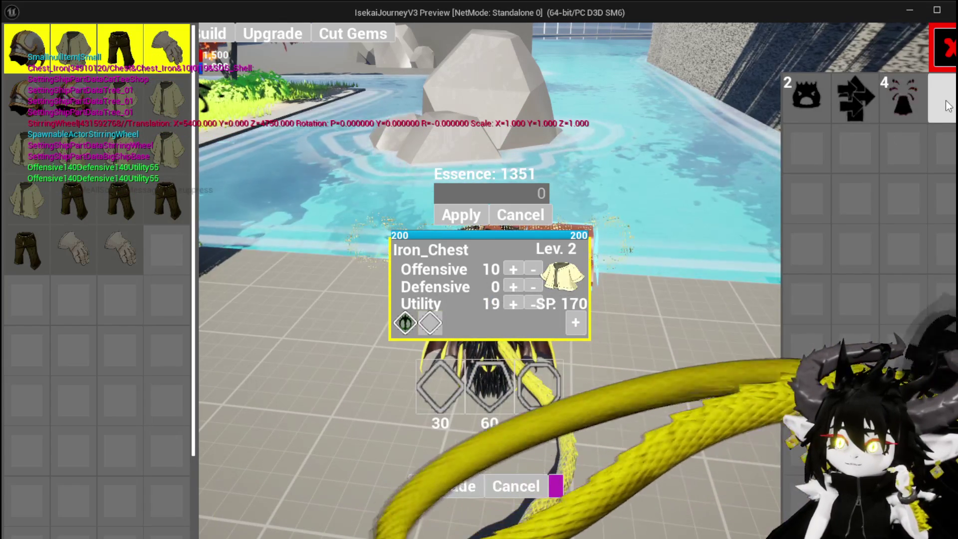
{"action": "left_click", "coordinate": [948, 106]}
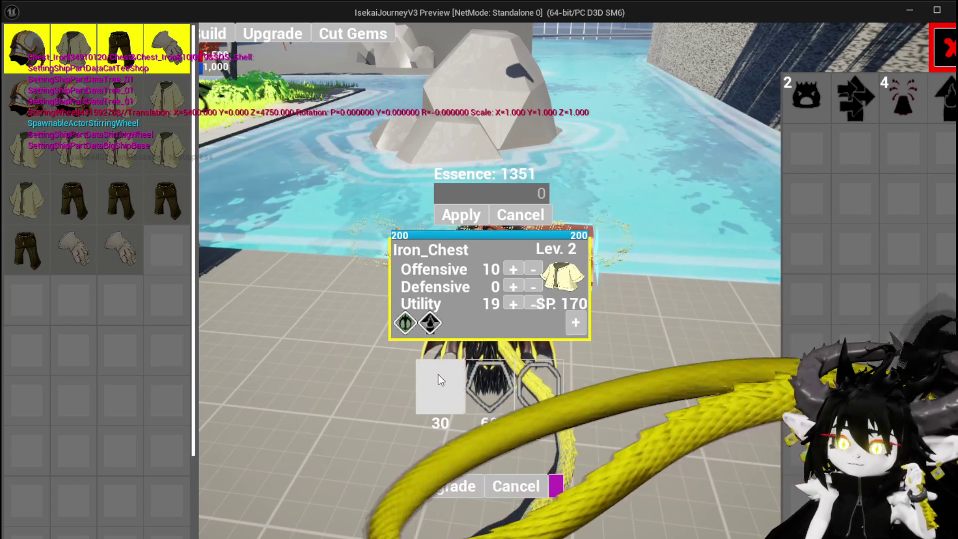
{"action": "left_click", "coordinate": [439, 375]}
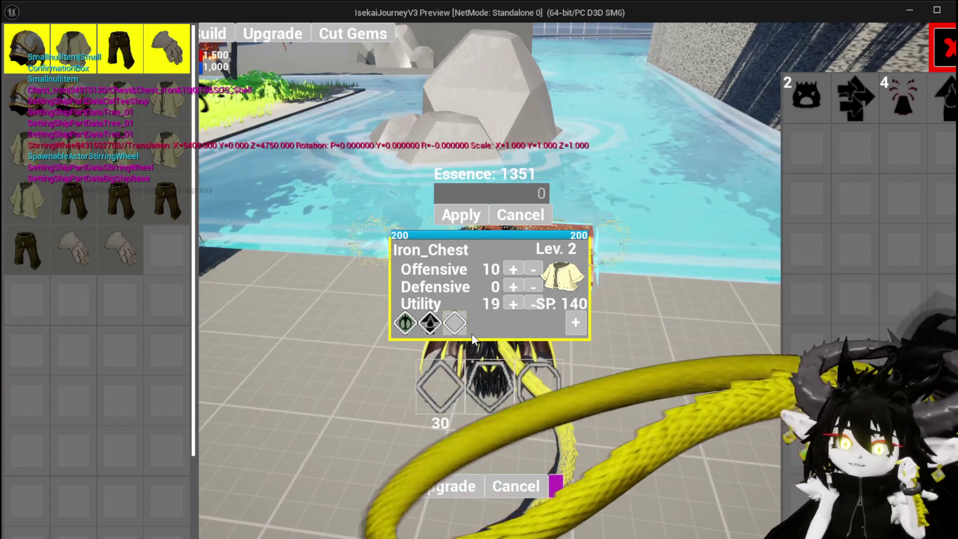
{"action": "mouse_move", "coordinate": [456, 328]}
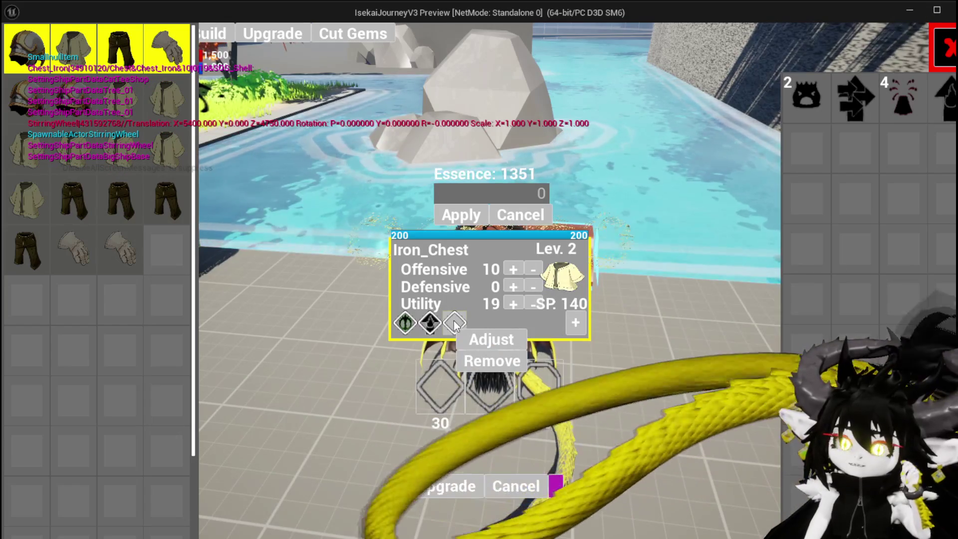
{"action": "key", "text": "Escape"}
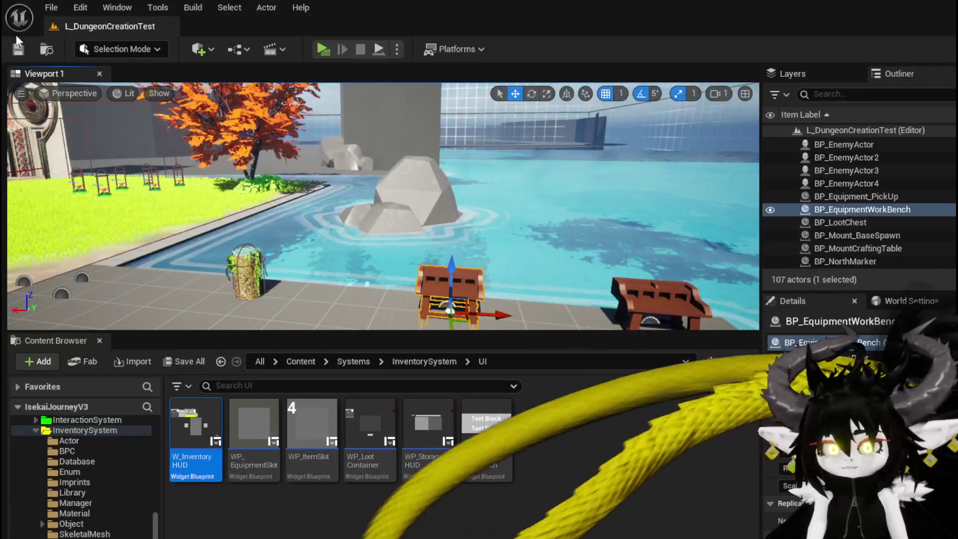
Save the level and remove the debug Print String node in W_EquipmentToolTipp
{"action": "key", "text": "ctrl+s"}
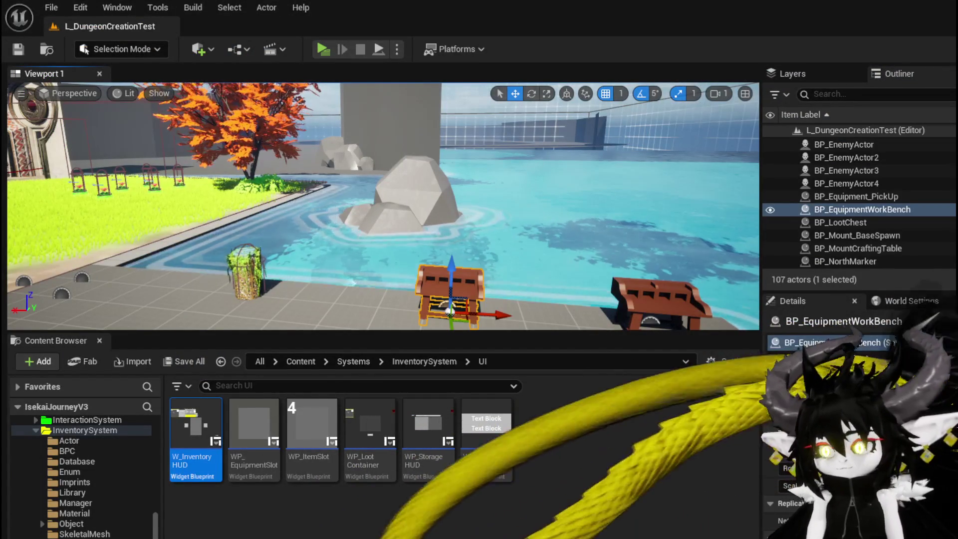
{"action": "key", "text": "alt+Tab"}
{"action": "left_click_drag", "start_coordinate": [736, 190], "coordinate": [782, 267]}
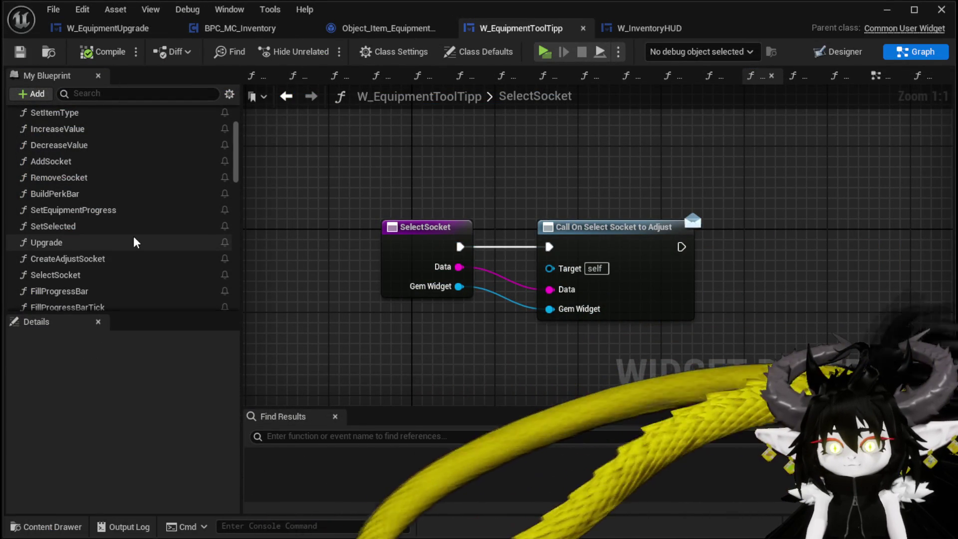
{"action": "scroll", "coordinate": [134, 239], "scroll_direction": "down", "scroll_amount": 1}
Review the CreateAdjustSocket, SelectSocket and Upgrade function graphs
{"action": "double_click", "coordinate": [133, 238]}
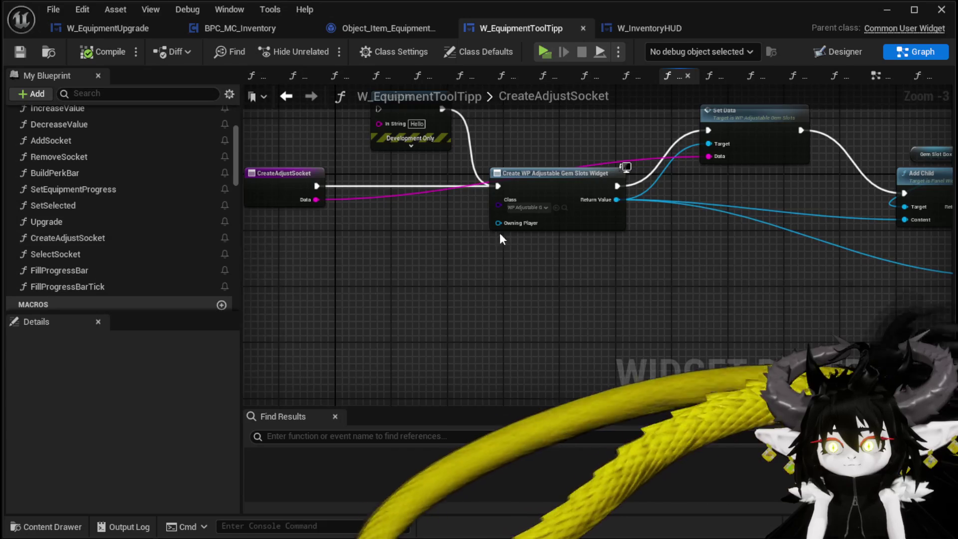
{"action": "mouse_move", "coordinate": [737, 110]}
{"action": "left_mouse_down"}
{"action": "mouse_move", "coordinate": [948, 129]}
{"action": "mouse_move", "coordinate": [686, 143]}
{"action": "mouse_move", "coordinate": [746, 150]}
{"action": "left_mouse_up"}
{"action": "left_click_drag", "start_coordinate": [463, 280], "coordinate": [642, 282]}
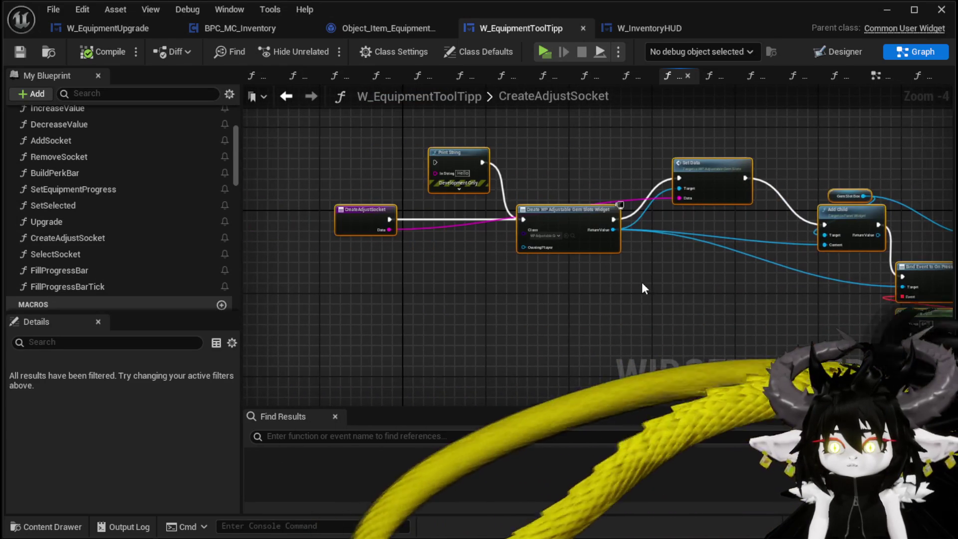
{"action": "left_click", "coordinate": [379, 281]}
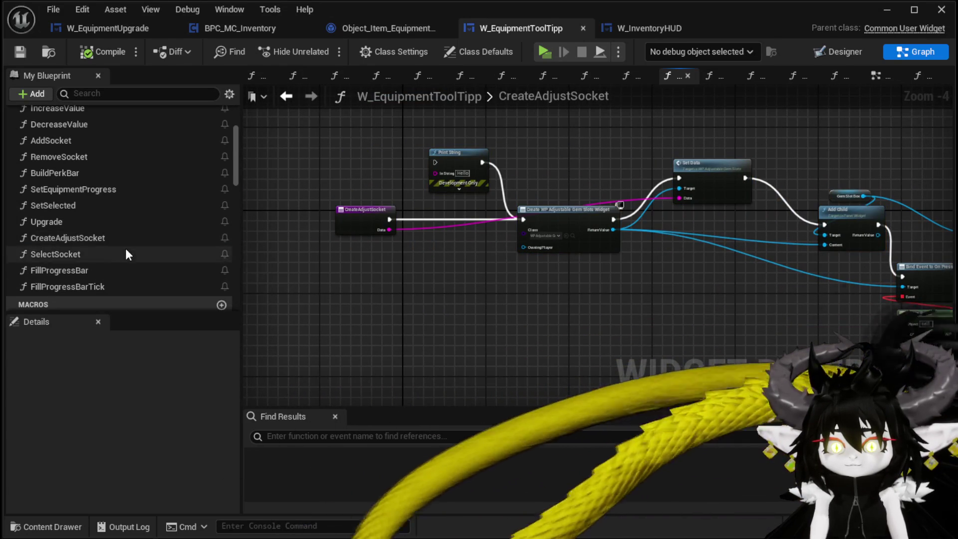
{"action": "double_click", "coordinate": [125, 251]}
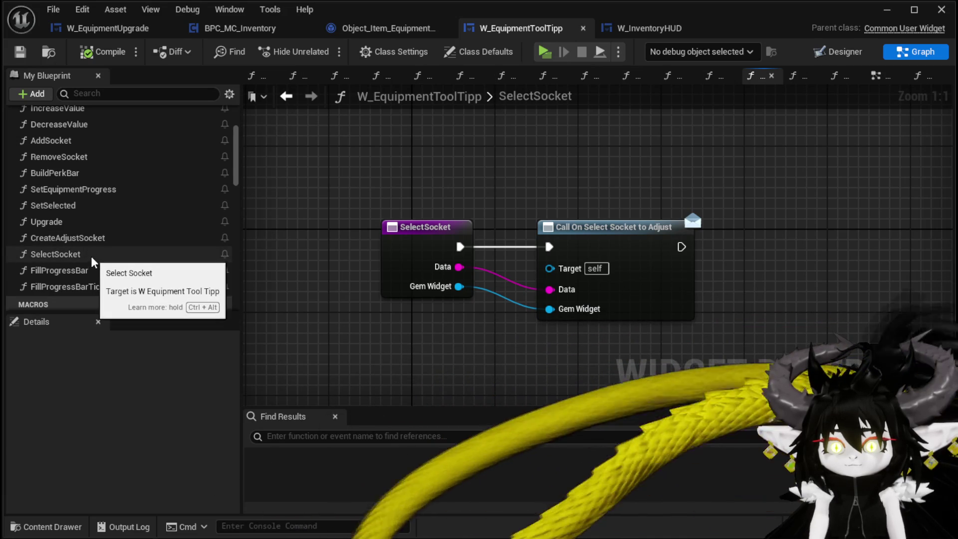
{"action": "double_click", "coordinate": [73, 226]}
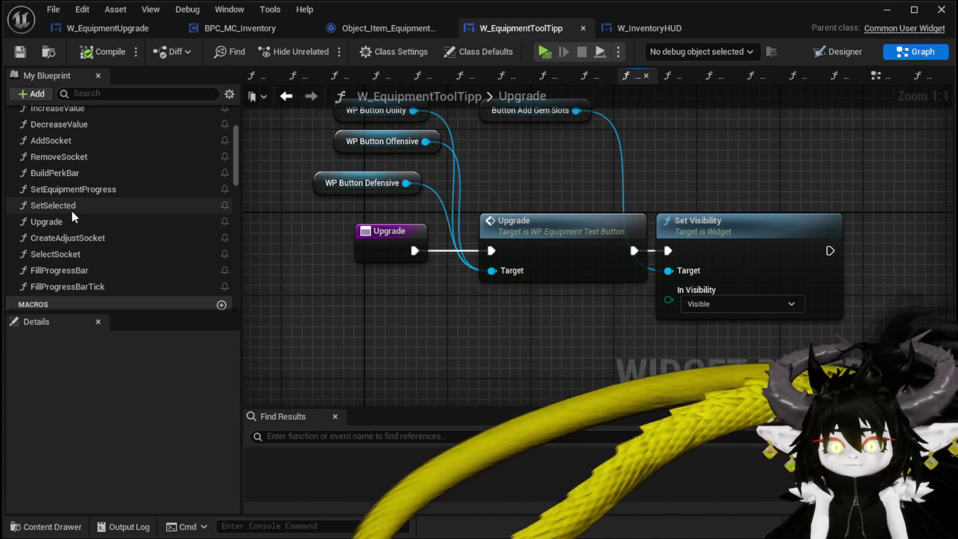
{"action": "scroll", "coordinate": [71, 211], "scroll_direction": "up", "scroll_amount": 2}
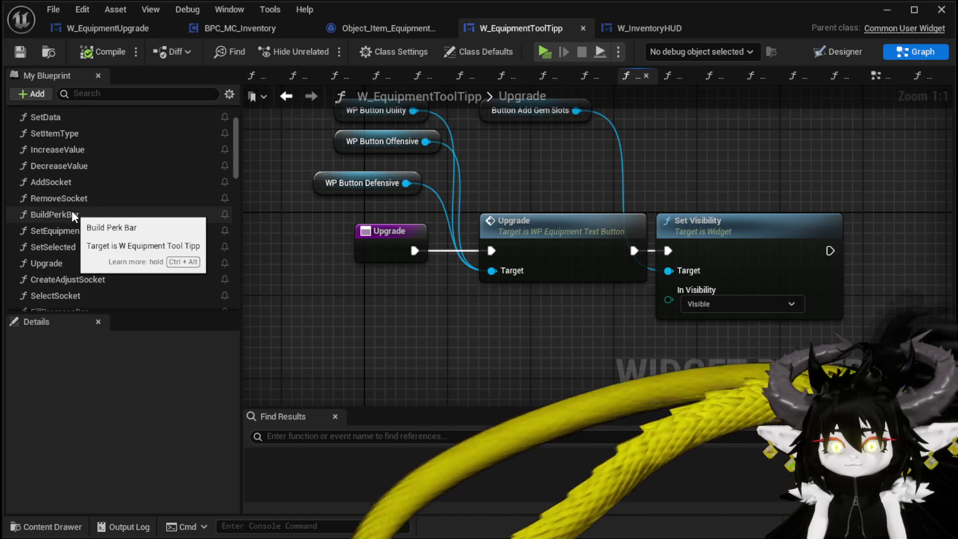
{"action": "scroll", "coordinate": [71, 211], "scroll_direction": "up", "scroll_amount": 2}
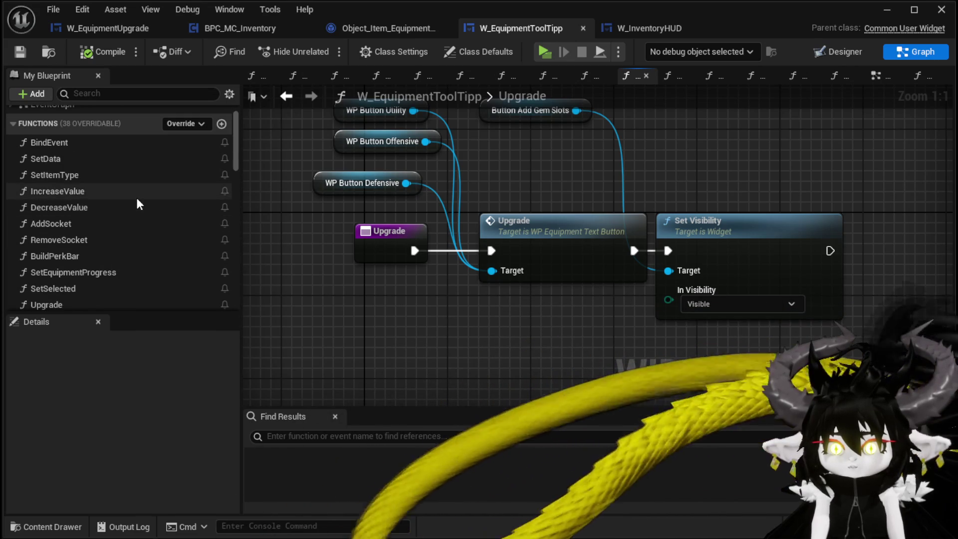
{"action": "scroll", "coordinate": [136, 196], "scroll_direction": "down", "scroll_amount": 1}
{"action": "scroll", "coordinate": [137, 198], "scroll_direction": "down", "scroll_amount": 1}
{"action": "scroll", "coordinate": [137, 198], "scroll_direction": "down", "scroll_amount": 1}
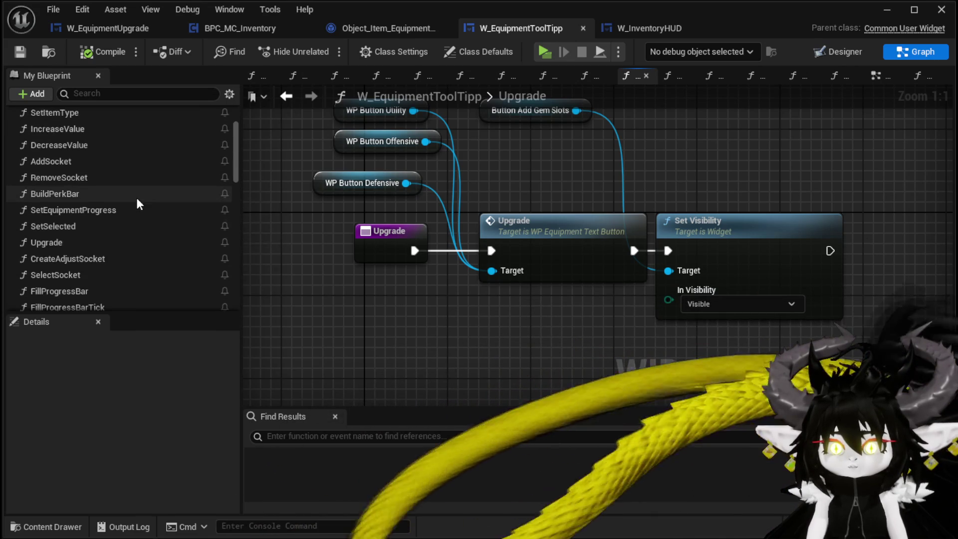
{"action": "scroll", "coordinate": [136, 198], "scroll_direction": "down", "scroll_amount": 2}
Return to SelectSocket, inspect the On Select Socket to Adjust call, and view CreateAdjustSocket's settings
{"action": "double_click", "coordinate": [124, 235]}
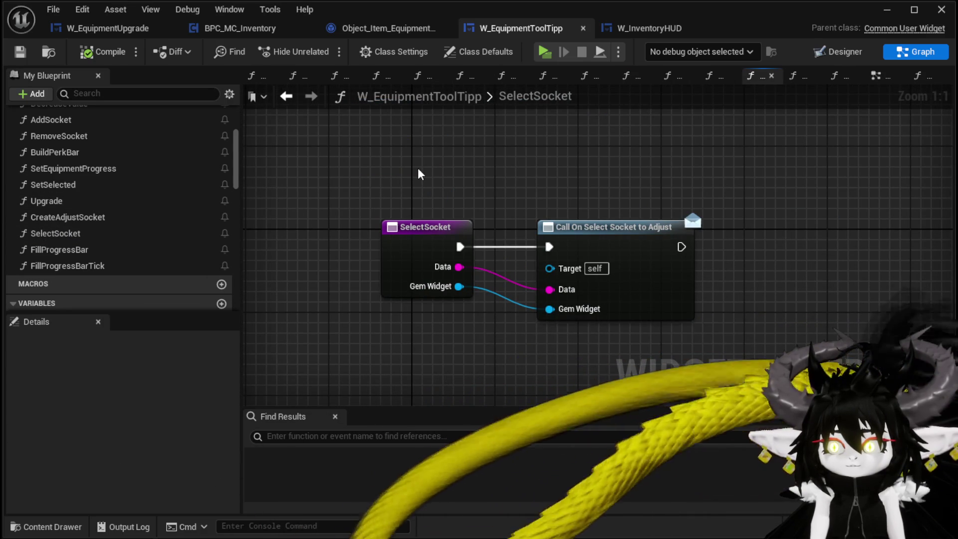
{"action": "left_click_drag", "start_coordinate": [561, 180], "coordinate": [708, 277]}
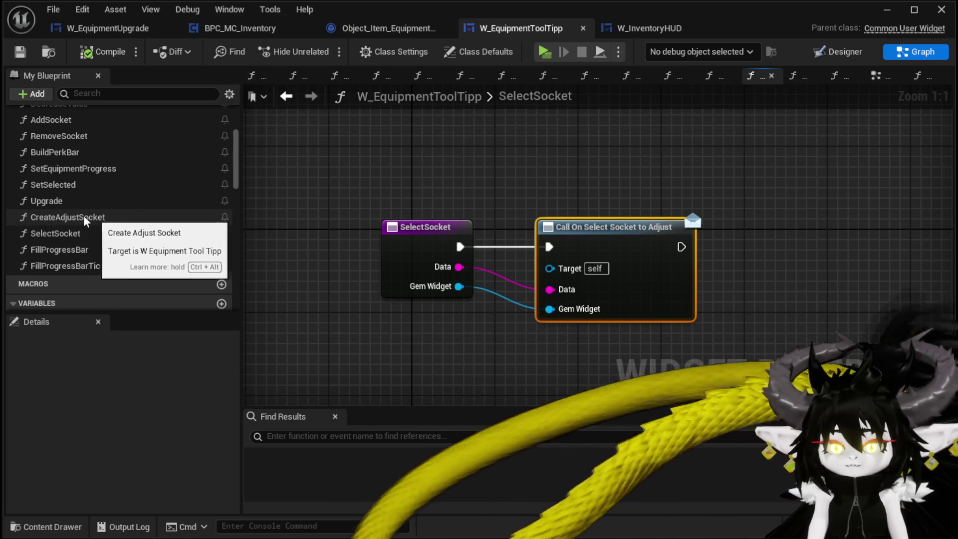
{"action": "scroll", "coordinate": [88, 177], "scroll_direction": "up", "scroll_amount": 5}
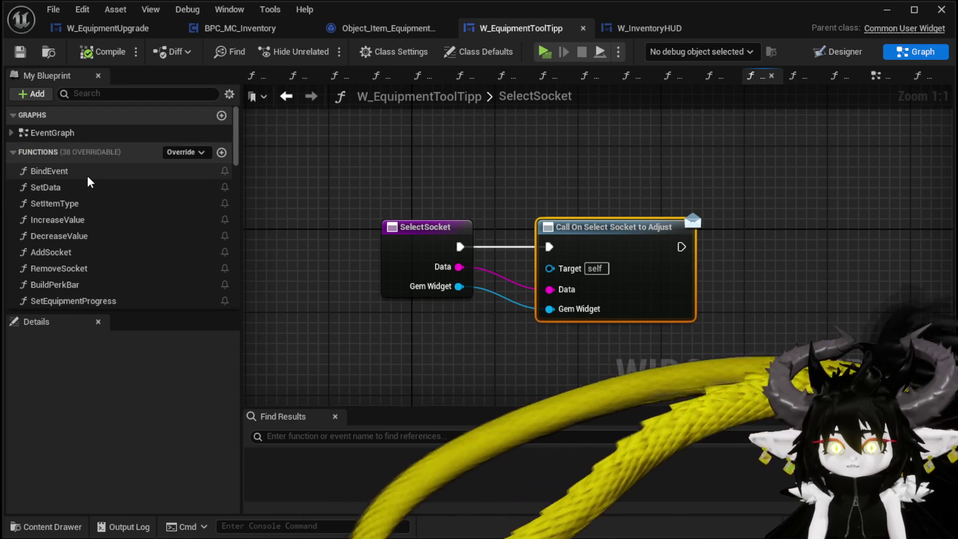
{"action": "scroll", "coordinate": [88, 176], "scroll_direction": "down", "scroll_amount": 10}
{"action": "scroll", "coordinate": [101, 151], "scroll_direction": "up", "scroll_amount": 8}
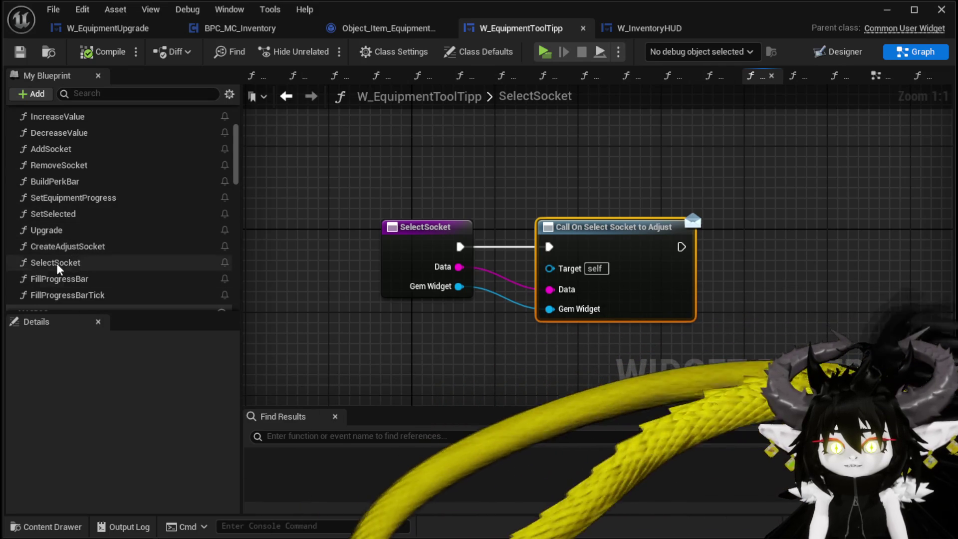
{"action": "left_click", "coordinate": [62, 246]}
Set the function's category to Gems and drag SelectSocket into the Gems category
{"action": "left_click", "coordinate": [144, 398]}
{"action": "type", "text": "Gems"}
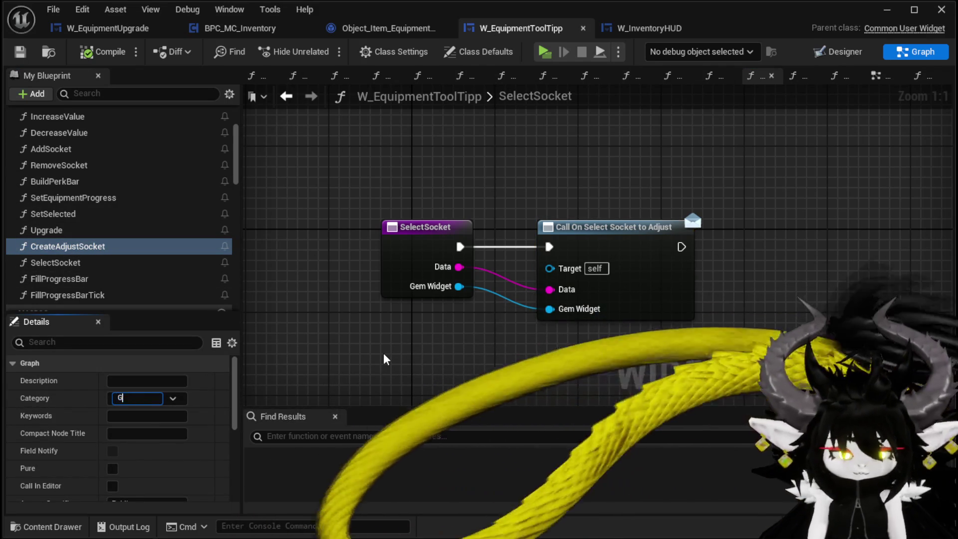
{"action": "key", "text": "Return"}
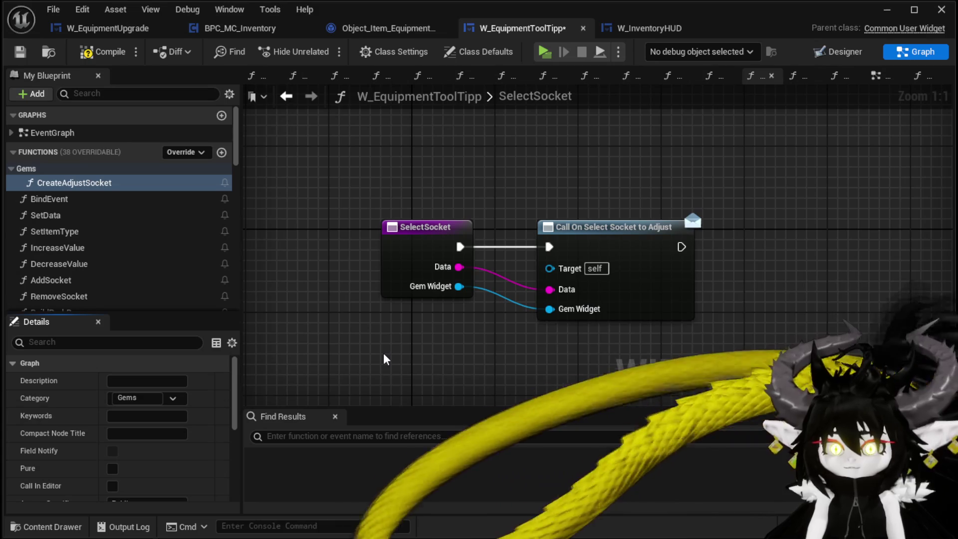
{"action": "scroll", "coordinate": [123, 231], "scroll_direction": "down", "scroll_amount": 1}
{"action": "scroll", "coordinate": [123, 234], "scroll_direction": "down", "scroll_amount": 1}
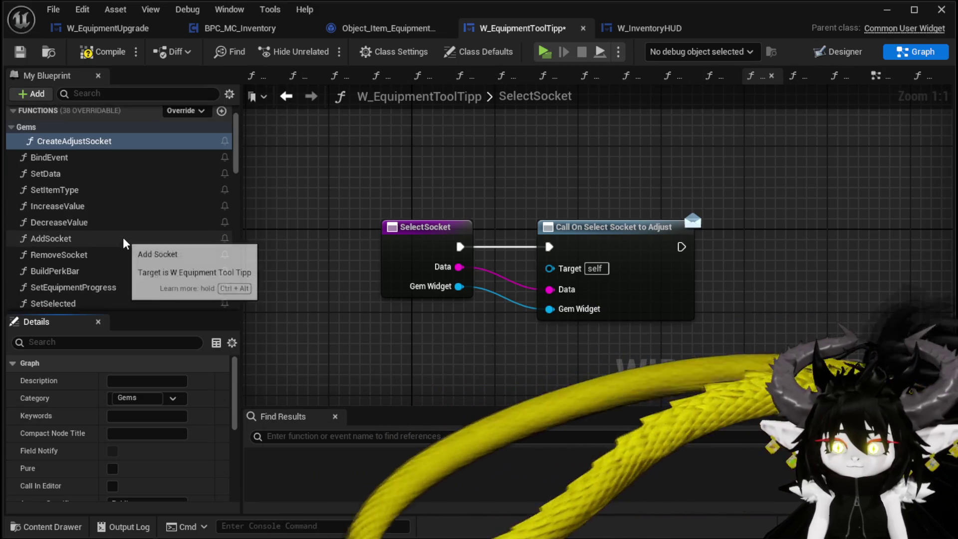
{"action": "mouse_move", "coordinate": [55, 238]}
{"action": "left_mouse_down"}
{"action": "mouse_move", "coordinate": [50, 136]}
{"action": "mouse_move", "coordinate": [31, 126]}
{"action": "left_mouse_up"}
{"action": "scroll", "coordinate": [121, 235], "scroll_direction": "down", "scroll_amount": 1}
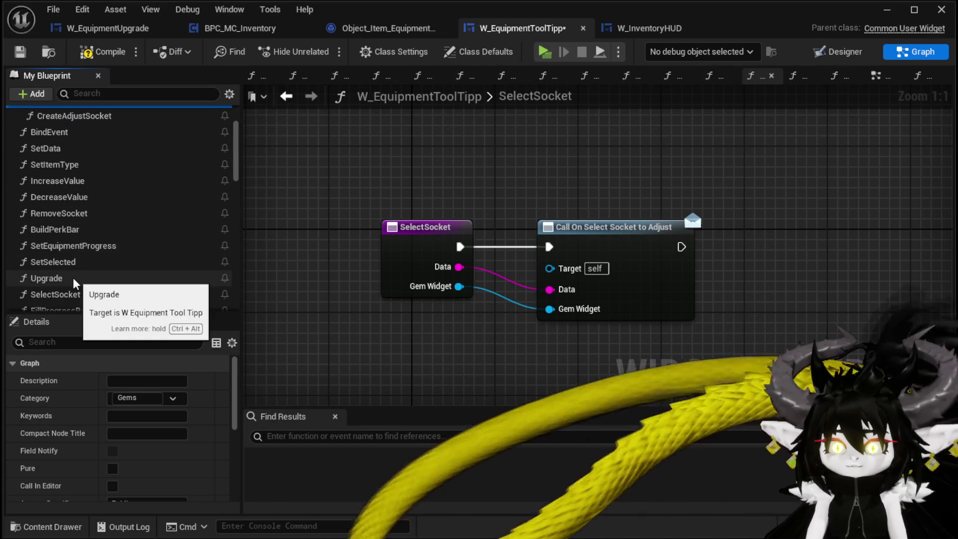
{"action": "mouse_move", "coordinate": [62, 296]}
{"action": "left_mouse_down"}
{"action": "mouse_move", "coordinate": [103, 184]}
{"action": "mouse_move", "coordinate": [28, 169]}
{"action": "left_mouse_up"}
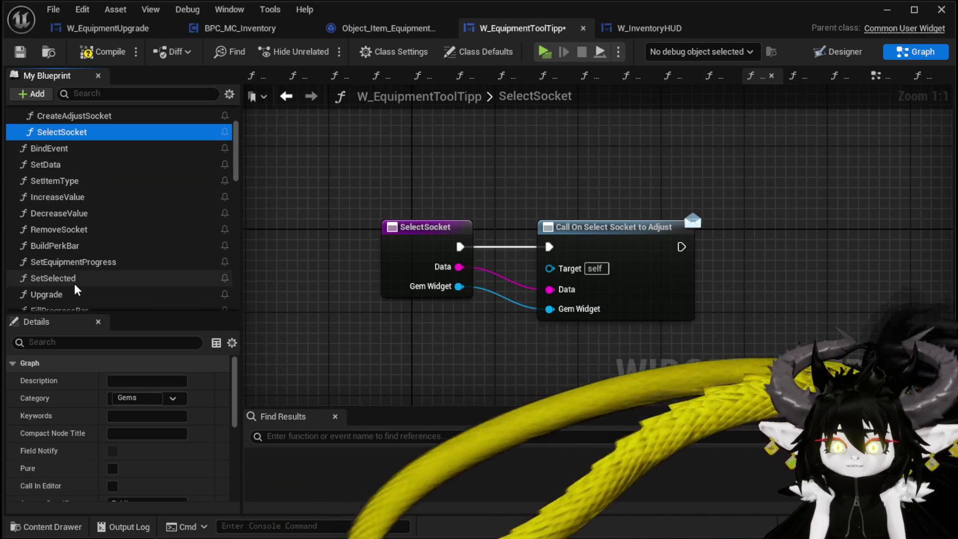
{"action": "scroll", "coordinate": [75, 279], "scroll_direction": "down", "scroll_amount": 2}
{"action": "scroll", "coordinate": [56, 266], "scroll_direction": "up", "scroll_amount": 1}
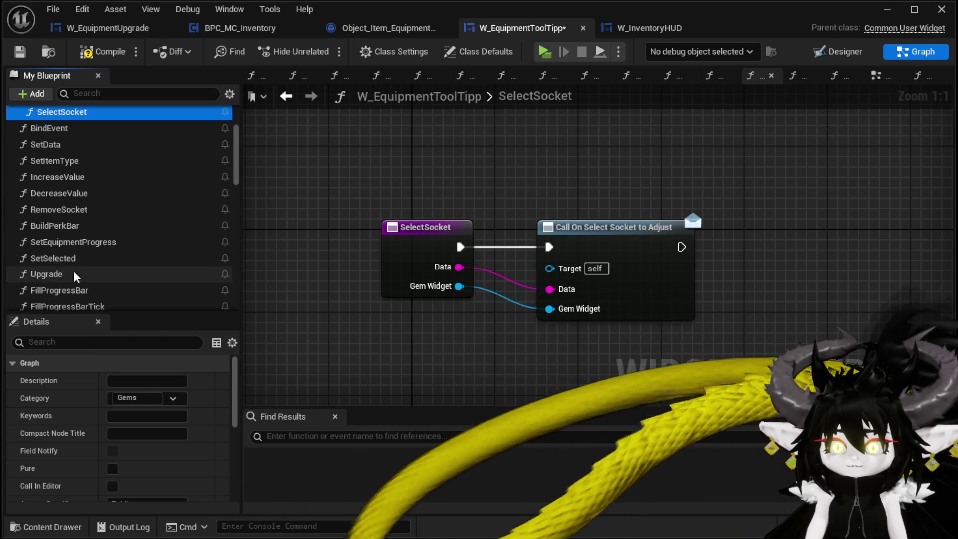
File RemoveSocket and AddSocket under the Gems category as well
{"action": "double_click", "coordinate": [60, 259]}
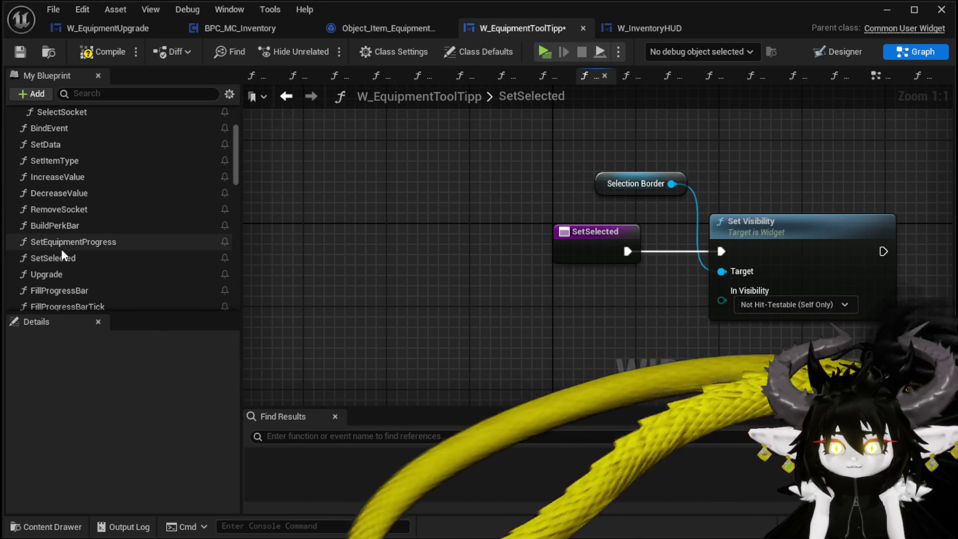
{"action": "double_click", "coordinate": [63, 209]}
{"action": "scroll", "coordinate": [68, 217], "scroll_direction": "up", "scroll_amount": 1}
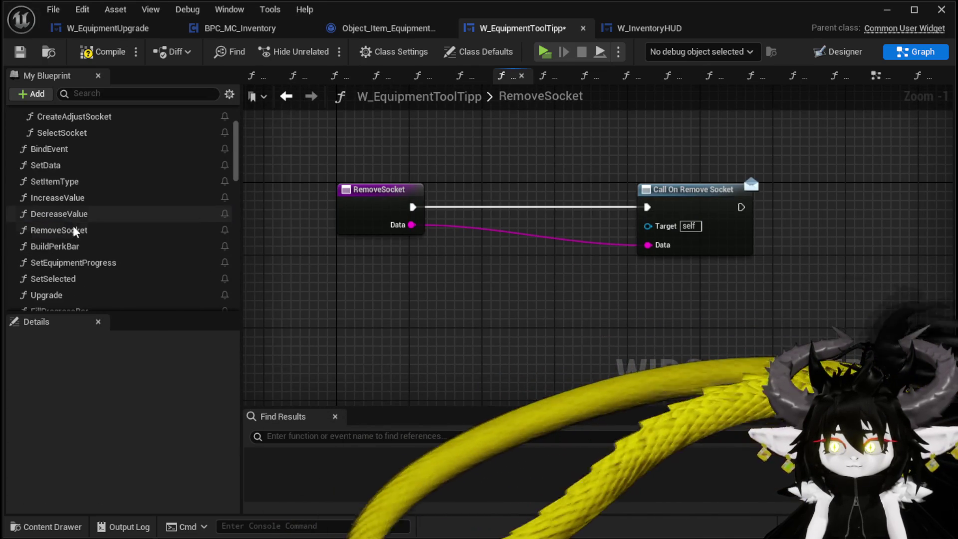
{"action": "left_click", "coordinate": [59, 231]}
{"action": "key", "text": "ctrl+z"}
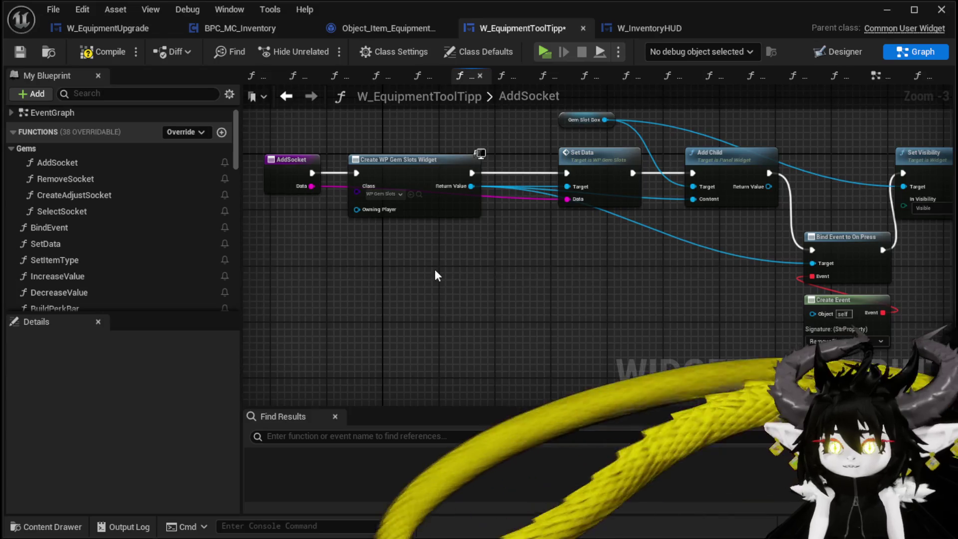
{"action": "mouse_move", "coordinate": [525, 299]}
{"action": "left_mouse_down"}
{"action": "mouse_move", "coordinate": [552, 285]}
{"action": "mouse_move", "coordinate": [665, 274]}
{"action": "mouse_move", "coordinate": [956, 290]}
{"action": "left_mouse_up"}
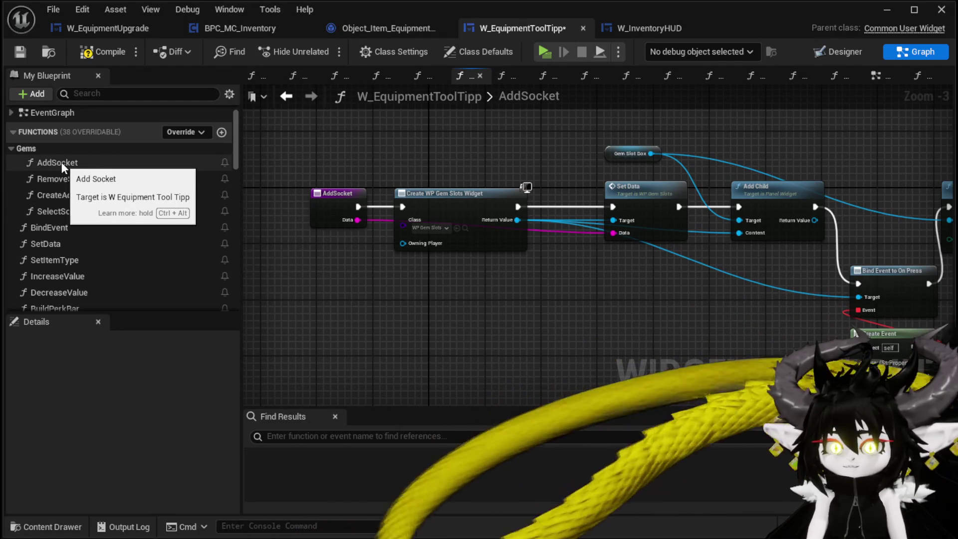
{"action": "left_click", "coordinate": [73, 163]}
{"action": "right_click", "coordinate": [73, 163]}
{"action": "left_click", "coordinate": [149, 220]}
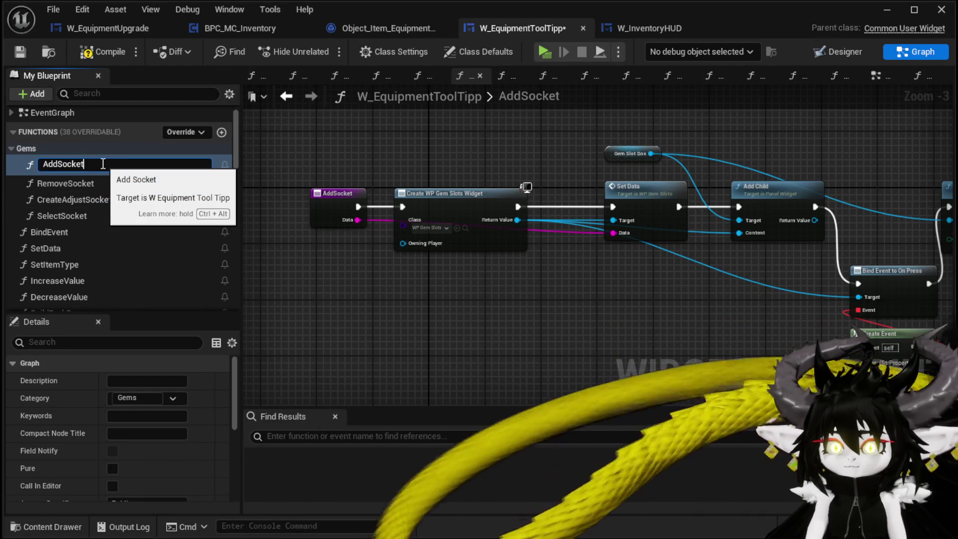
{"action": "key", "text": "Return"}
Append a Print String of 'ConfirmationBox' after Set Visibility in AddSocket, then compile and save
{"action": "mouse_move", "coordinate": [545, 292]}
{"action": "left_mouse_down"}
{"action": "mouse_move", "coordinate": [313, 273]}
{"action": "mouse_move", "coordinate": [249, 335]}
{"action": "left_mouse_up"}
{"action": "mouse_move", "coordinate": [775, 250]}
{"action": "left_mouse_down"}
{"action": "mouse_move", "coordinate": [819, 209]}
{"action": "mouse_move", "coordinate": [902, 249]}
{"action": "mouse_move", "coordinate": [751, 245]}
{"action": "left_mouse_up"}
{"action": "left_click_drag", "start_coordinate": [836, 242], "coordinate": [840, 242]}
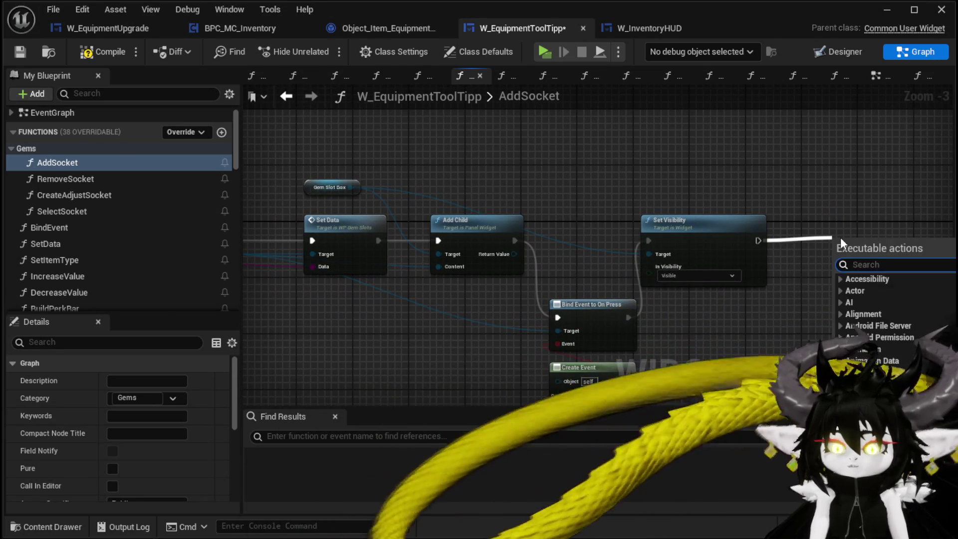
{"action": "type", "text": "Print String"}
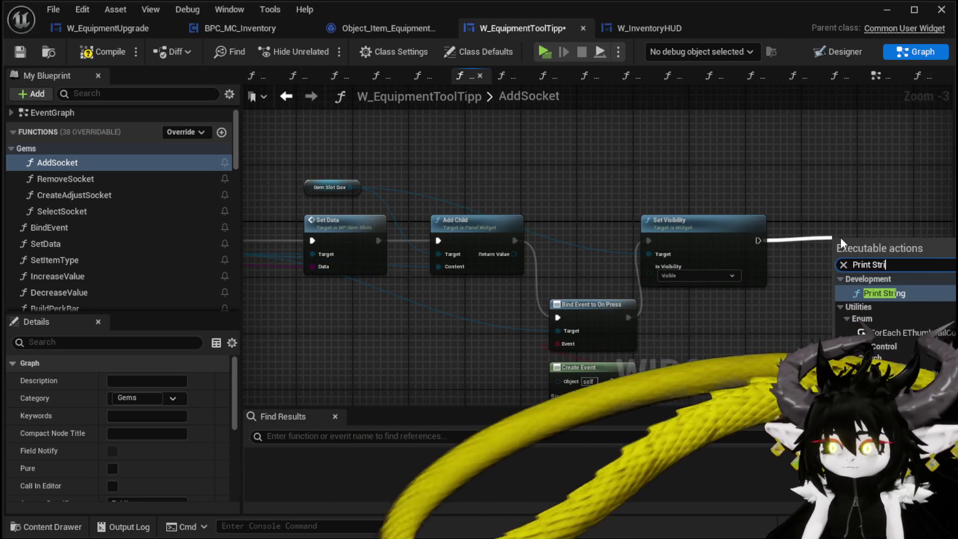
{"action": "key", "text": "Return"}
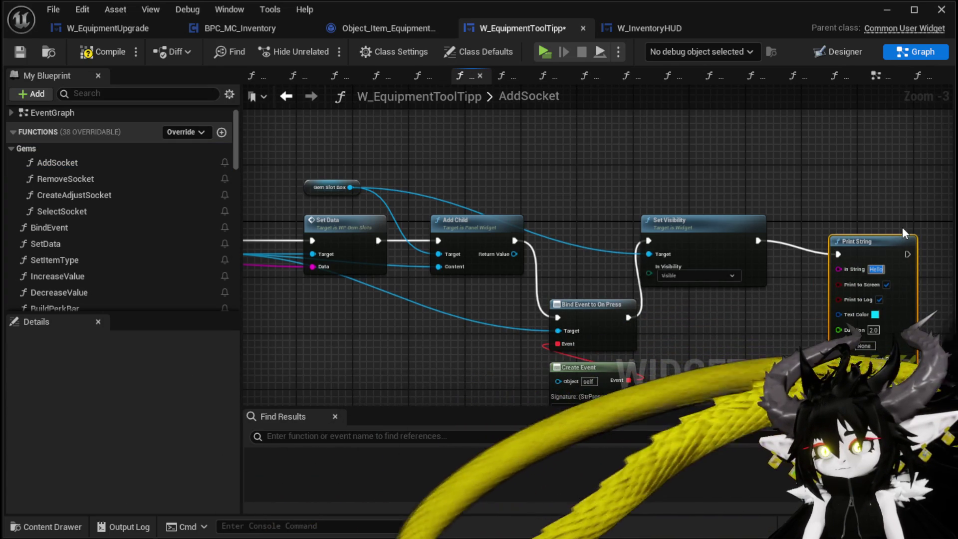
{"action": "type", "text": "ConfirmationBox"}
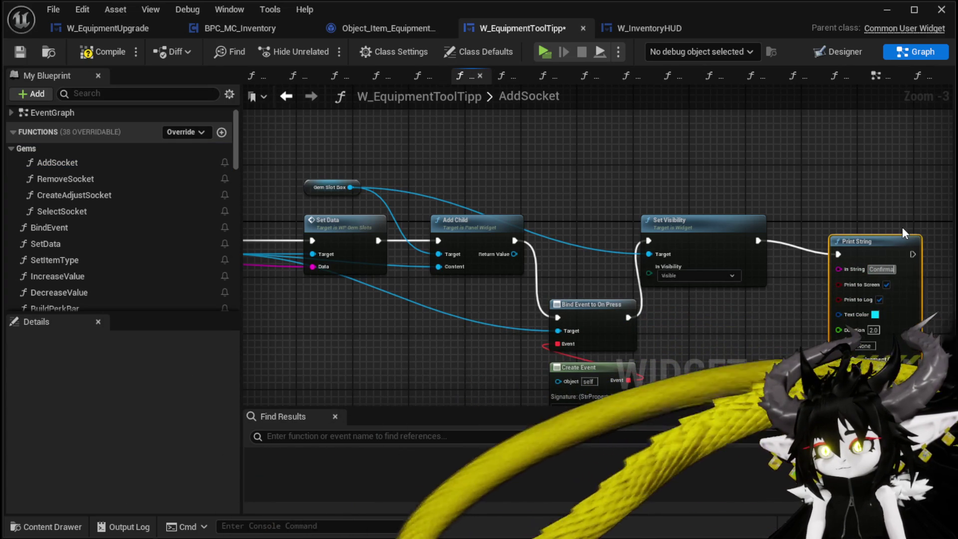
{"action": "key", "text": "Return"}
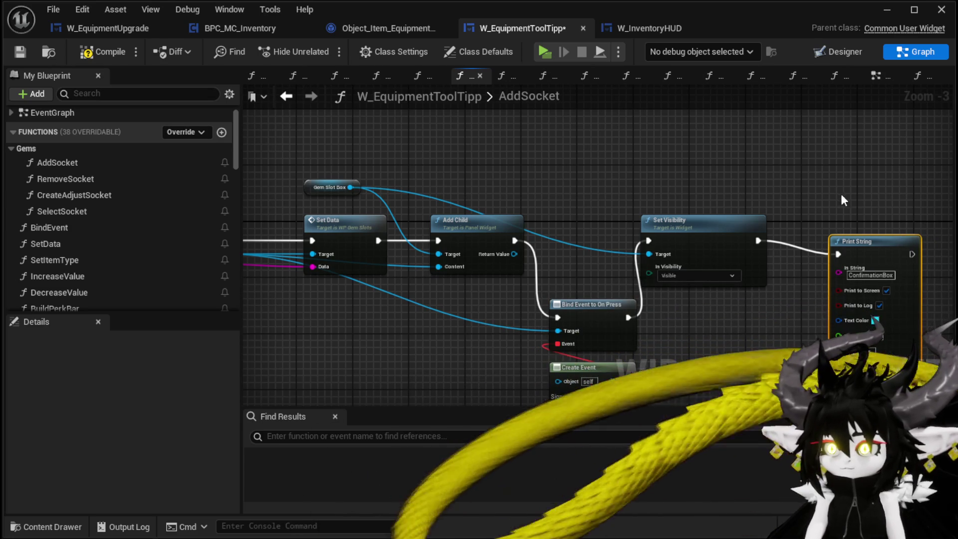
{"action": "left_click", "coordinate": [25, 53]}
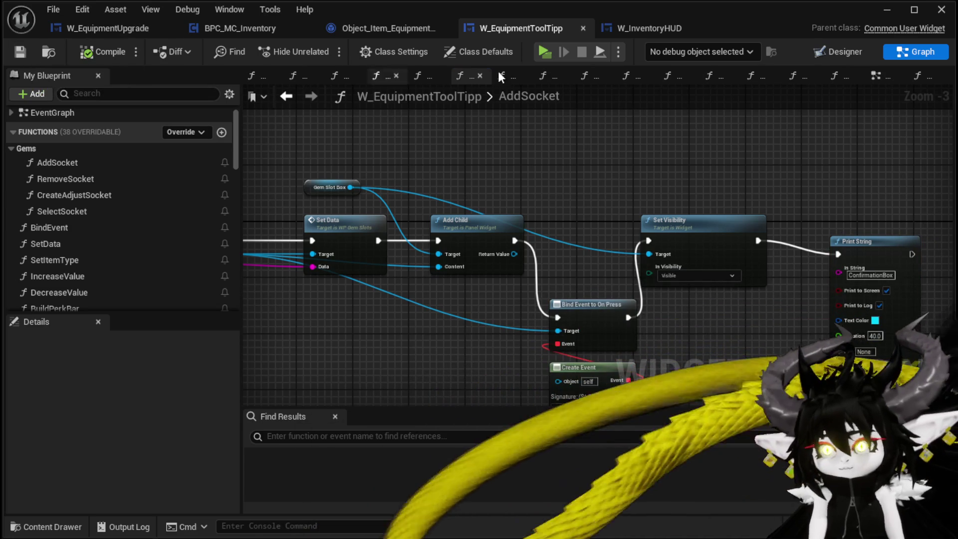
{"action": "left_click", "coordinate": [888, 10]}
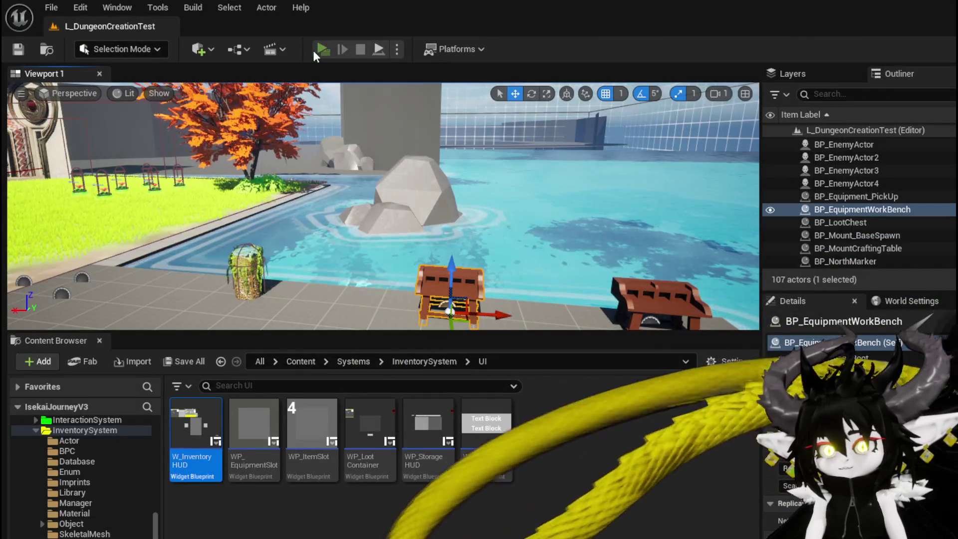
Start a playtest and level up Iron_Chest at the workbench with 200 essence
{"action": "left_click", "coordinate": [313, 50]}
{"action": "key", "text": "w"}
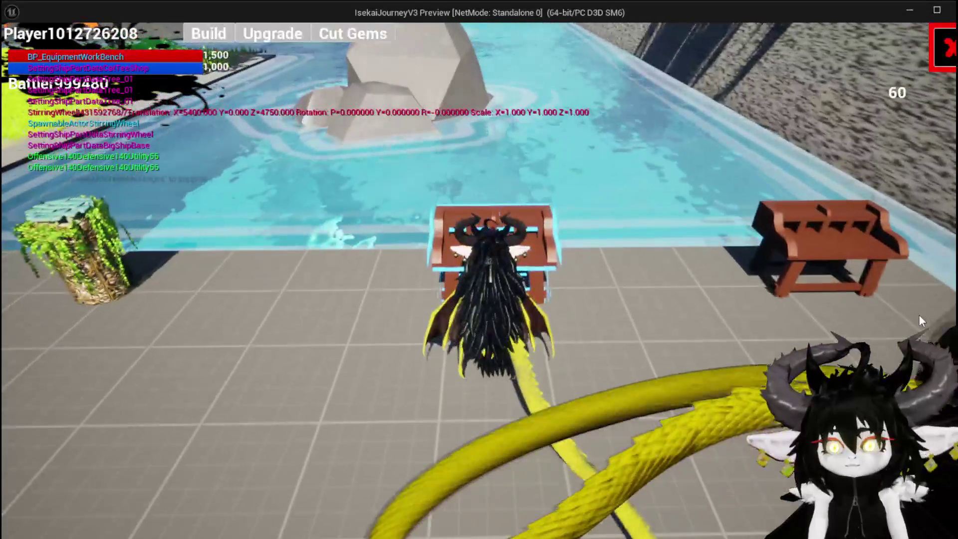
{"action": "left_click", "coordinate": [279, 33]}
{"action": "mouse_move", "coordinate": [172, 110]}
{"action": "left_mouse_down"}
{"action": "mouse_move", "coordinate": [376, 214]}
{"action": "mouse_move", "coordinate": [487, 227]}
{"action": "left_mouse_up"}
{"action": "left_click", "coordinate": [487, 226]}
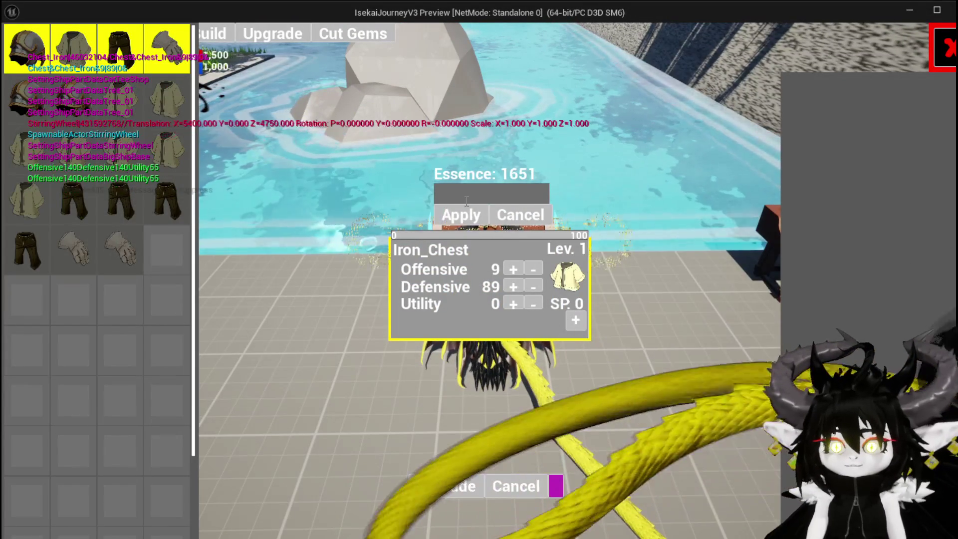
{"action": "type", "text": "200"}
{"action": "left_click", "coordinate": [460, 216]}
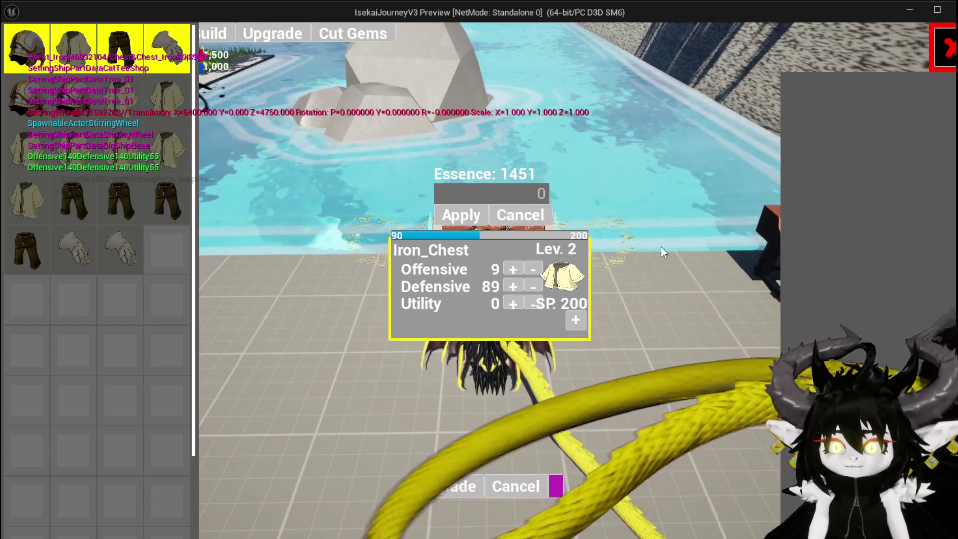
Add a 30-point gem socket to Iron_Chest and place a gem in it
{"action": "left_click", "coordinate": [576, 322]}
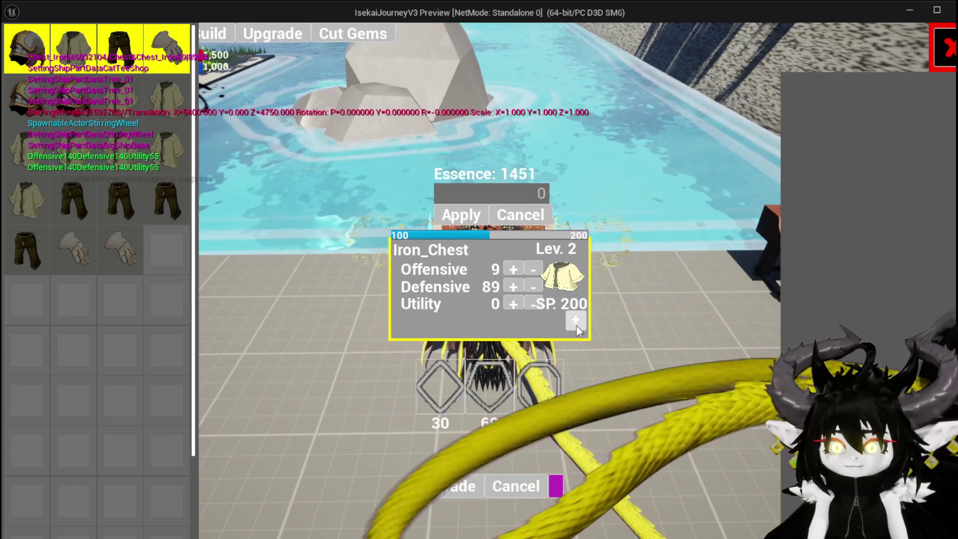
{"action": "left_click", "coordinate": [452, 376]}
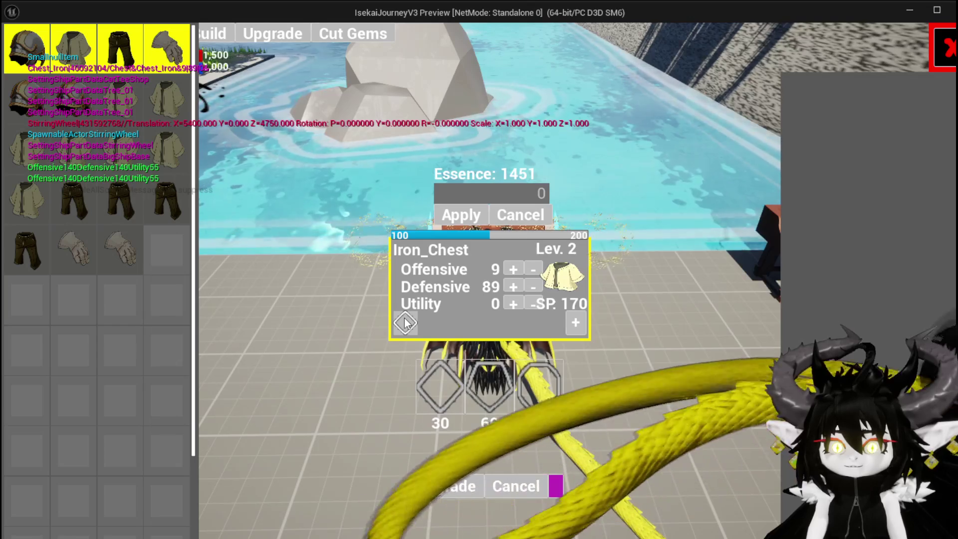
{"action": "left_click", "coordinate": [404, 320]}
{"action": "left_click", "coordinate": [438, 328]}
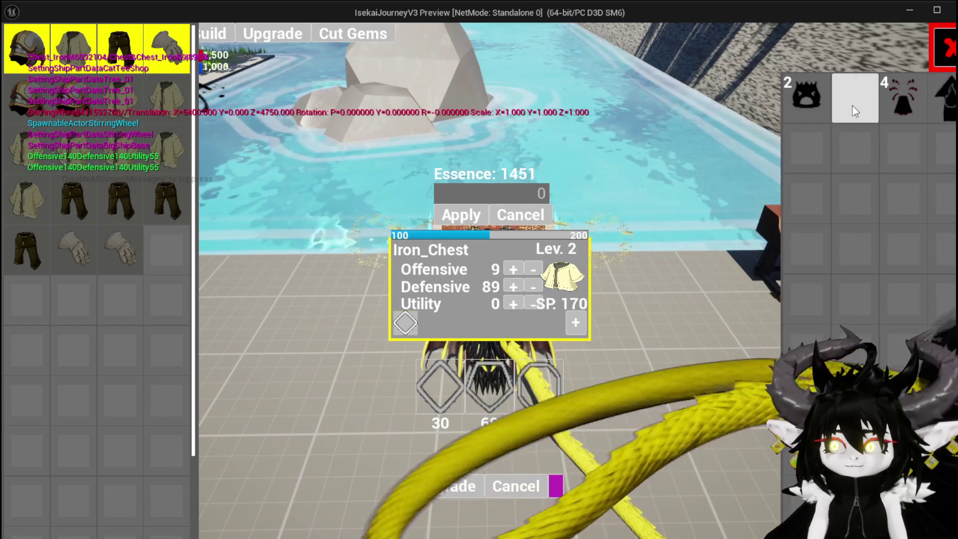
{"action": "left_click", "coordinate": [952, 113]}
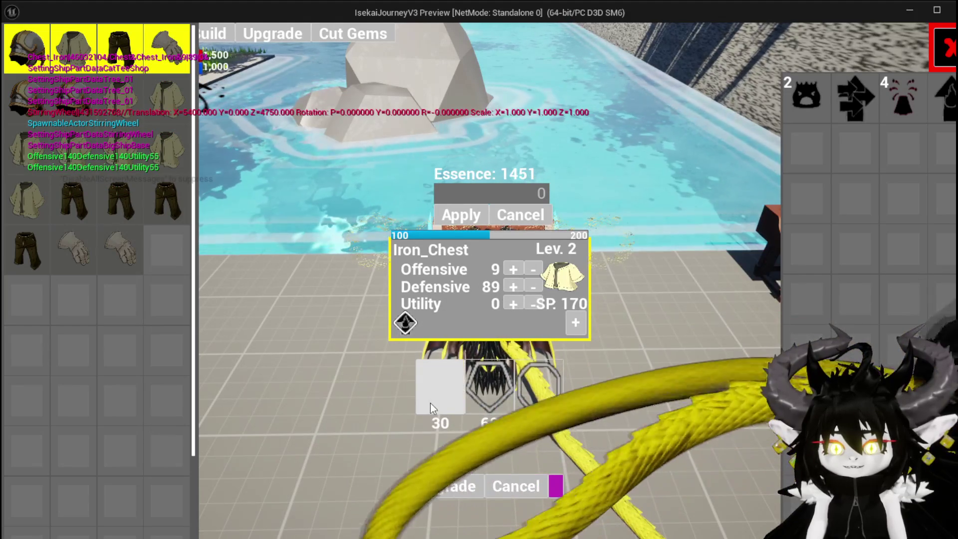
Add, remove and re-add a second 30-point socket, fill it with the slot 2 gem, then exit and save
{"action": "left_click", "coordinate": [430, 403]}
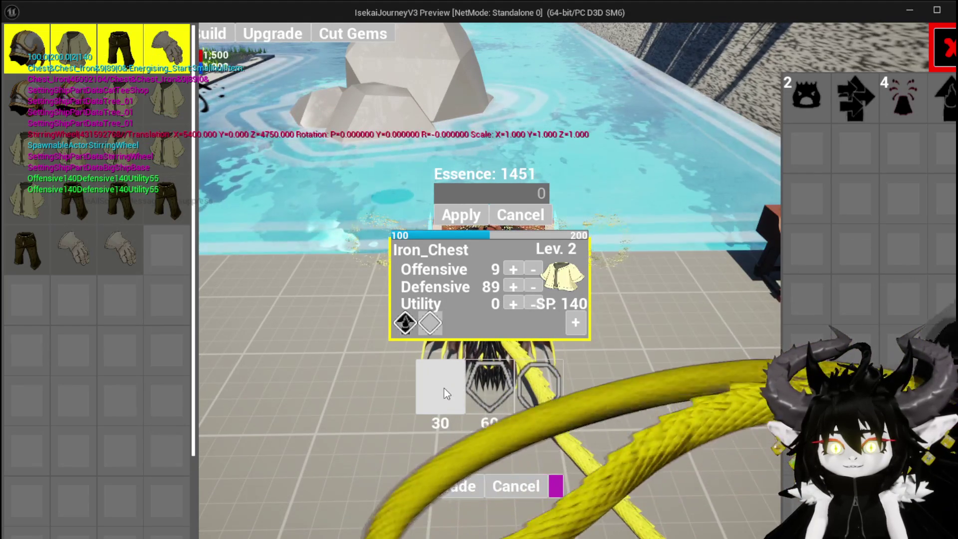
{"action": "left_click", "coordinate": [453, 358]}
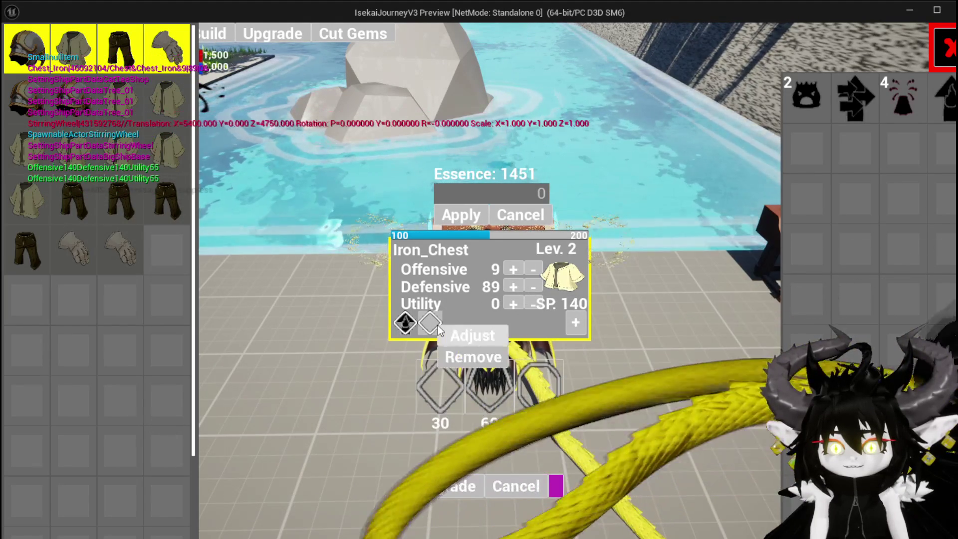
{"action": "left_click", "coordinate": [463, 358]}
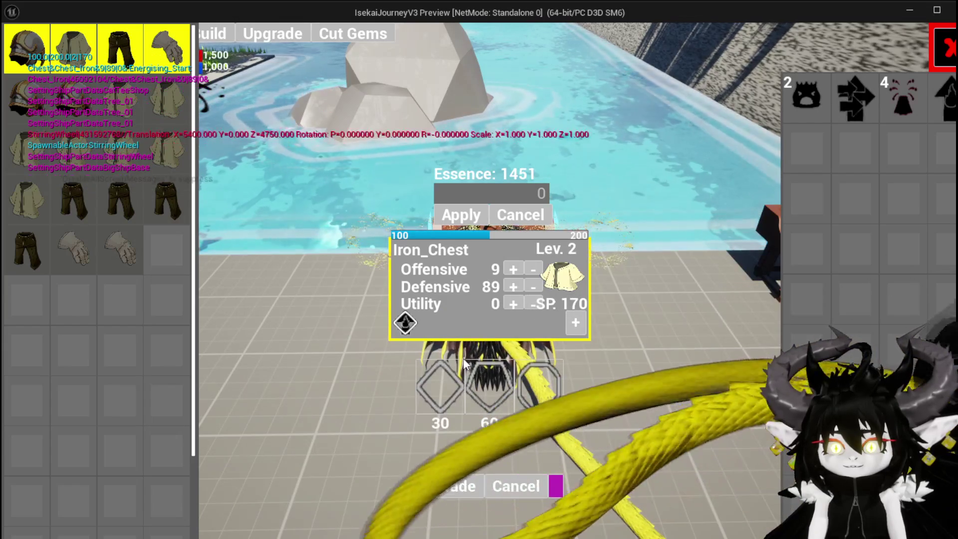
{"action": "left_click", "coordinate": [428, 392]}
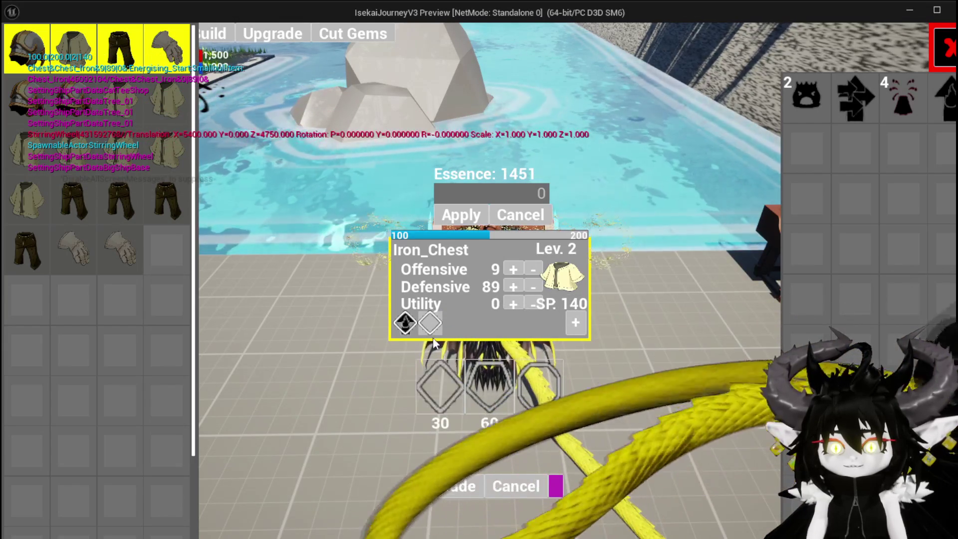
{"action": "left_click", "coordinate": [431, 325]}
{"action": "left_click", "coordinate": [464, 359]}
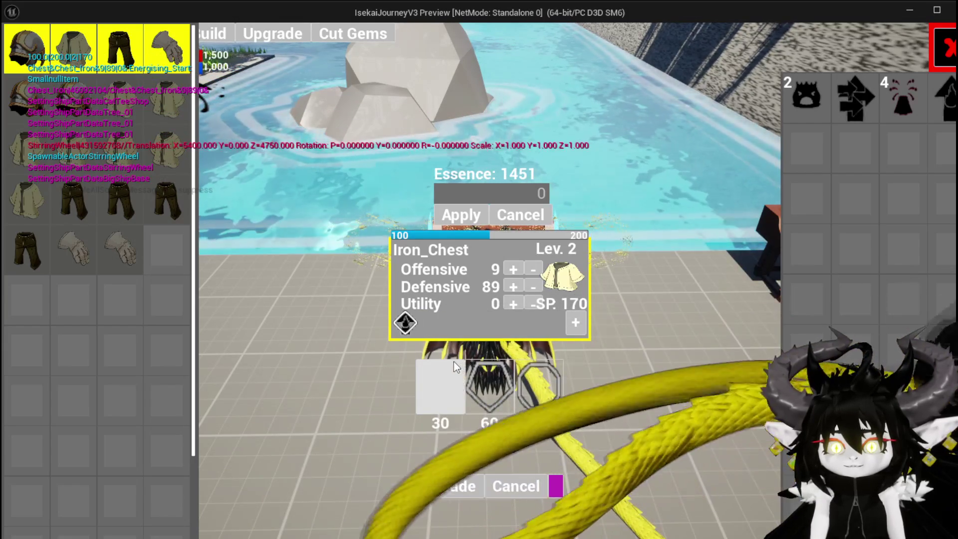
{"action": "left_click", "coordinate": [436, 361]}
{"action": "left_click", "coordinate": [431, 324]}
{"action": "left_click", "coordinate": [457, 337]}
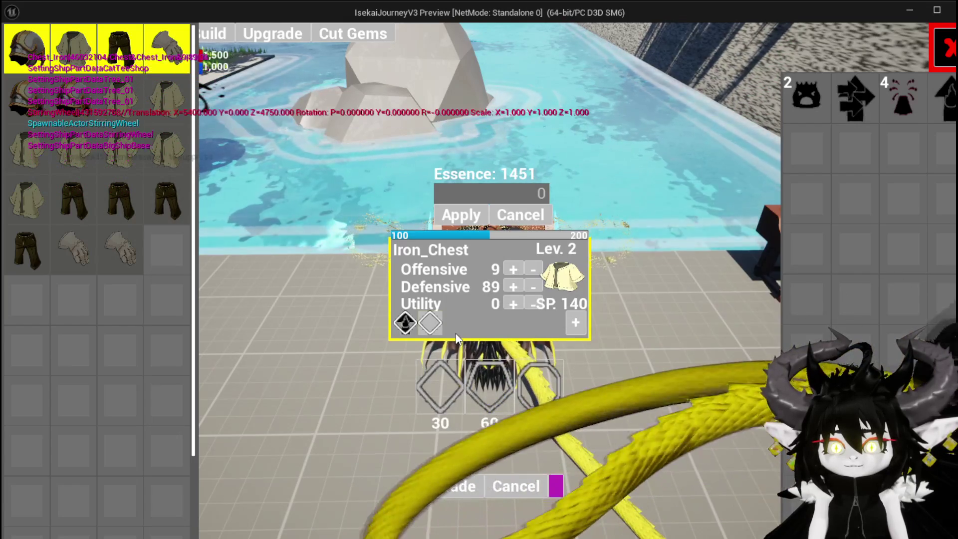
{"action": "left_click", "coordinate": [783, 107]}
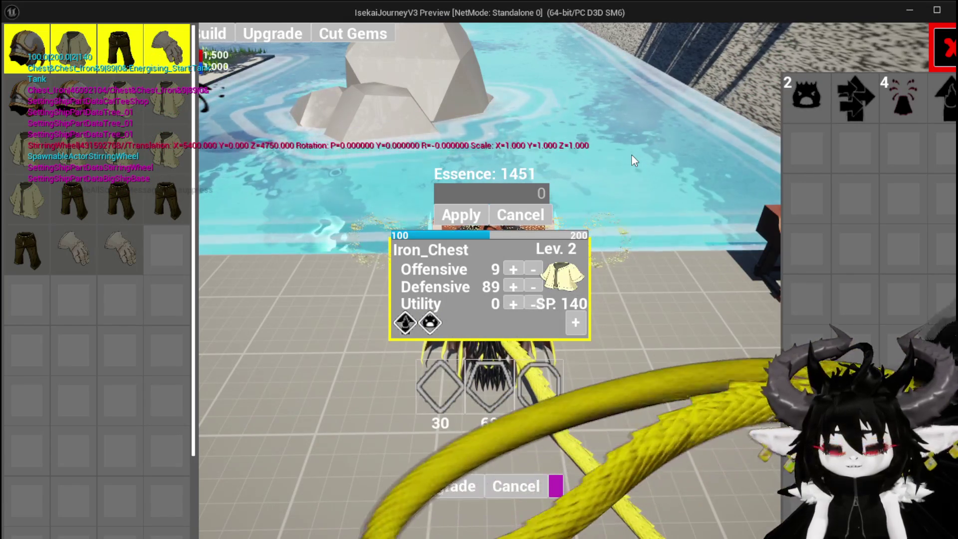
{"action": "key", "text": "Escape"}
{"action": "key", "text": "ctrl+s"}
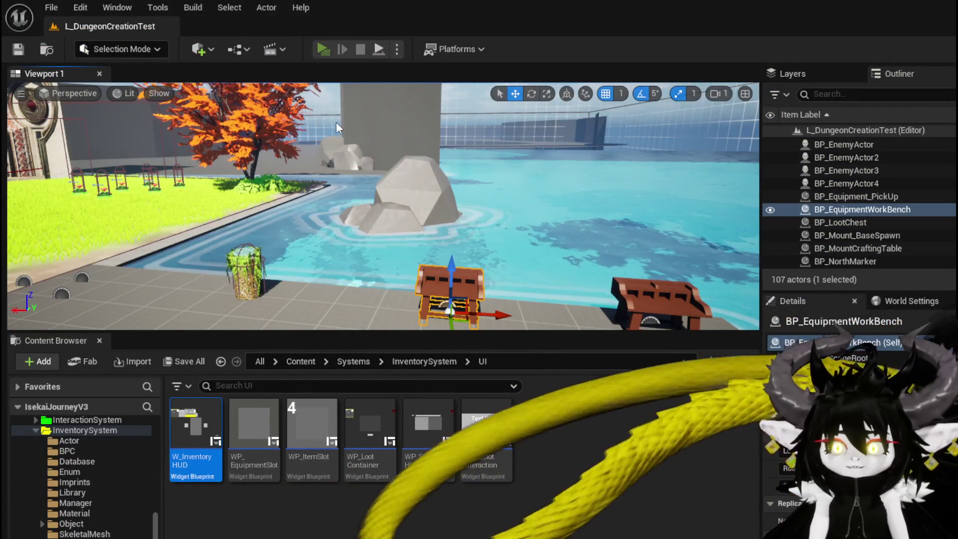
Start a playtest and level up Iron_Legs with 400 essence on the upgrade screen
{"action": "left_click", "coordinate": [323, 49]}
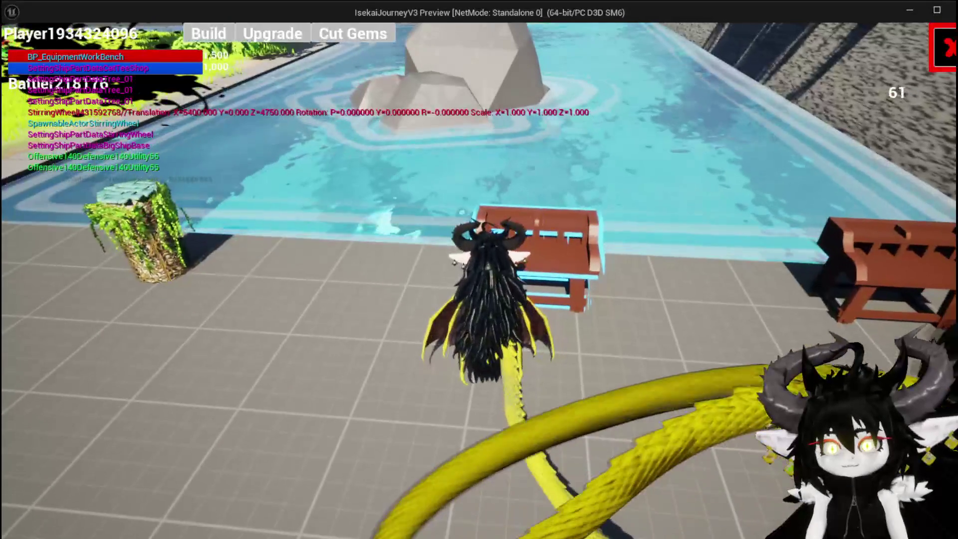
{"action": "left_click", "coordinate": [277, 40]}
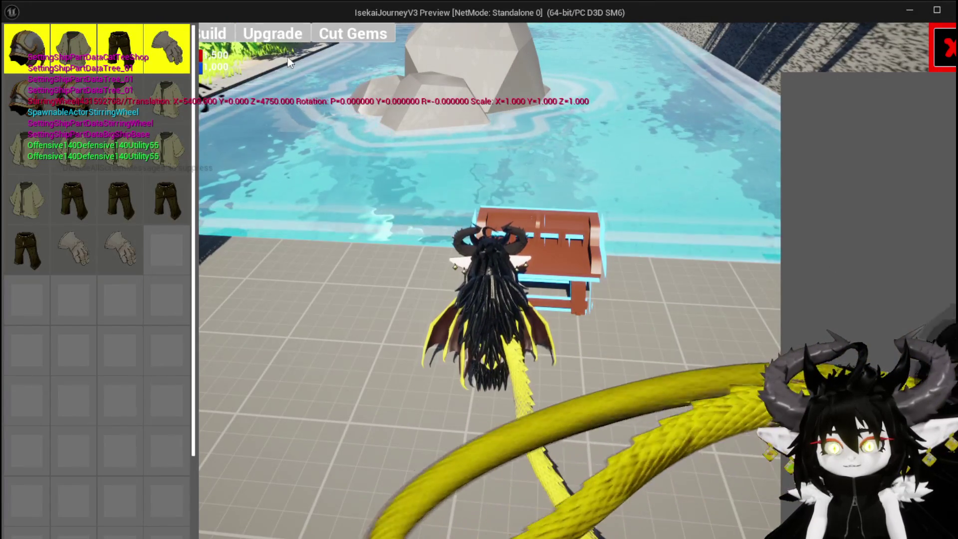
{"action": "left_click", "coordinate": [176, 209]}
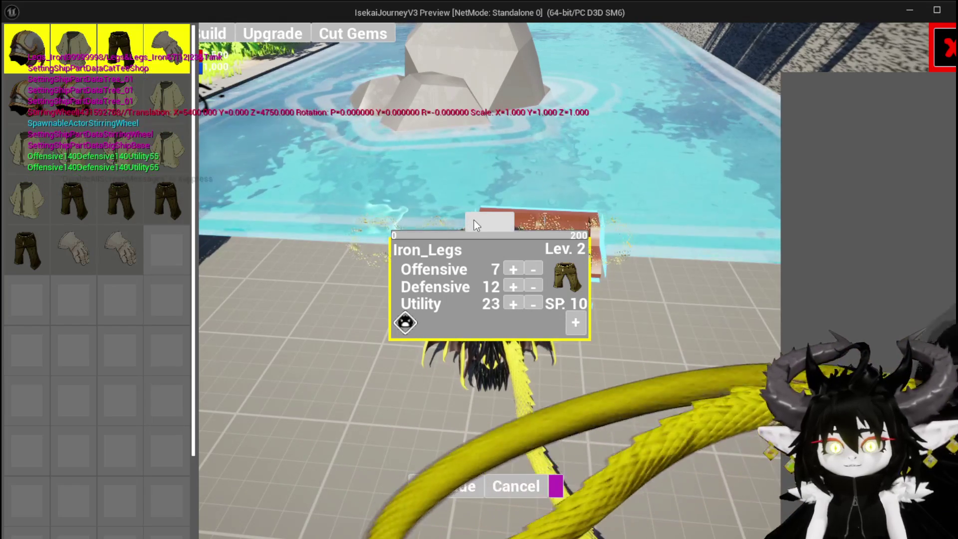
{"action": "left_click", "coordinate": [475, 223]}
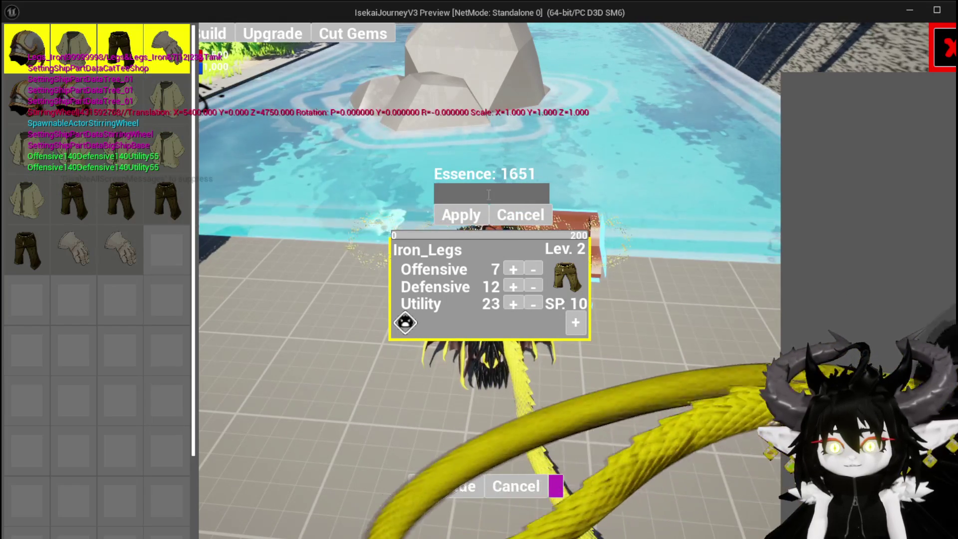
{"action": "type", "text": "400"}
{"action": "left_click", "coordinate": [475, 218]}
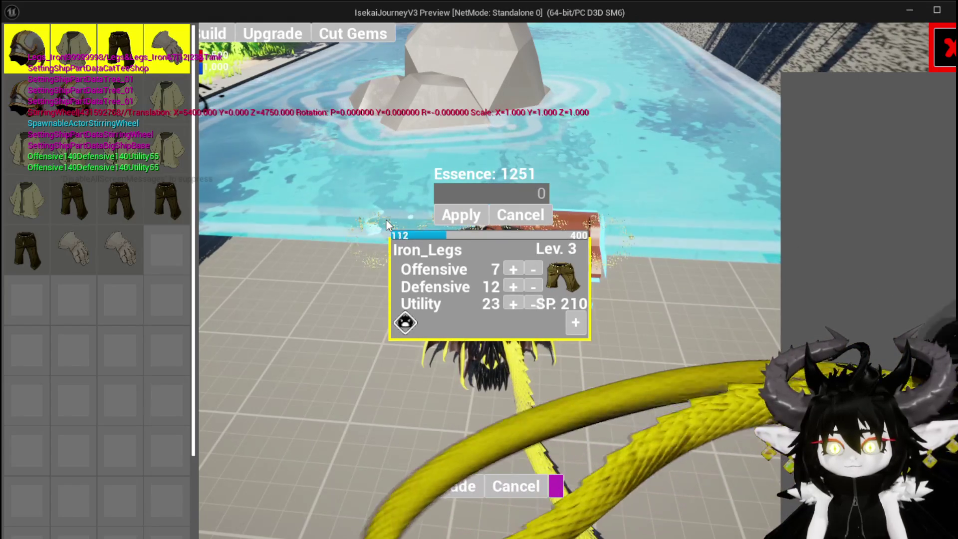
Add a 30-point gem socket to Iron_Legs and adjust it, then stop and save all
{"action": "left_click", "coordinate": [577, 322]}
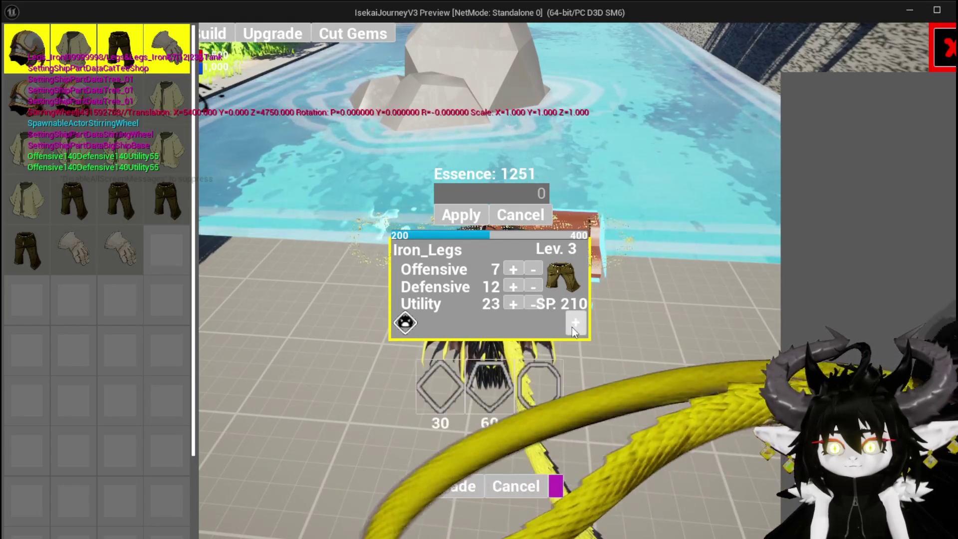
{"action": "left_click", "coordinate": [454, 386]}
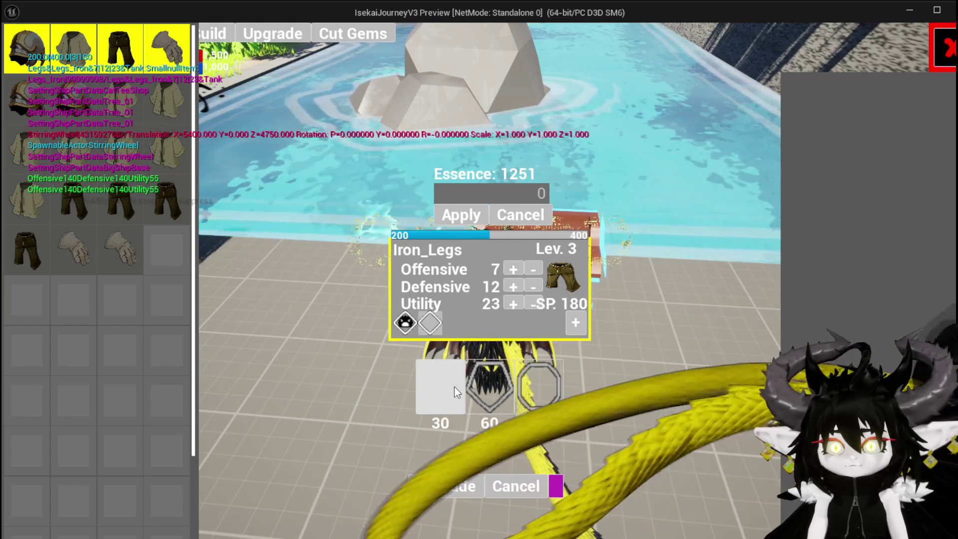
{"action": "left_click", "coordinate": [433, 325]}
{"action": "left_click", "coordinate": [467, 337]}
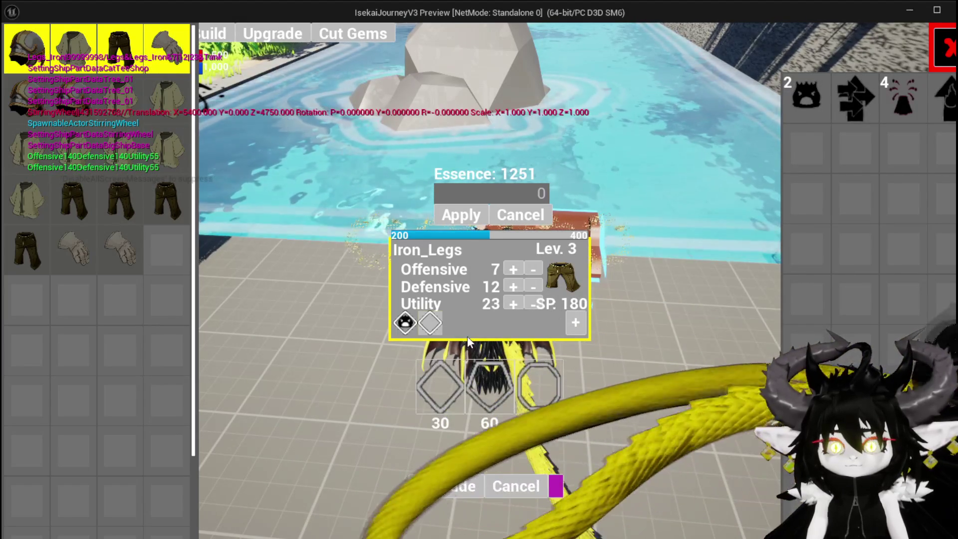
{"action": "key", "text": "Escape"}
{"action": "left_click", "coordinate": [18, 49]}
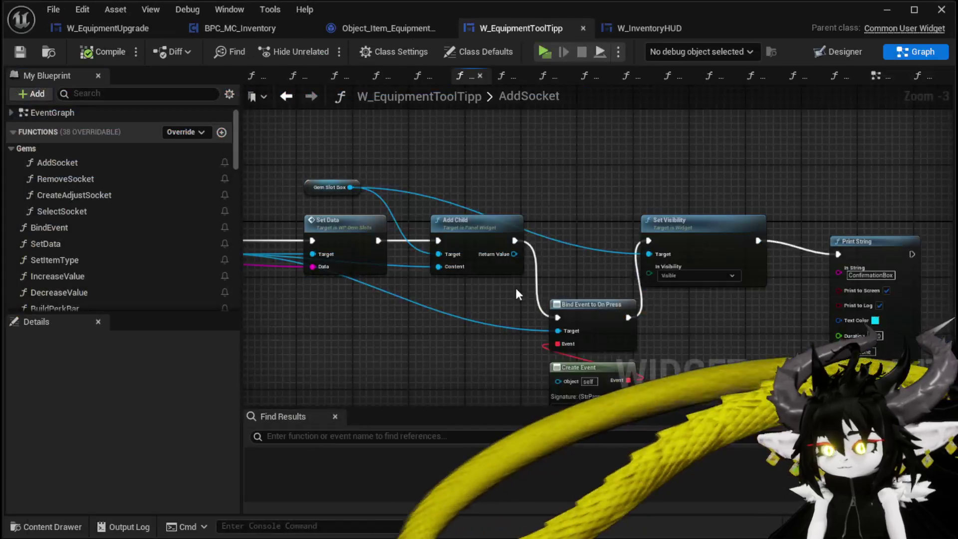
Delete the debug Print String node from the AddSocket graph and recompile the blueprint
{"action": "scroll", "coordinate": [744, 241], "scroll_direction": "up", "scroll_amount": 2}
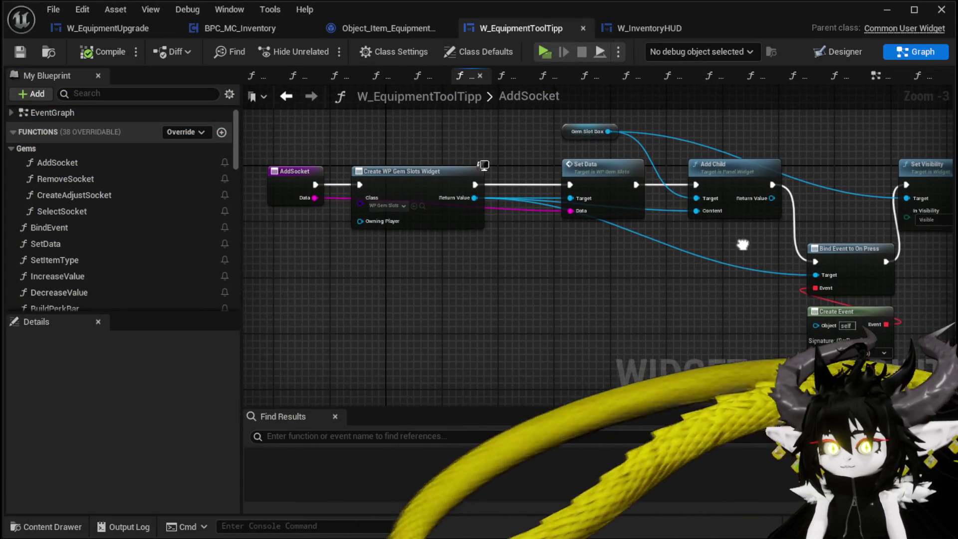
{"action": "mouse_move", "coordinate": [744, 240]}
{"action": "left_mouse_down"}
{"action": "mouse_move", "coordinate": [738, 261]}
{"action": "mouse_move", "coordinate": [429, 240]}
{"action": "mouse_move", "coordinate": [790, 283]}
{"action": "mouse_move", "coordinate": [380, 264]}
{"action": "left_mouse_up"}
{"action": "left_click_drag", "start_coordinate": [762, 191], "coordinate": [823, 262]}
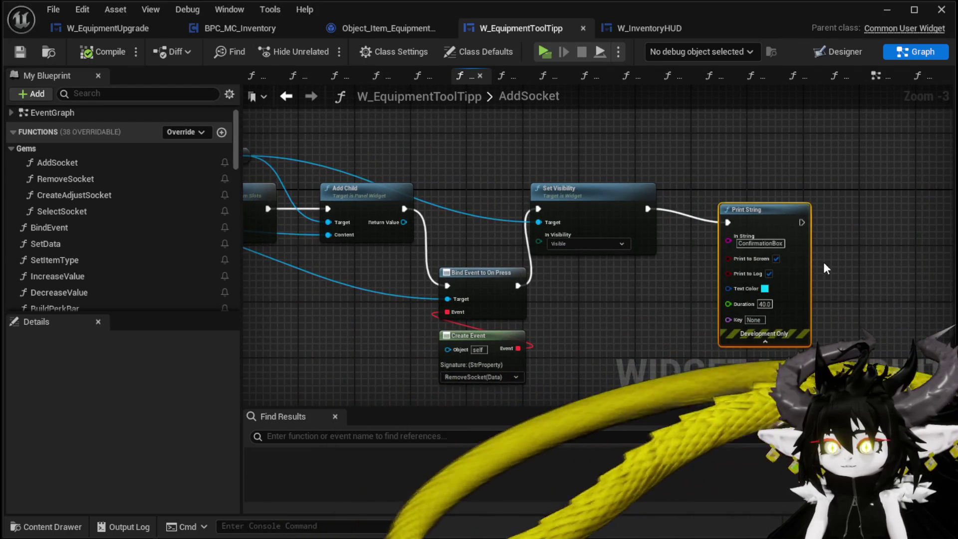
{"action": "key", "text": "Delete"}
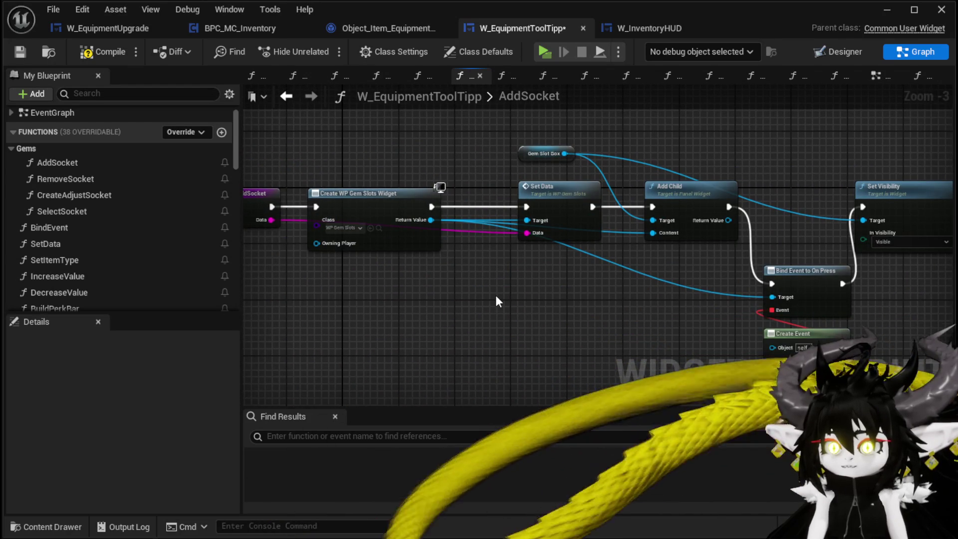
{"action": "mouse_move", "coordinate": [496, 295]}
{"action": "left_mouse_down"}
{"action": "mouse_move", "coordinate": [371, 286]}
{"action": "mouse_move", "coordinate": [638, 294]}
{"action": "left_mouse_up"}
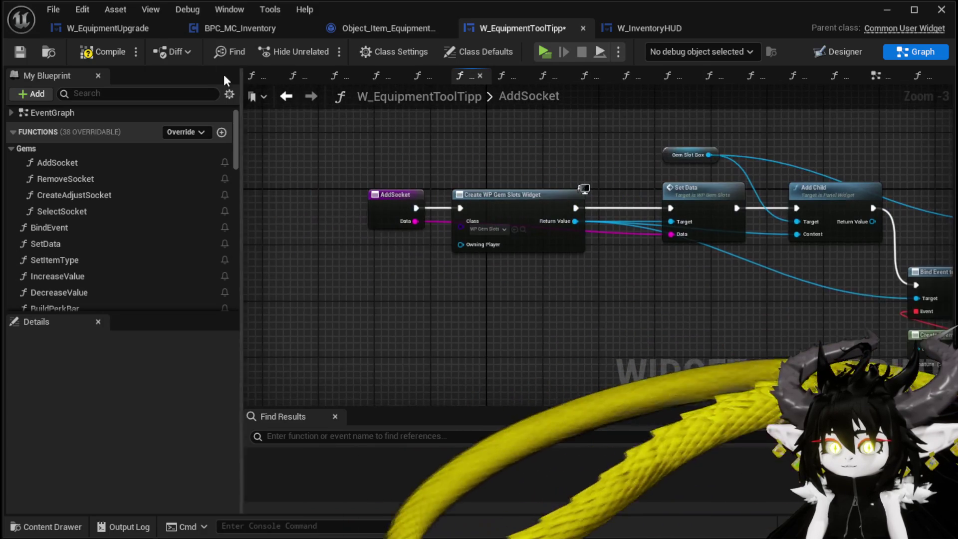
{"action": "left_click", "coordinate": [105, 50]}
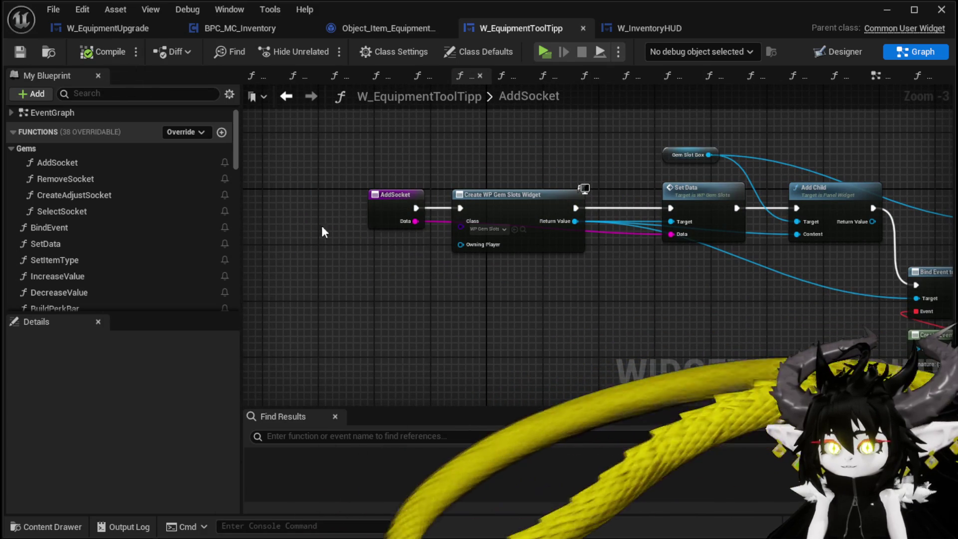
{"action": "mouse_move", "coordinate": [582, 289]}
{"action": "left_mouse_down"}
{"action": "mouse_move", "coordinate": [399, 275]}
{"action": "mouse_move", "coordinate": [512, 284]}
{"action": "left_mouse_up"}
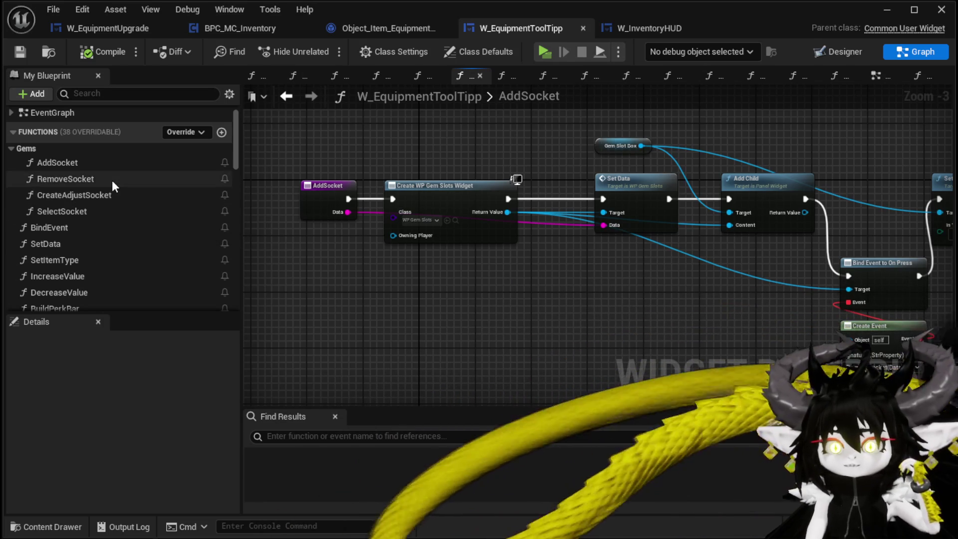
Review the tooltip's CreateAdjustSocket, SelectSocket and BindEvent function graphs
{"action": "double_click", "coordinate": [117, 199]}
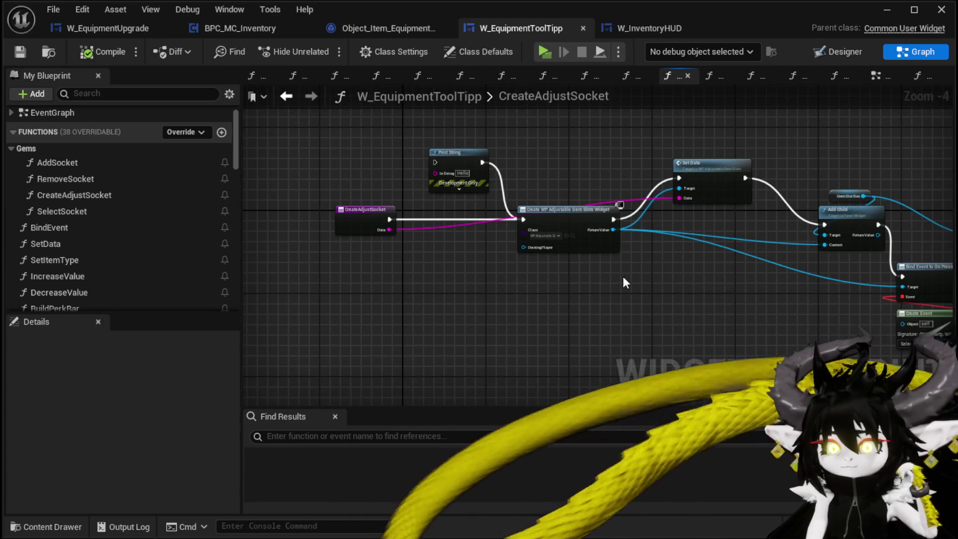
{"action": "scroll", "coordinate": [529, 247], "scroll_direction": "up", "scroll_amount": 1}
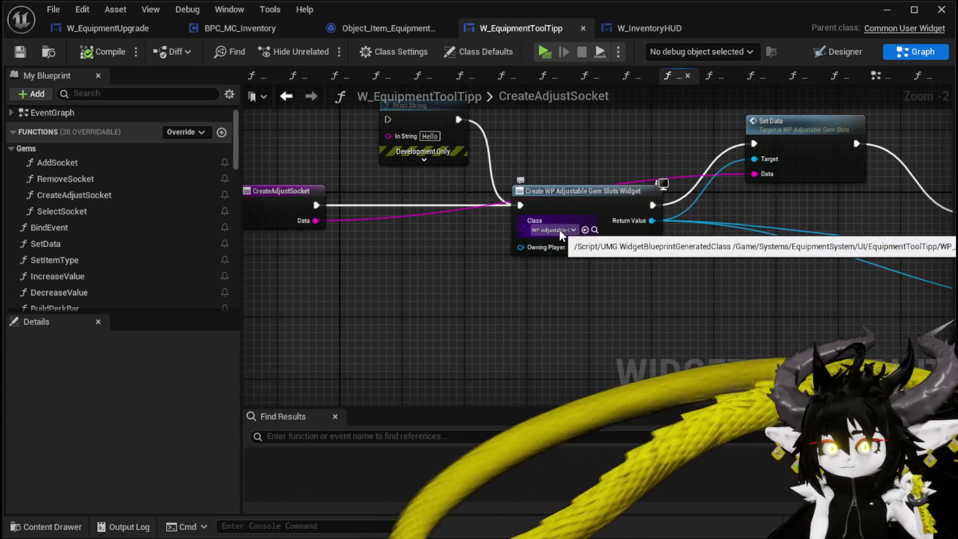
{"action": "left_click_drag", "start_coordinate": [575, 156], "coordinate": [162, 146]}
{"action": "mouse_move", "coordinate": [250, 172]}
{"action": "left_mouse_down"}
{"action": "mouse_move", "coordinate": [459, 164]}
{"action": "mouse_move", "coordinate": [449, 256]}
{"action": "mouse_move", "coordinate": [620, 261]}
{"action": "mouse_move", "coordinate": [798, 239]}
{"action": "left_mouse_up"}
{"action": "mouse_move", "coordinate": [420, 164]}
{"action": "left_mouse_down"}
{"action": "mouse_move", "coordinate": [560, 171]}
{"action": "mouse_move", "coordinate": [575, 181]}
{"action": "left_mouse_up"}
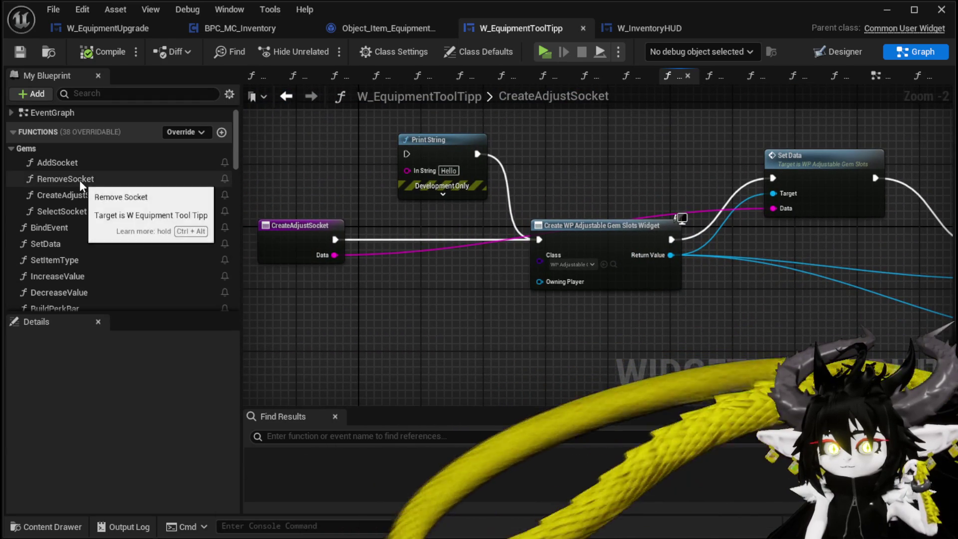
{"action": "left_click", "coordinate": [103, 199]}
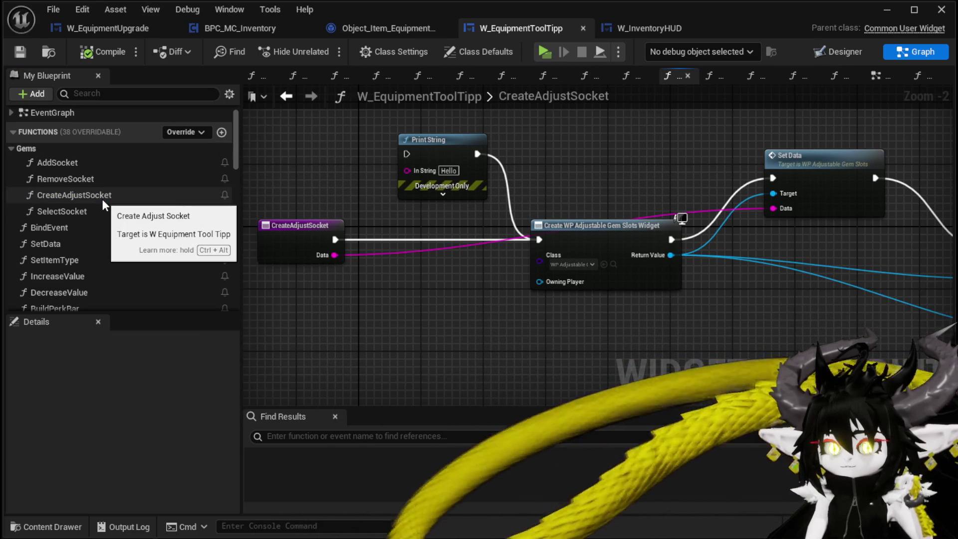
{"action": "double_click", "coordinate": [86, 206]}
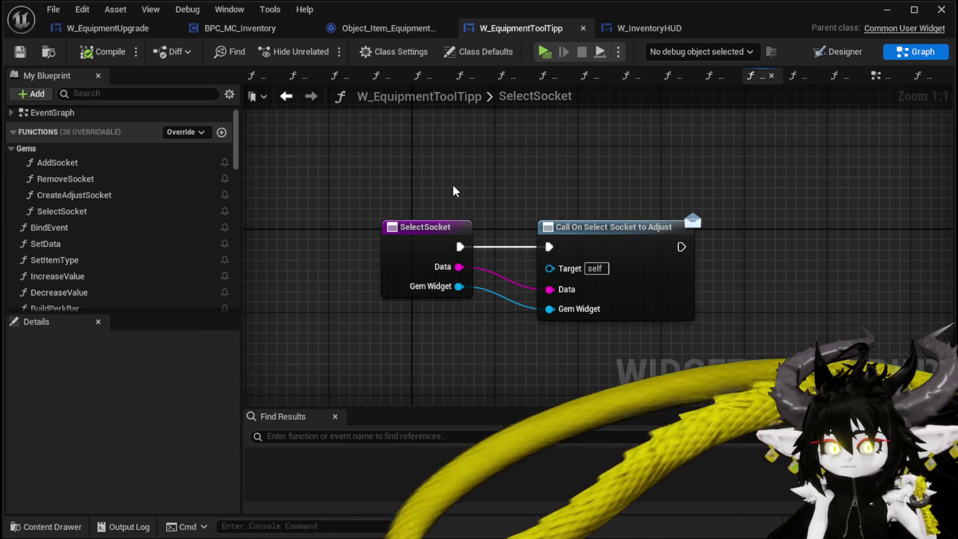
{"action": "double_click", "coordinate": [105, 224]}
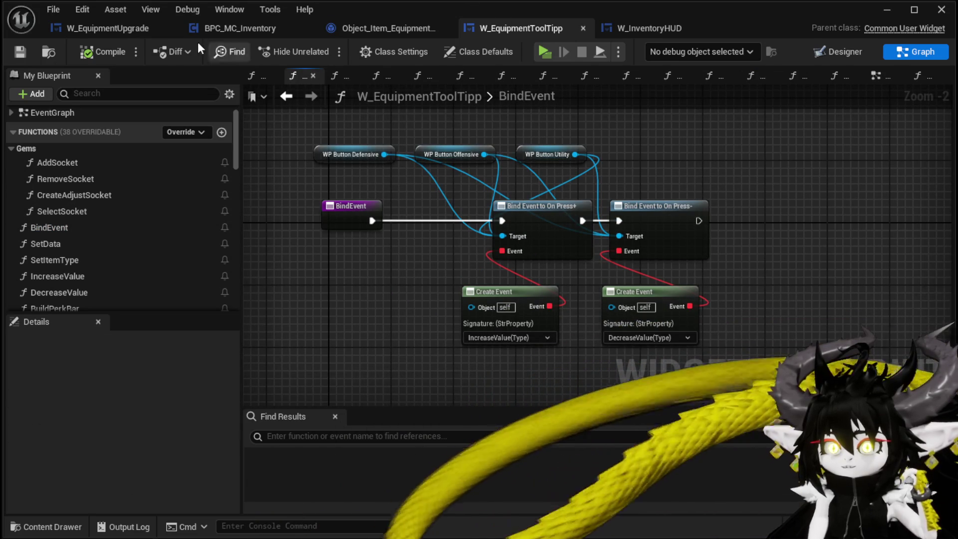
In W_EquipmentUpgrade, expand the Gem function group and select OverWriteGem
{"action": "left_click", "coordinate": [123, 34]}
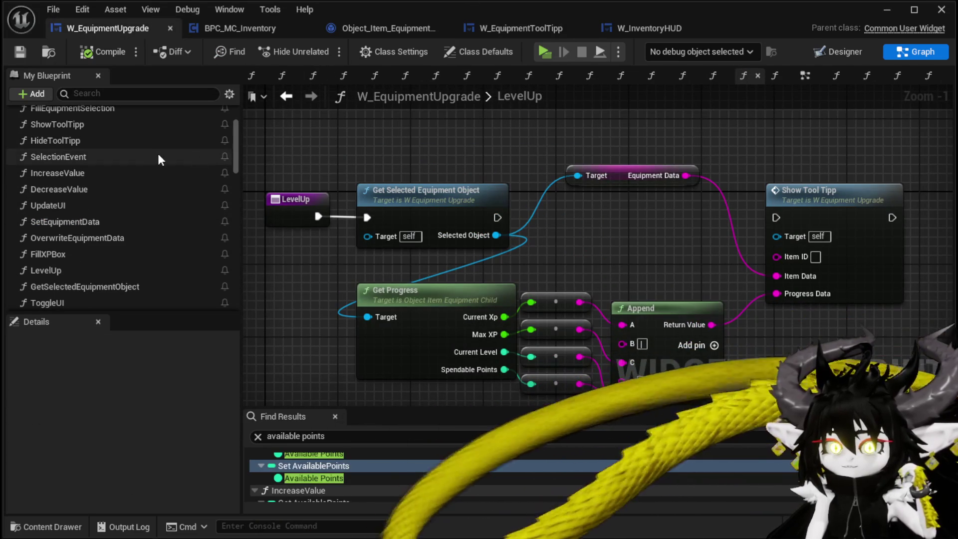
{"action": "scroll", "coordinate": [160, 150], "scroll_direction": "up", "scroll_amount": 2}
{"action": "left_click", "coordinate": [11, 119]}
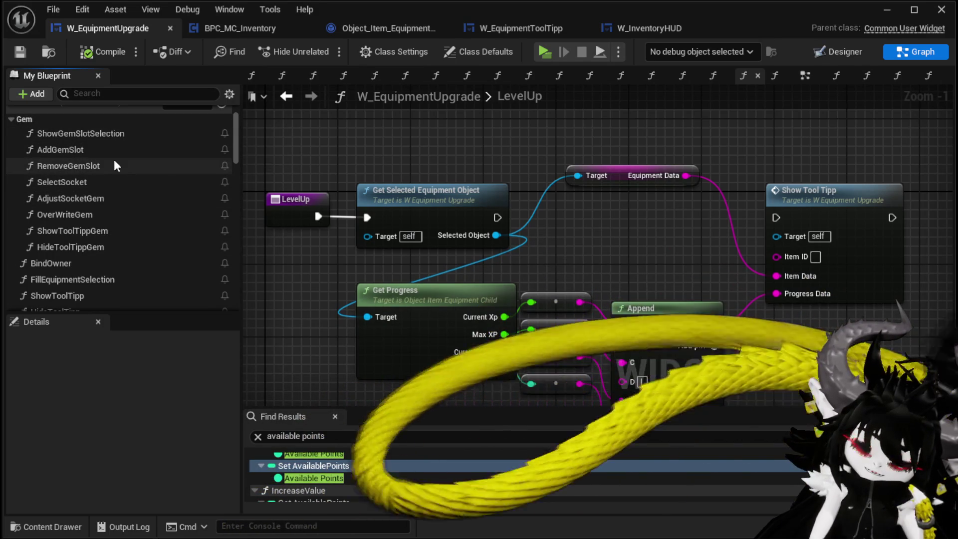
{"action": "left_click", "coordinate": [669, 27]}
{"action": "left_click", "coordinate": [551, 33]}
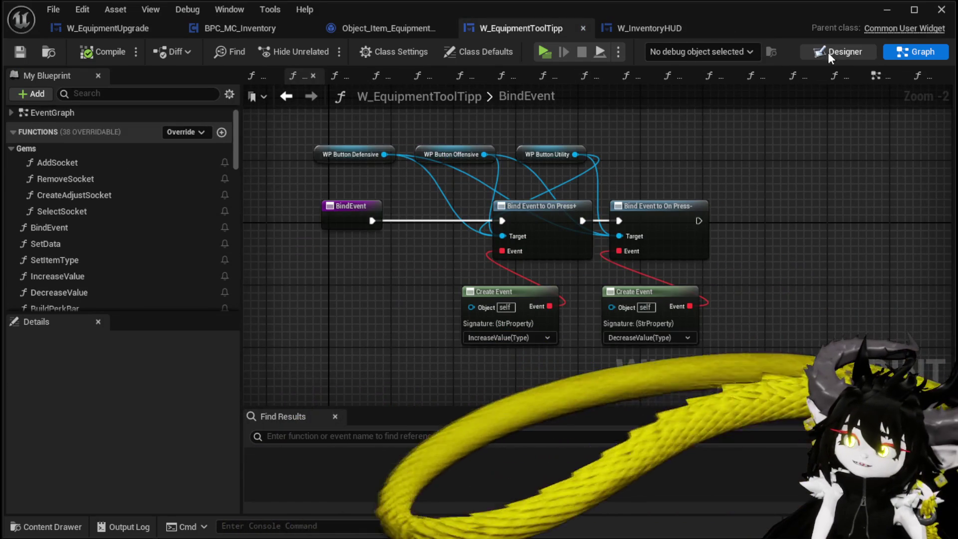
{"action": "left_click", "coordinate": [828, 52]}
{"action": "left_click", "coordinate": [88, 29]}
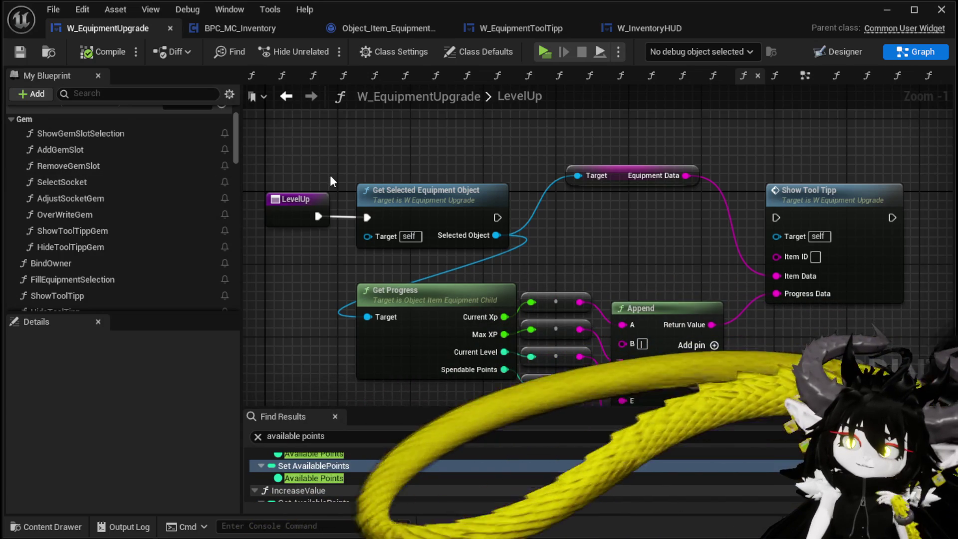
{"action": "left_click", "coordinate": [110, 217]}
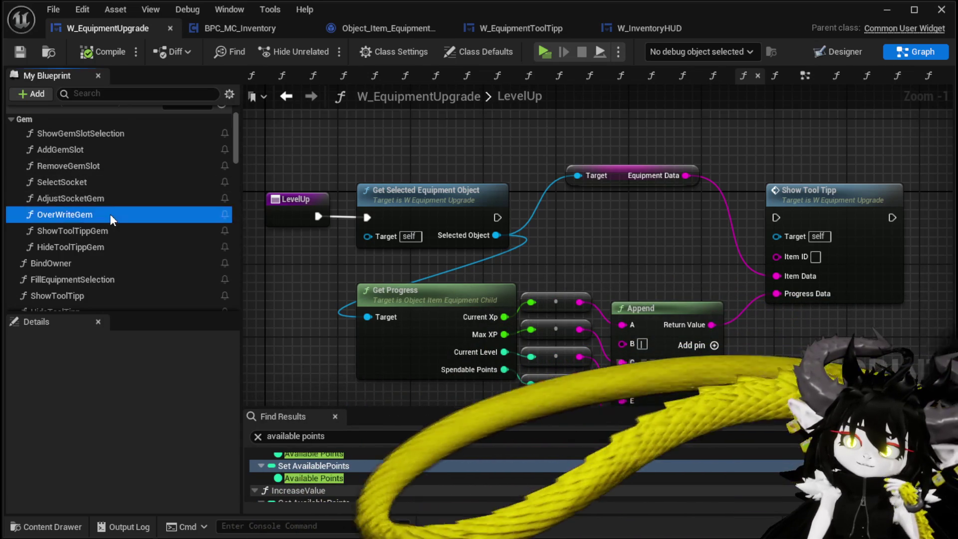
Rearrange the OverWriteGem graph's entry, Print String and Parse Into Array nodes
{"action": "double_click", "coordinate": [110, 215]}
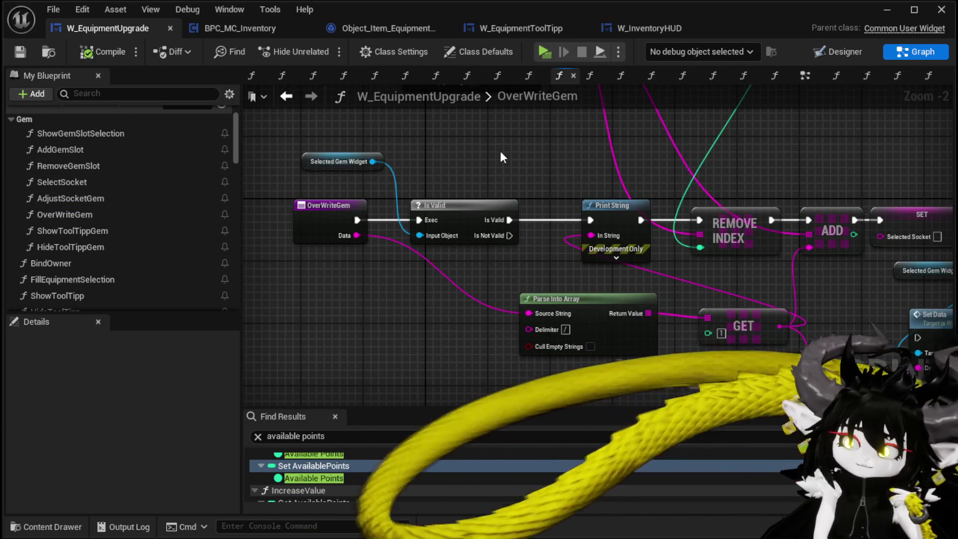
{"action": "left_click_drag", "start_coordinate": [500, 151], "coordinate": [255, 183]}
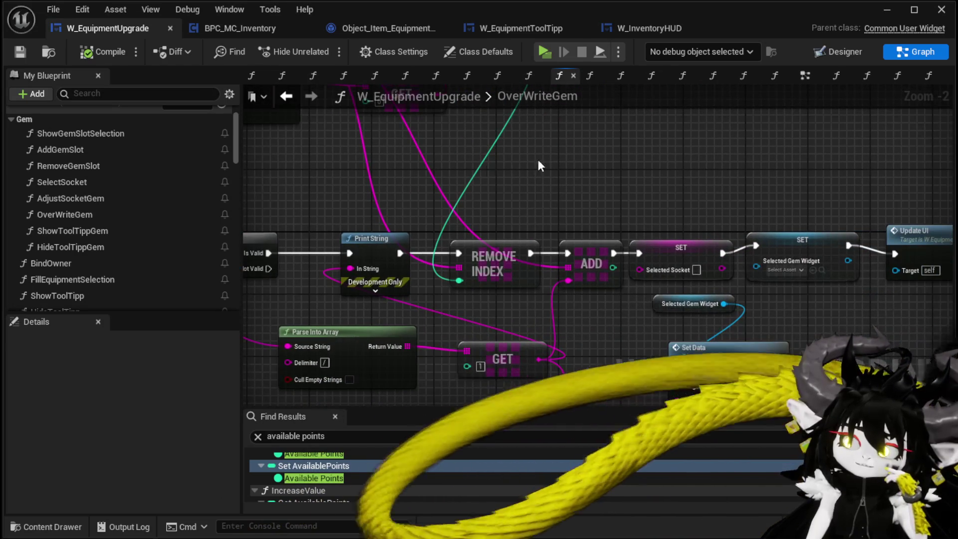
{"action": "scroll", "coordinate": [561, 154], "scroll_direction": "down", "scroll_amount": 1}
{"action": "mouse_move", "coordinate": [562, 155]}
{"action": "left_mouse_down"}
{"action": "mouse_move", "coordinate": [266, 132]}
{"action": "mouse_move", "coordinate": [475, 134]}
{"action": "mouse_move", "coordinate": [424, 164]}
{"action": "left_mouse_up"}
{"action": "left_click_drag", "start_coordinate": [282, 270], "coordinate": [411, 252]}
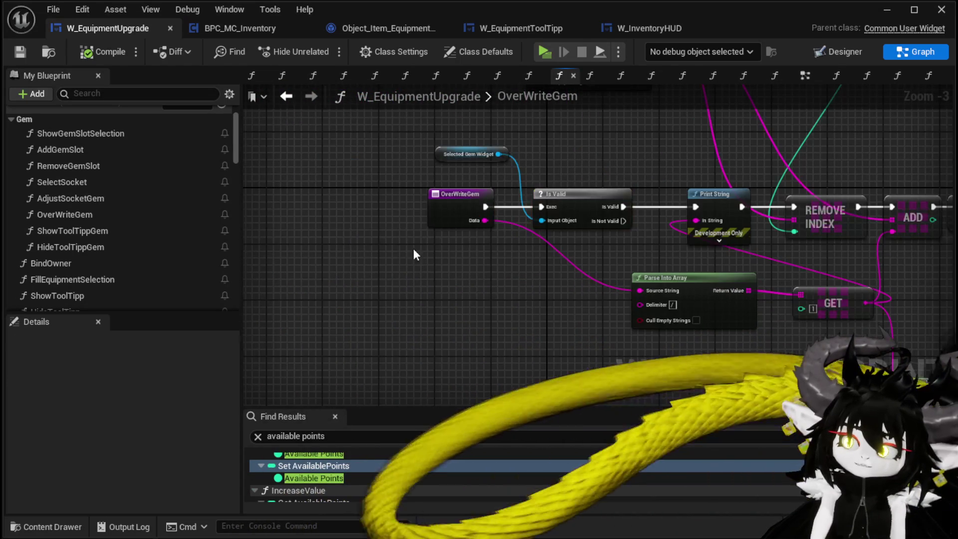
{"action": "left_click_drag", "start_coordinate": [462, 194], "coordinate": [293, 193]}
{"action": "mouse_move", "coordinate": [699, 194]}
{"action": "left_mouse_down"}
{"action": "mouse_move", "coordinate": [445, 198]}
{"action": "mouse_move", "coordinate": [668, 194]}
{"action": "left_mouse_up"}
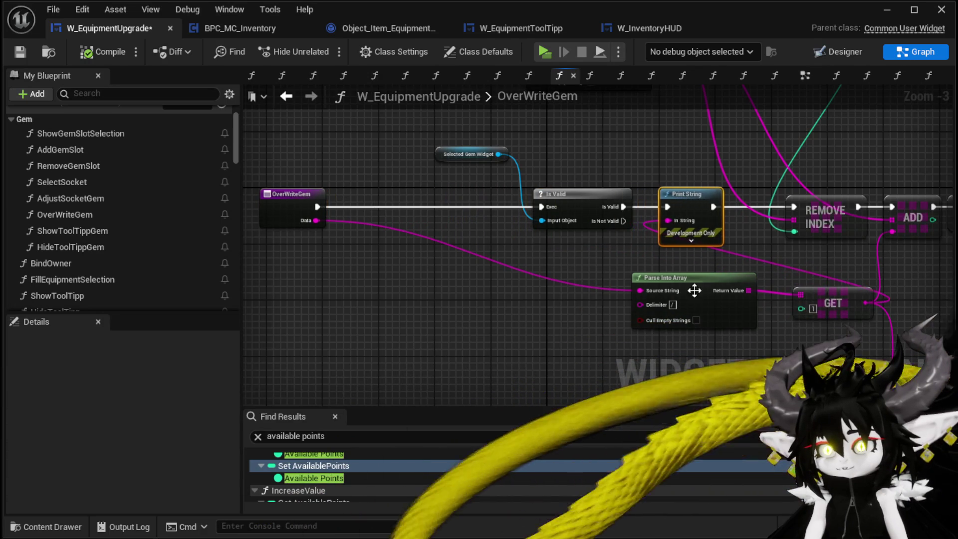
{"action": "left_click_drag", "start_coordinate": [690, 277], "coordinate": [326, 299]}
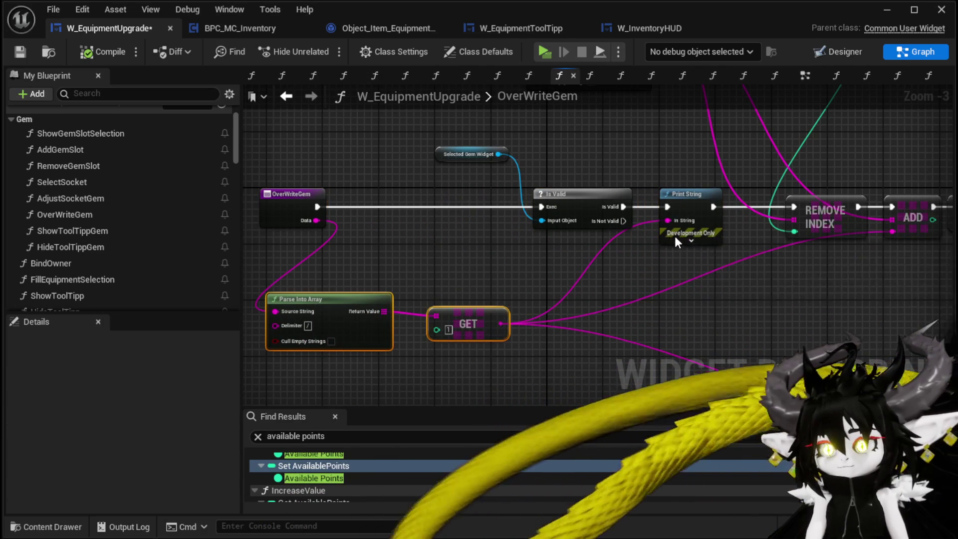
Make the Print String show 'ConfirmToOverwirte' for 80 seconds, compile, save, and launch a standalone preview
{"action": "left_click", "coordinate": [691, 241]}
{"action": "type", "text": "Co"}
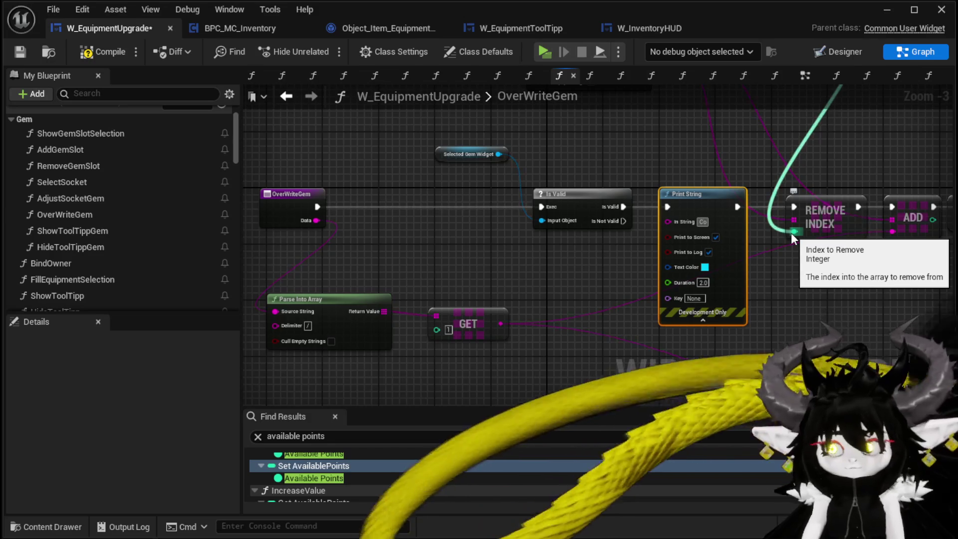
{"action": "type", "text": "nfirmToOv"}
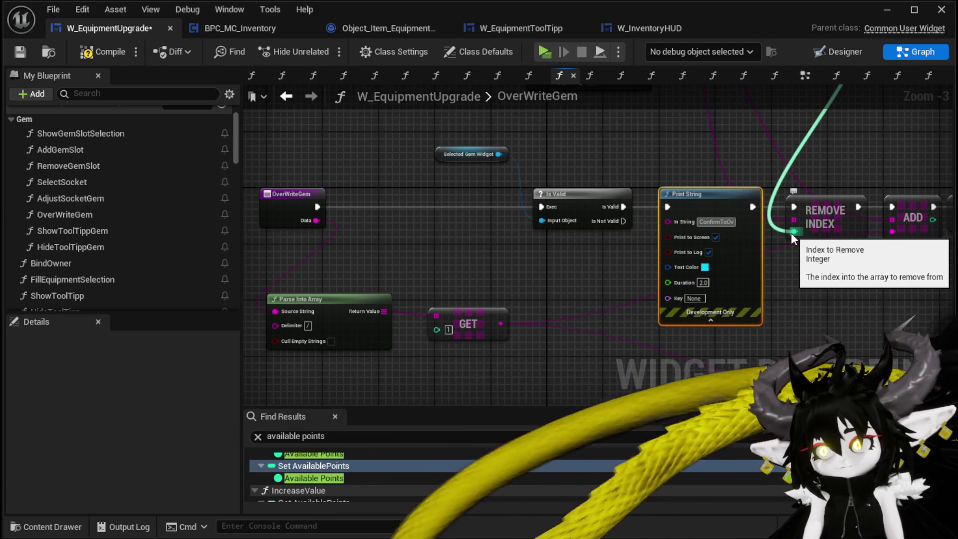
{"action": "type", "text": "erwirte"}
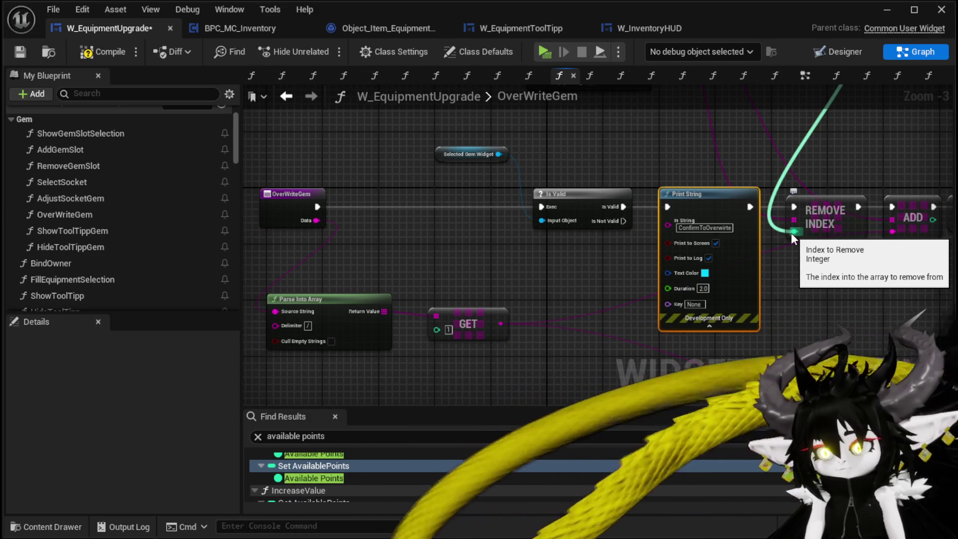
{"action": "left_click", "coordinate": [703, 288]}
{"action": "type", "text": "80"}
{"action": "left_click", "coordinate": [775, 288]}
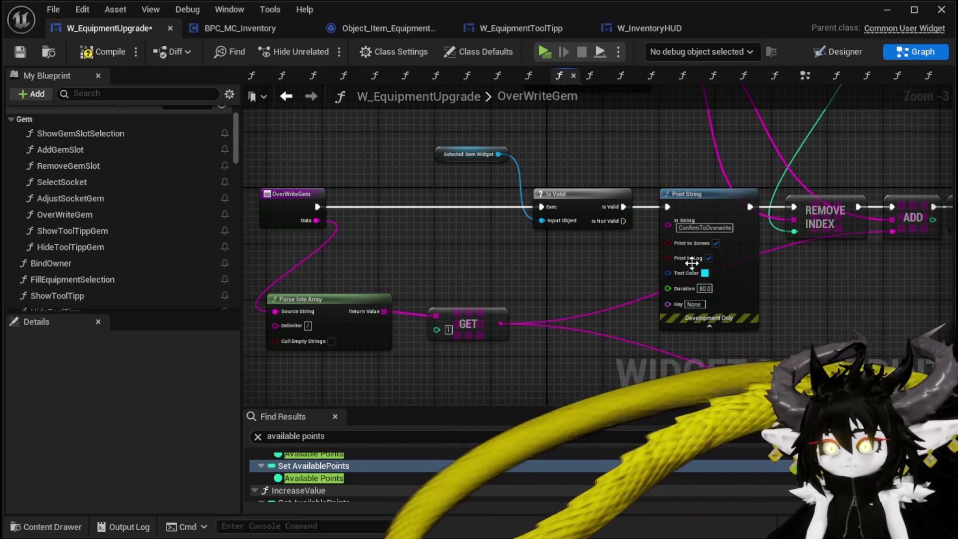
{"action": "left_click", "coordinate": [103, 52]}
{"action": "left_click", "coordinate": [21, 52]}
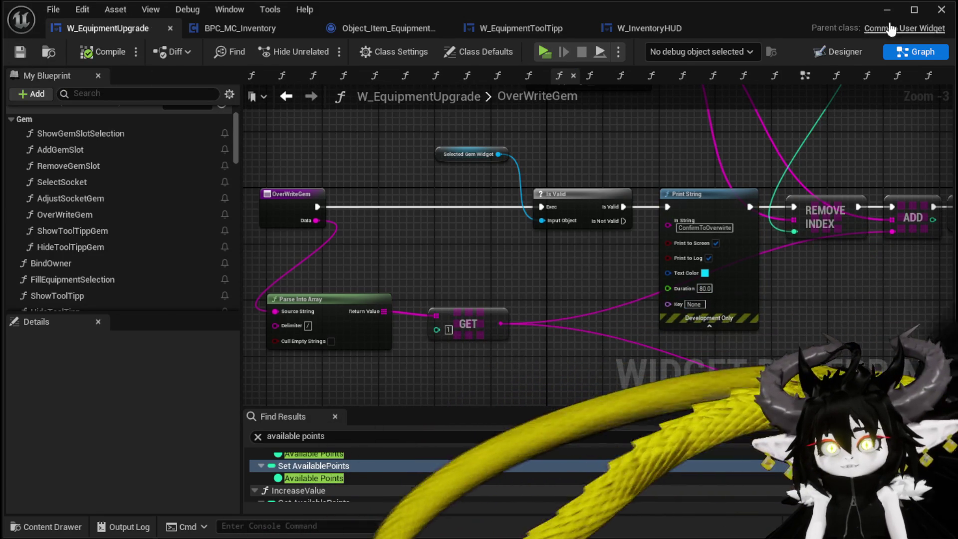
{"action": "left_click", "coordinate": [891, 11]}
{"action": "left_click", "coordinate": [315, 50]}
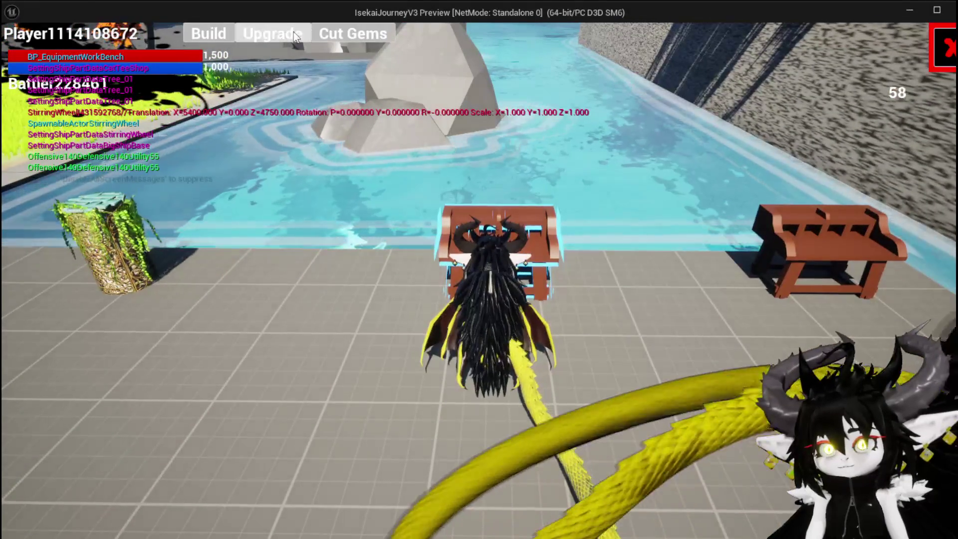
In the preview's upgrade mode, level Iron_Chest with 200 essence
{"action": "left_click", "coordinate": [307, 35]}
{"action": "left_click", "coordinate": [156, 147]}
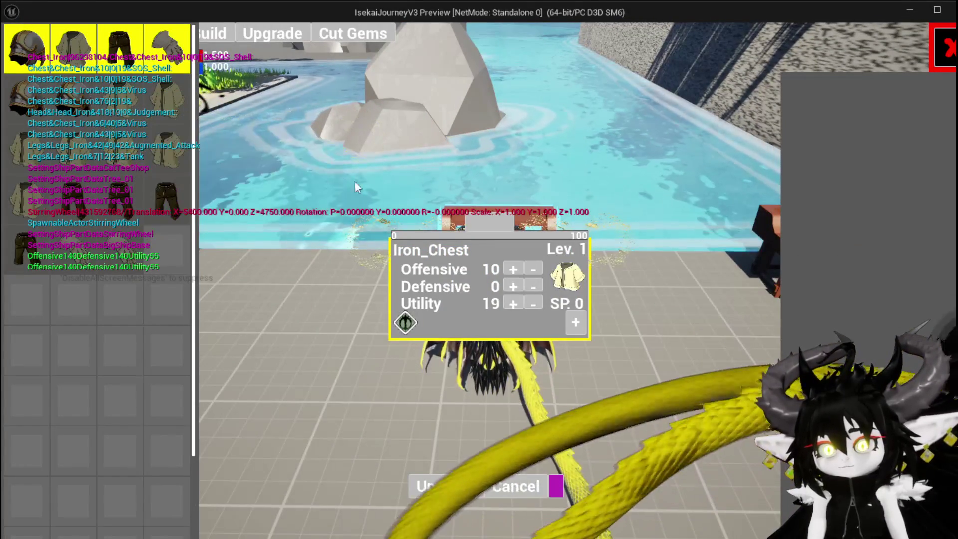
{"action": "left_click", "coordinate": [575, 322]}
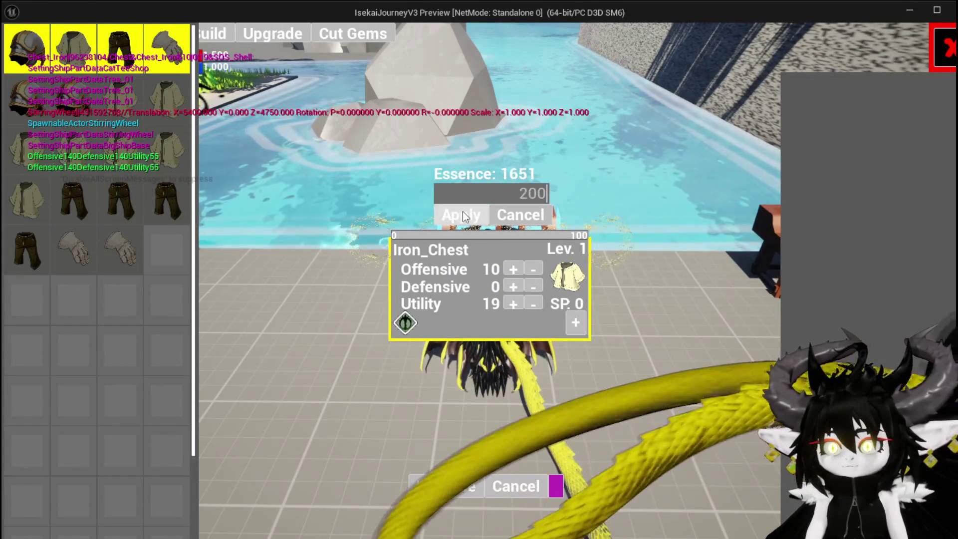
{"action": "left_click", "coordinate": [466, 216]}
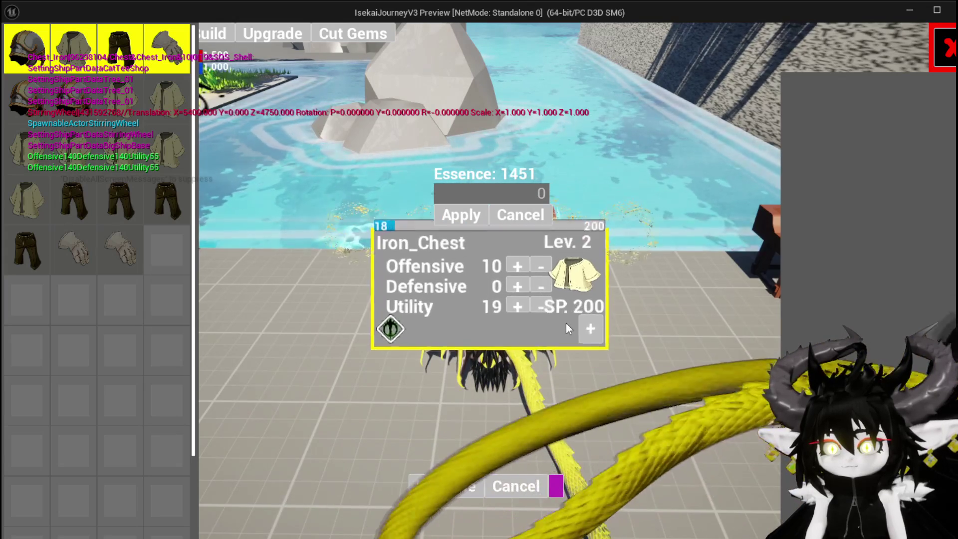
Add a second socket to Iron_Chest holding the slot 4 gem, then close the preview and save
{"action": "left_click", "coordinate": [593, 329]}
{"action": "left_click", "coordinate": [430, 323]}
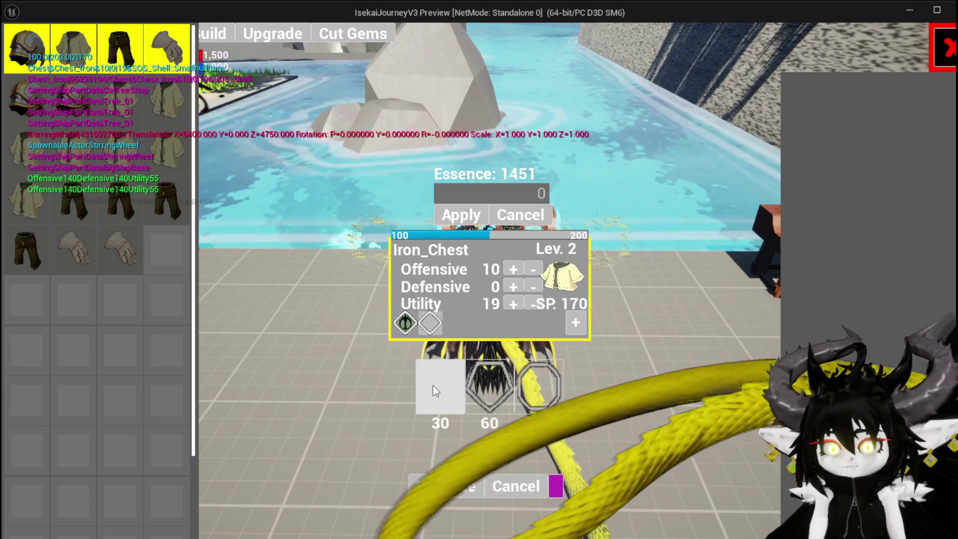
{"action": "left_click", "coordinate": [430, 323]}
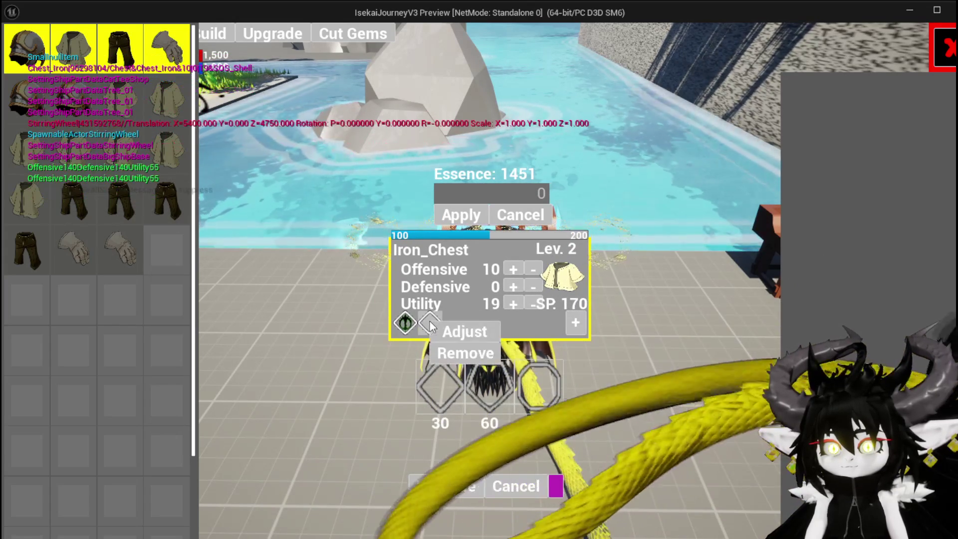
{"action": "left_click", "coordinate": [475, 336]}
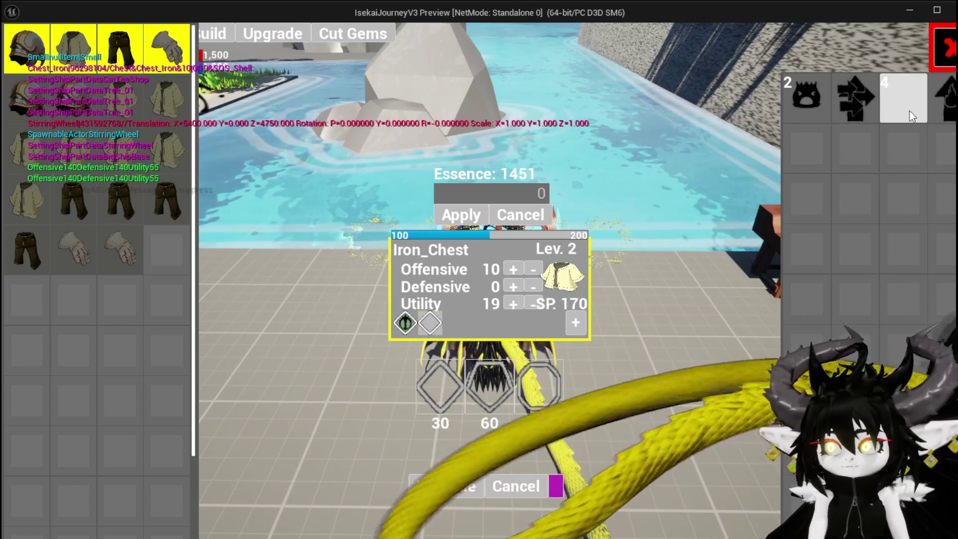
{"action": "left_click", "coordinate": [910, 111]}
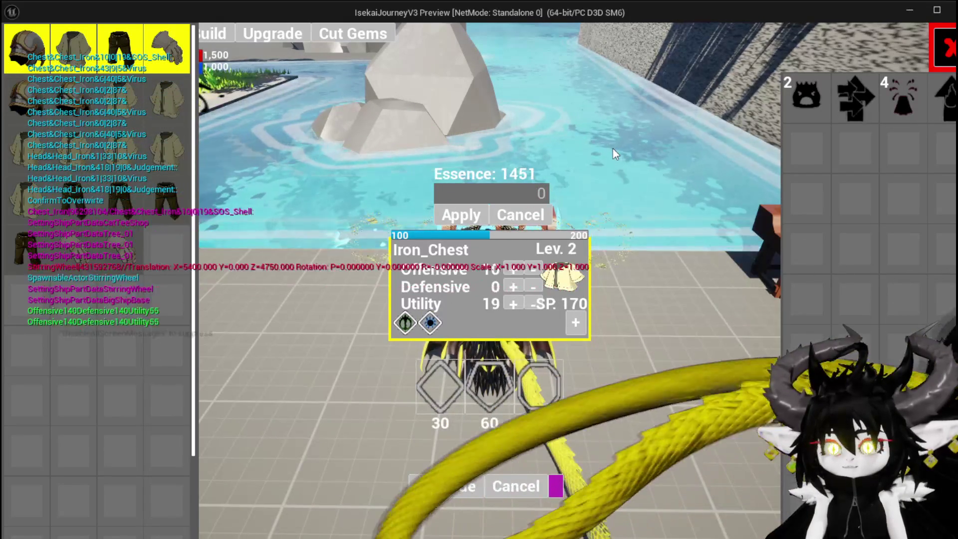
{"action": "key", "text": "Escape"}
{"action": "left_click", "coordinate": [22, 48]}
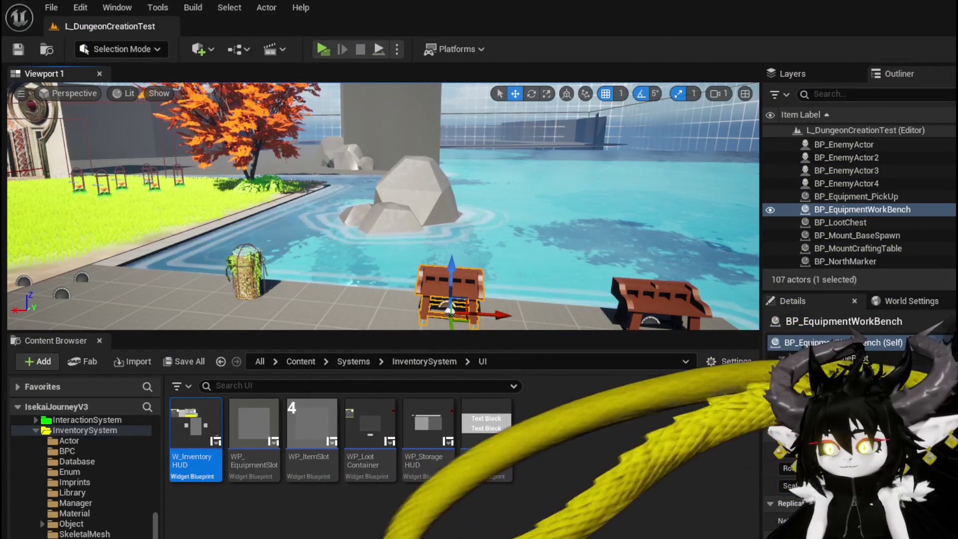
Switch to the W_EquipmentUpgrade editor and show its Designer layout
{"action": "key", "text": "alt+Tab"}
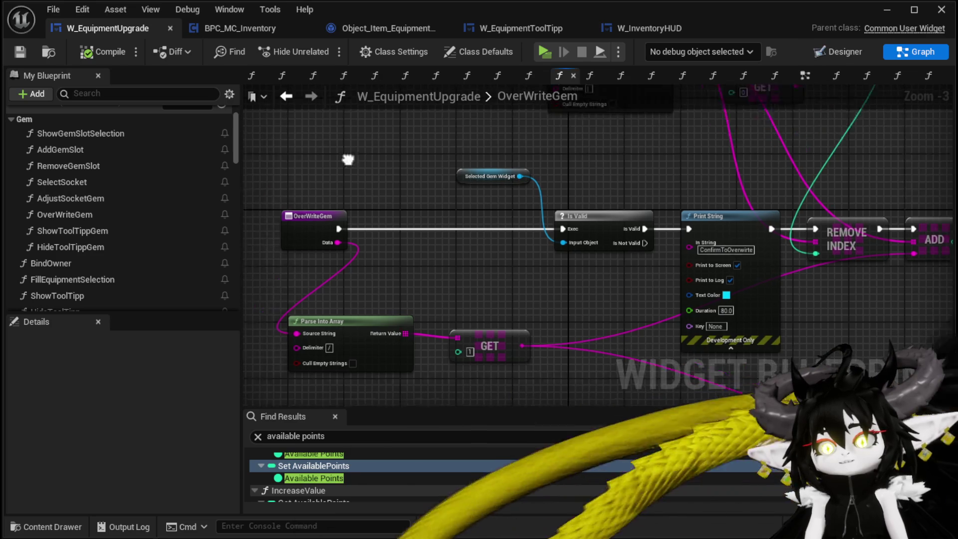
{"action": "left_click", "coordinate": [848, 52]}
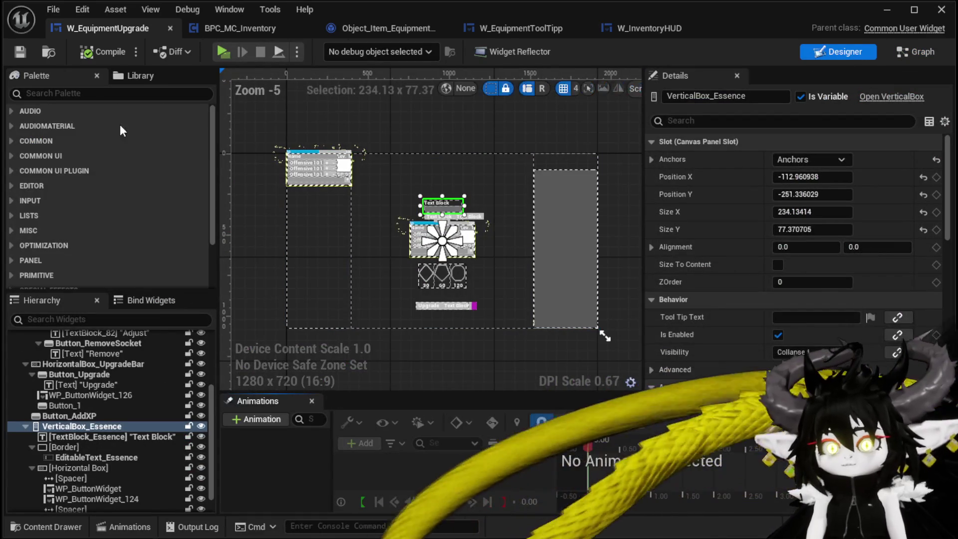
Add a Vertical Box to the Canvas Panel and place two WP Button Widgets (373, 508) in it
{"action": "left_click_drag", "start_coordinate": [208, 405], "coordinate": [206, 352]}
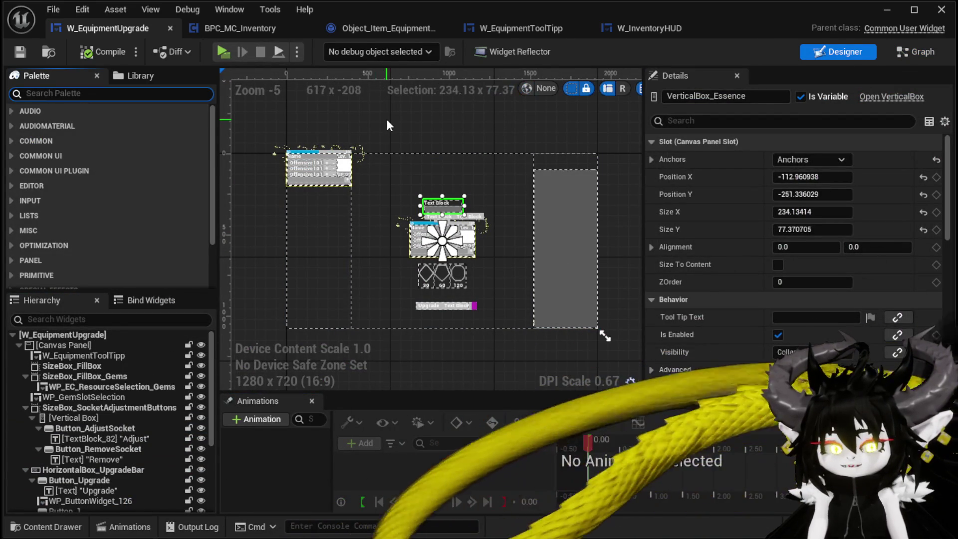
{"action": "type", "text": "Vert"}
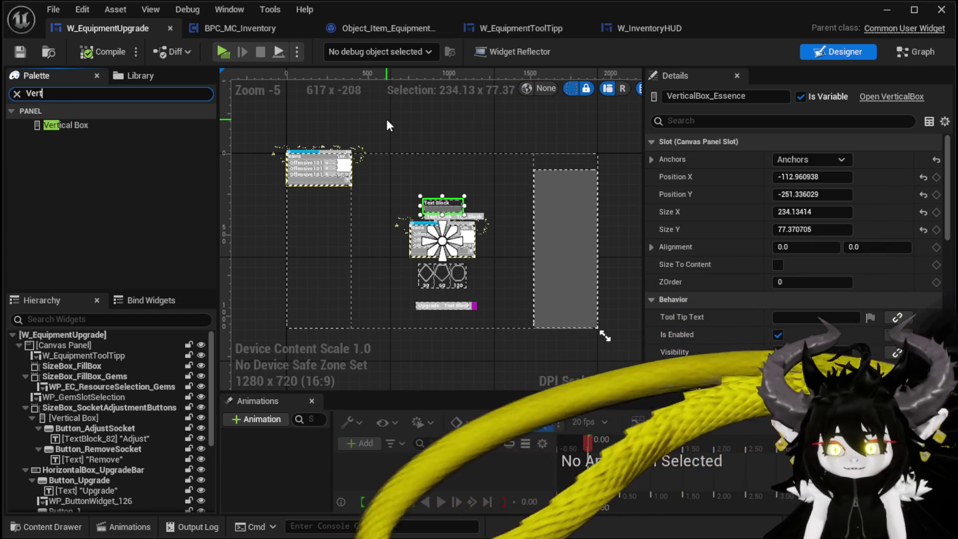
{"action": "mouse_move", "coordinate": [70, 124]}
{"action": "left_mouse_down"}
{"action": "mouse_move", "coordinate": [83, 329]}
{"action": "mouse_move", "coordinate": [58, 345]}
{"action": "mouse_move", "coordinate": [82, 112]}
{"action": "left_mouse_up"}
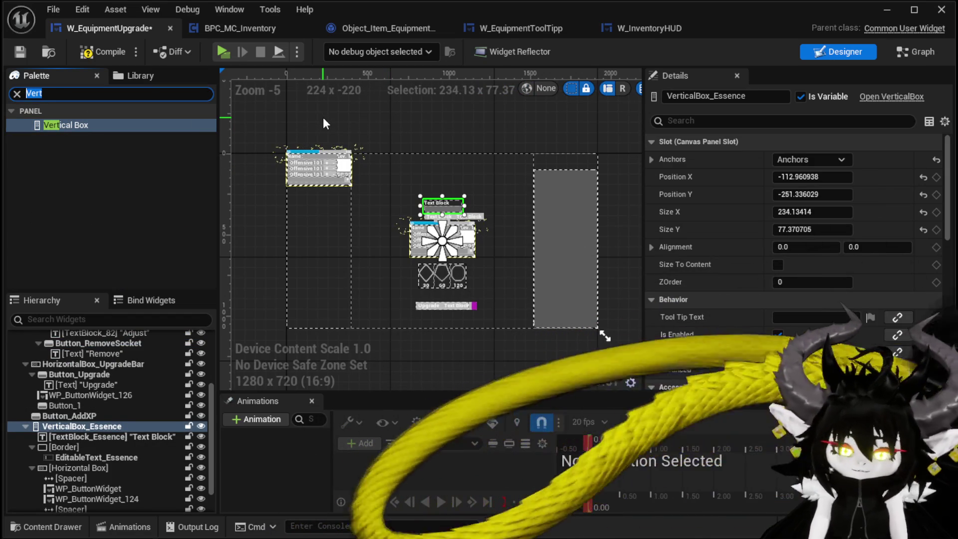
{"action": "type", "text": "Button"}
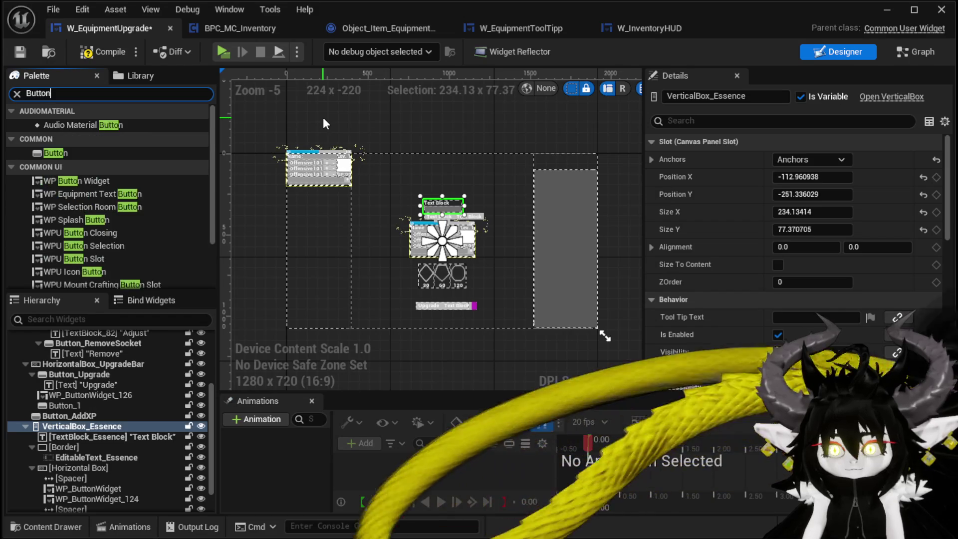
{"action": "mouse_move", "coordinate": [82, 179]}
{"action": "left_mouse_down"}
{"action": "mouse_move", "coordinate": [116, 418]}
{"action": "mouse_move", "coordinate": [128, 372]}
{"action": "mouse_move", "coordinate": [128, 408]}
{"action": "mouse_move", "coordinate": [59, 507]}
{"action": "left_mouse_up"}
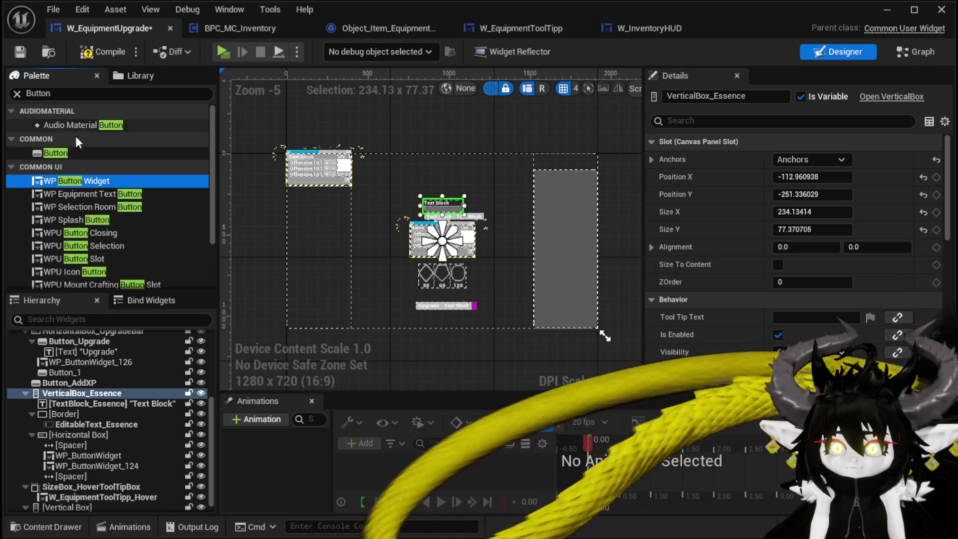
{"action": "mouse_move", "coordinate": [96, 361]}
{"action": "left_mouse_down"}
{"action": "mouse_move", "coordinate": [83, 492]}
{"action": "mouse_move", "coordinate": [72, 499]}
{"action": "mouse_move", "coordinate": [85, 480]}
{"action": "left_mouse_up"}
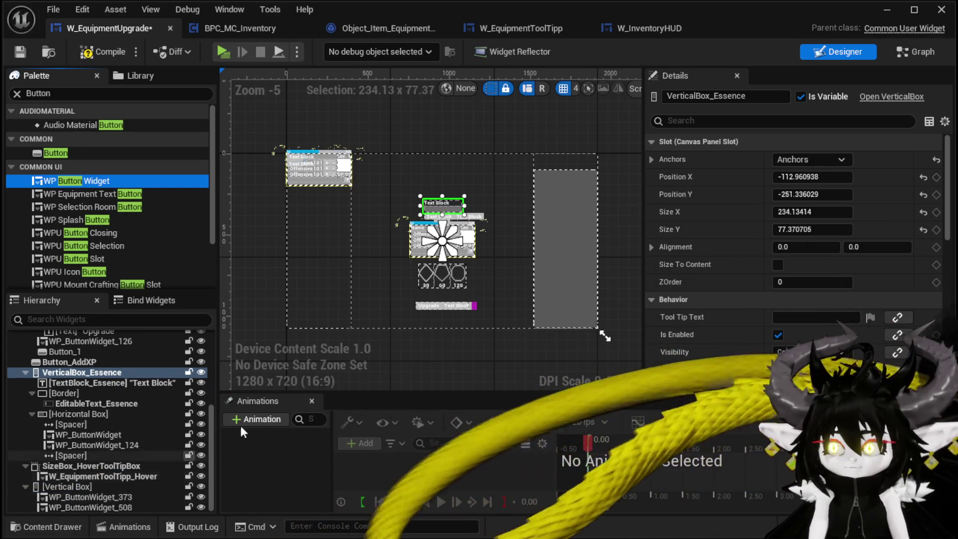
{"action": "left_click", "coordinate": [67, 489]}
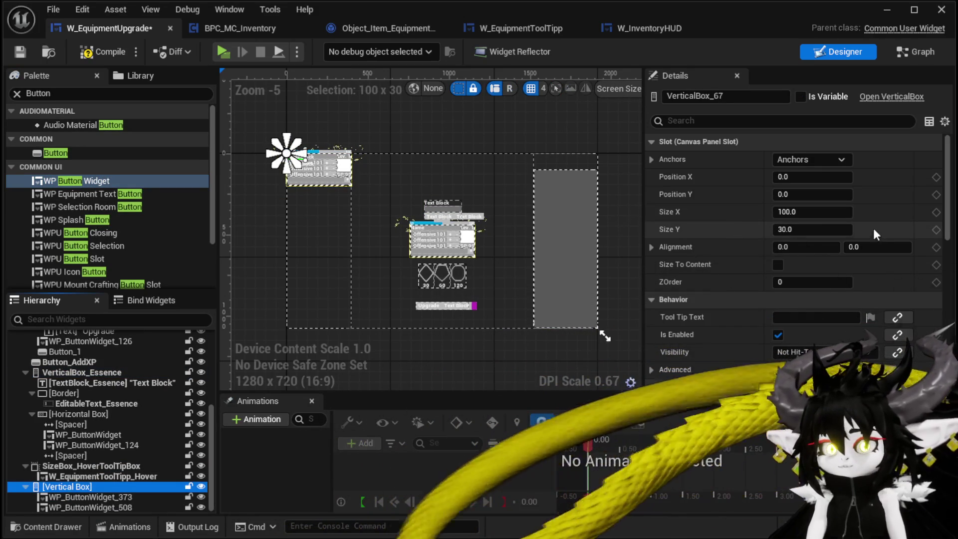
Anchor the Vertical Box top-right, resize it to about 178 × 91, then compile and save
{"action": "scroll", "coordinate": [274, 175], "scroll_direction": "up", "scroll_amount": 4}
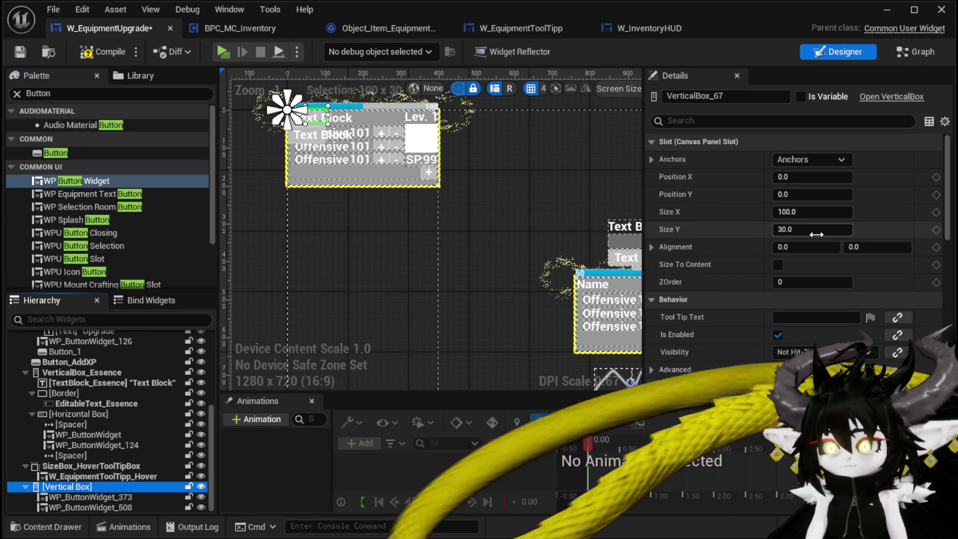
{"action": "left_click", "coordinate": [807, 161]}
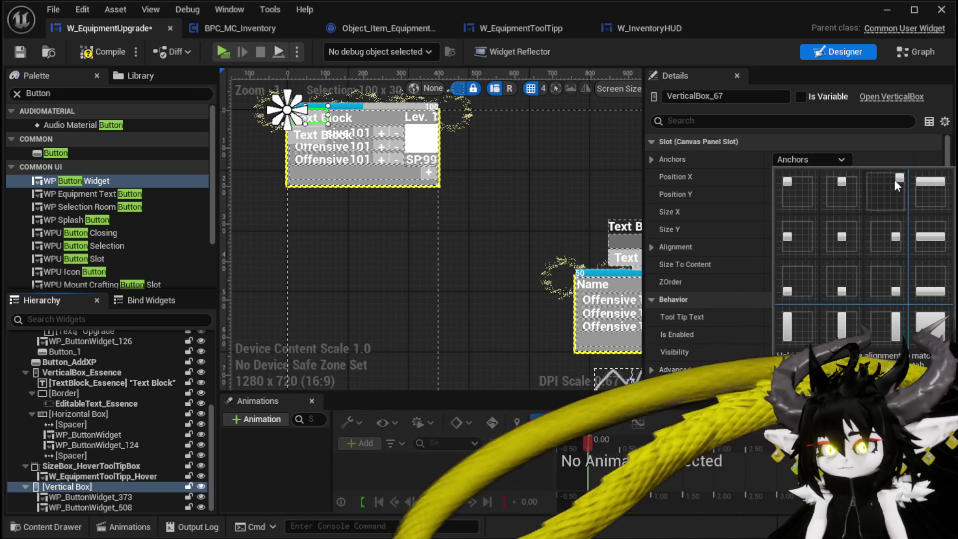
{"action": "left_click", "coordinate": [894, 180]}
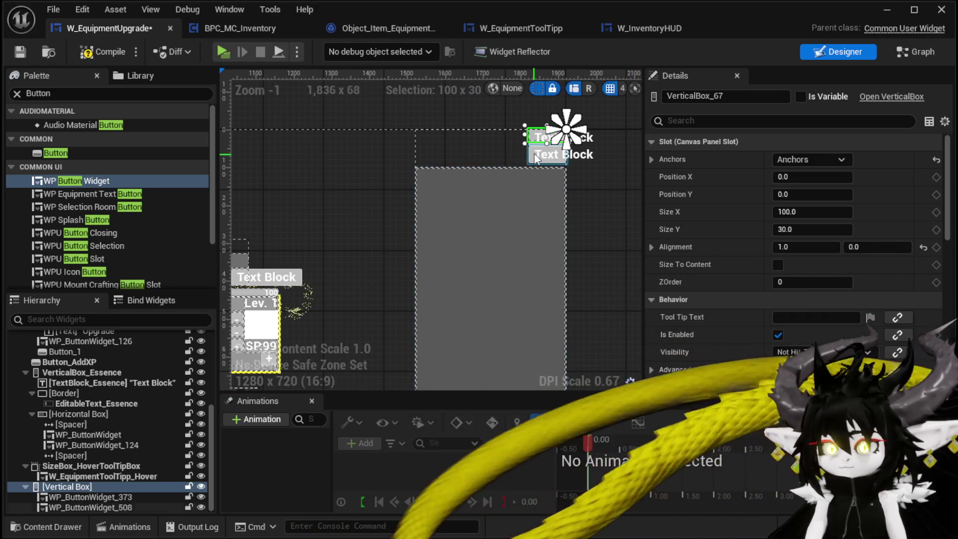
{"action": "scroll", "coordinate": [533, 156], "scroll_direction": "up", "scroll_amount": 3}
{"action": "left_click_drag", "start_coordinate": [542, 161], "coordinate": [539, 169]}
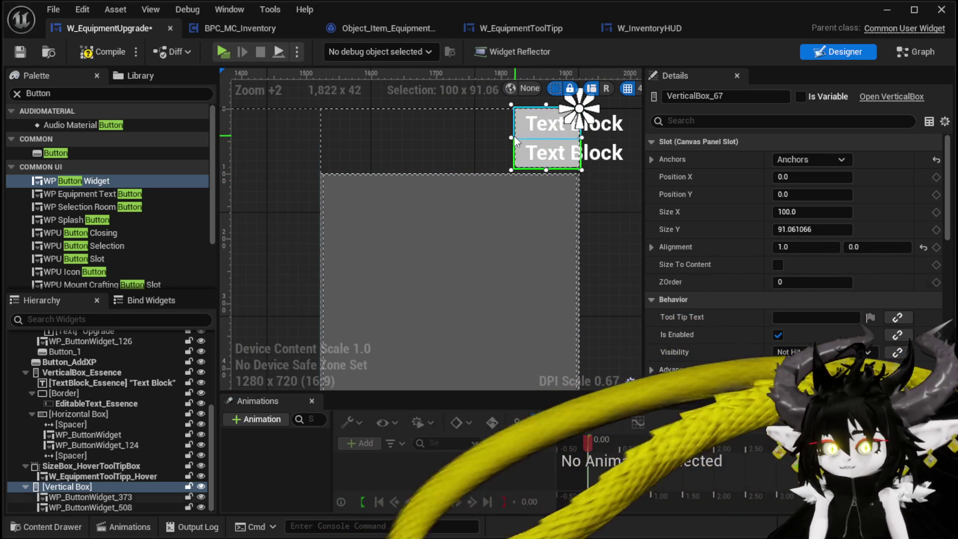
{"action": "left_click_drag", "start_coordinate": [511, 137], "coordinate": [463, 136]}
{"action": "left_click", "coordinate": [90, 55]}
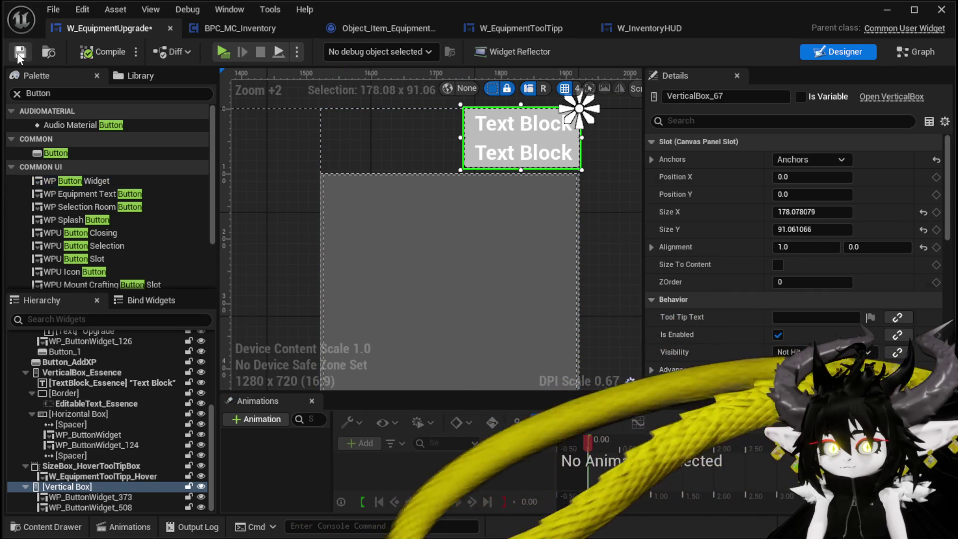
{"action": "scroll", "coordinate": [857, 268], "scroll_direction": "down", "scroll_amount": 3}
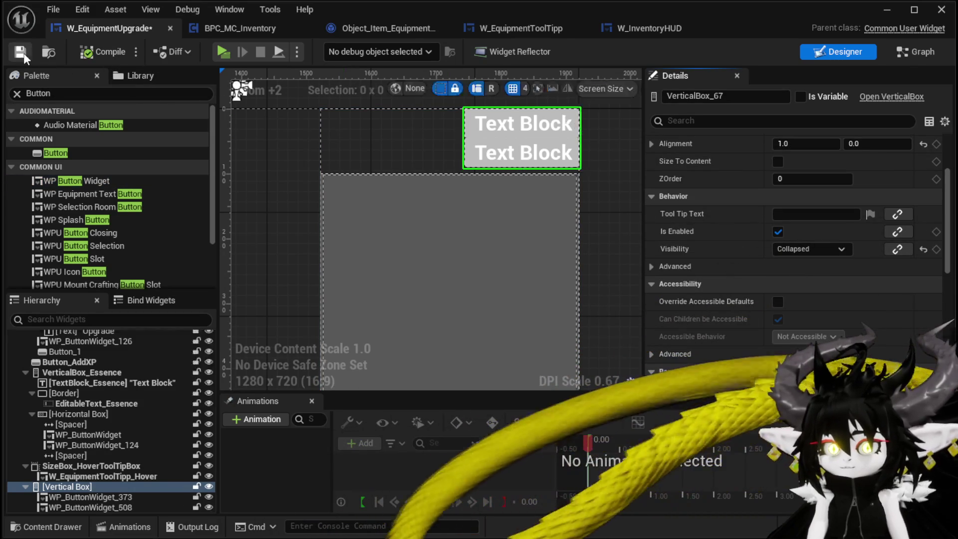
{"action": "left_click_drag", "start_coordinate": [949, 217], "coordinate": [943, 313]}
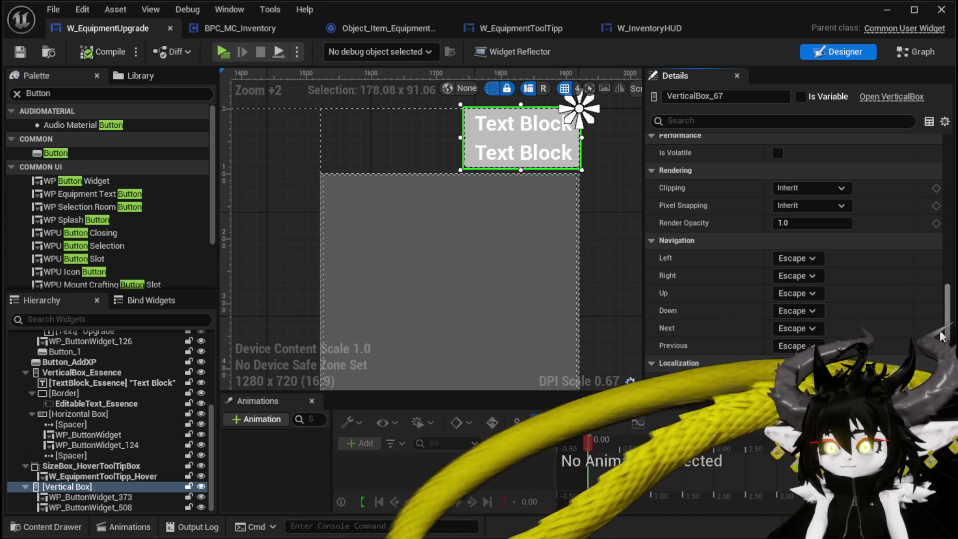
{"action": "scroll", "coordinate": [943, 265], "scroll_direction": "up", "scroll_amount": 3}
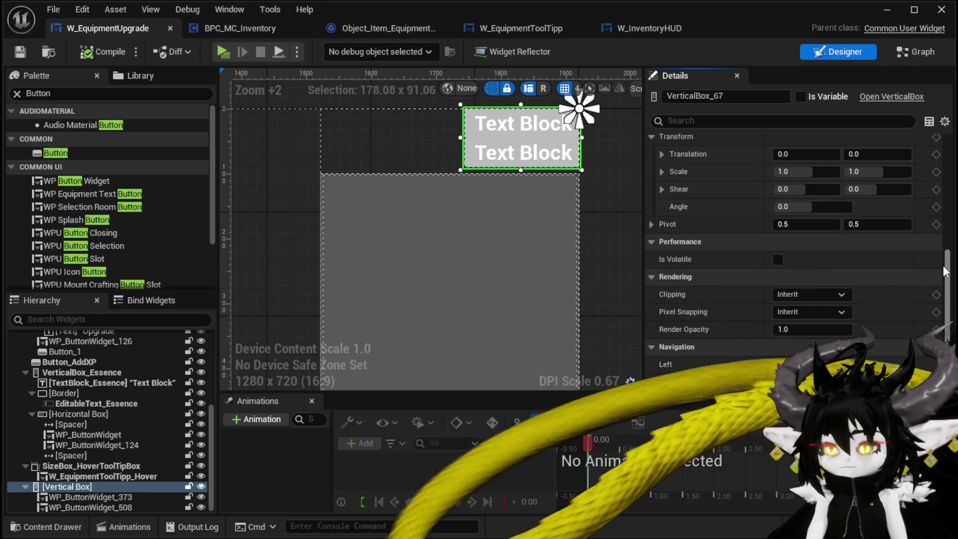
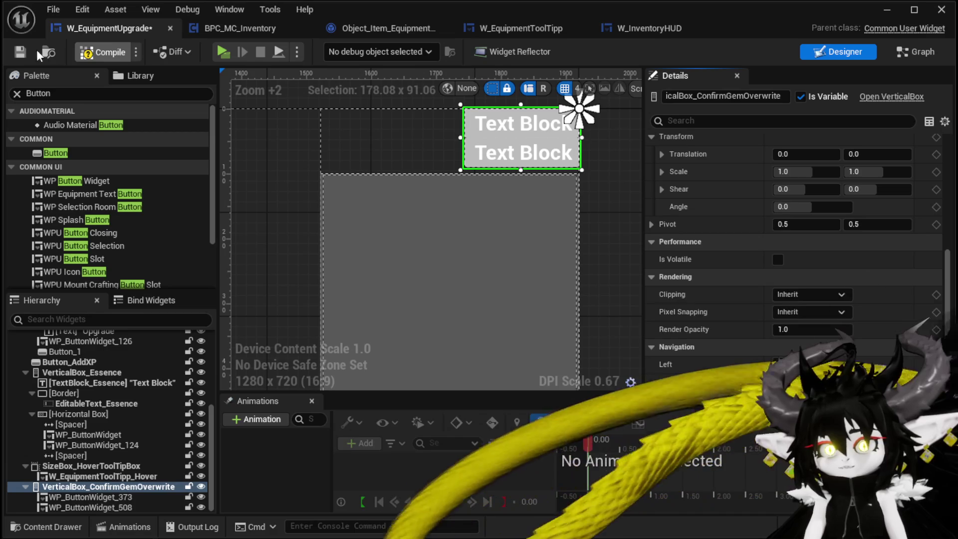
Save the widget and place a ConfirmGemOverwrite vertical box getter in the OverWriteGem graph
{"action": "left_click", "coordinate": [21, 52]}
{"action": "left_click", "coordinate": [912, 53]}
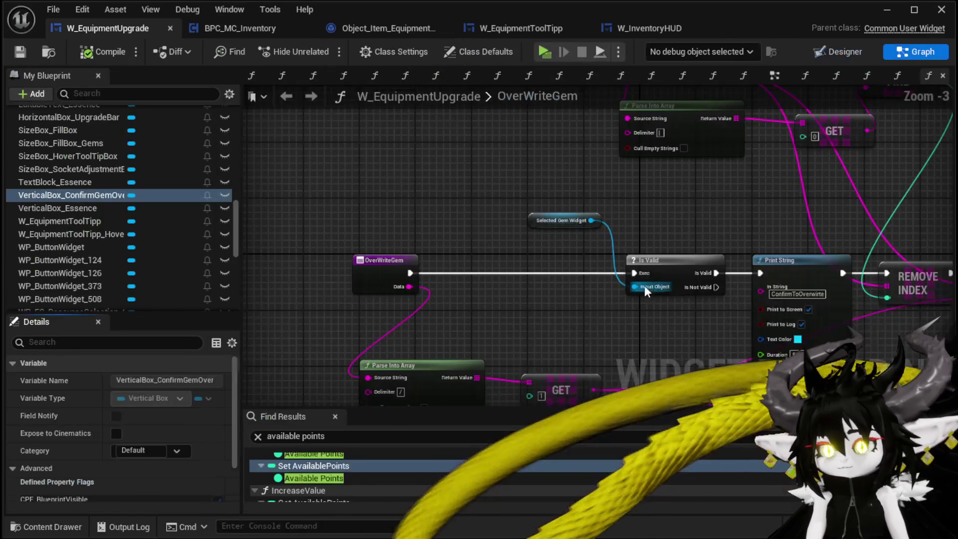
{"action": "left_click_drag", "start_coordinate": [357, 170], "coordinate": [372, 176]}
{"action": "left_click", "coordinate": [373, 176]}
Add Set Visibility for the box as the first node on OverWriteGem's exec line
{"action": "left_click_drag", "start_coordinate": [469, 187], "coordinate": [436, 221]}
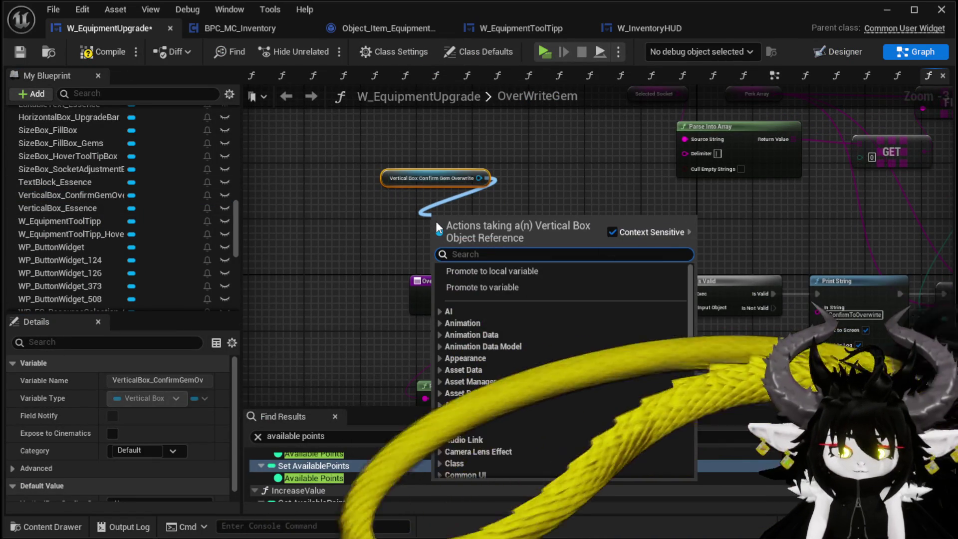
{"action": "type", "text": "Set Visi"}
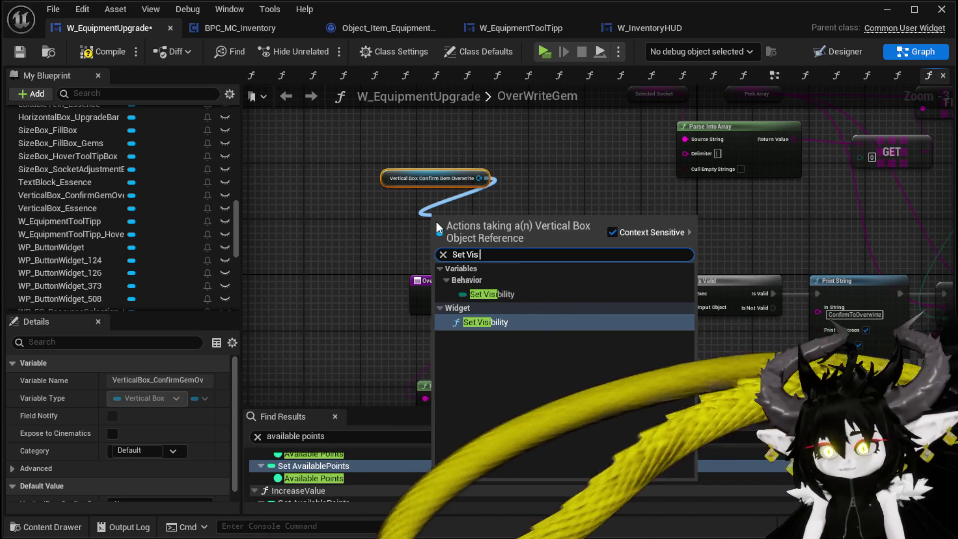
{"action": "left_click", "coordinate": [506, 318]}
{"action": "left_click_drag", "start_coordinate": [519, 250], "coordinate": [572, 297]}
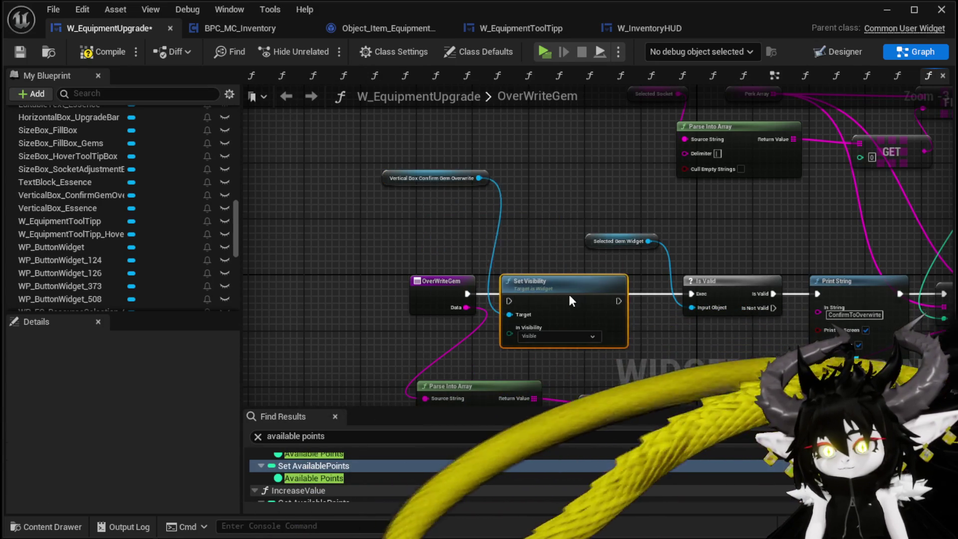
{"action": "mouse_move", "coordinate": [488, 300]}
{"action": "left_mouse_down"}
{"action": "mouse_move", "coordinate": [503, 294]}
{"action": "mouse_move", "coordinate": [333, 291]}
{"action": "left_mouse_up"}
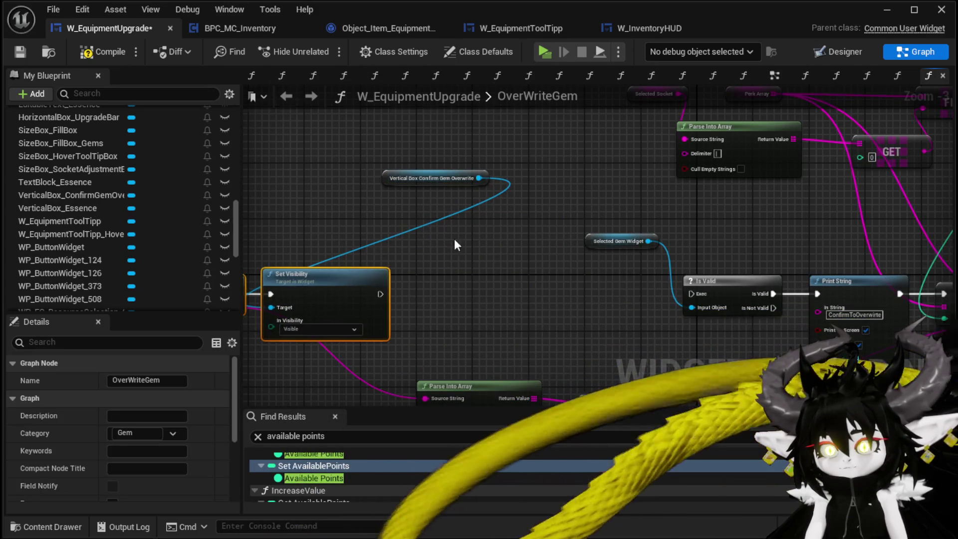
Add a Slot as Canvas Slot node fed by the ConfirmGemOverwrite box reference
{"action": "left_click_drag", "start_coordinate": [554, 173], "coordinate": [300, 182]}
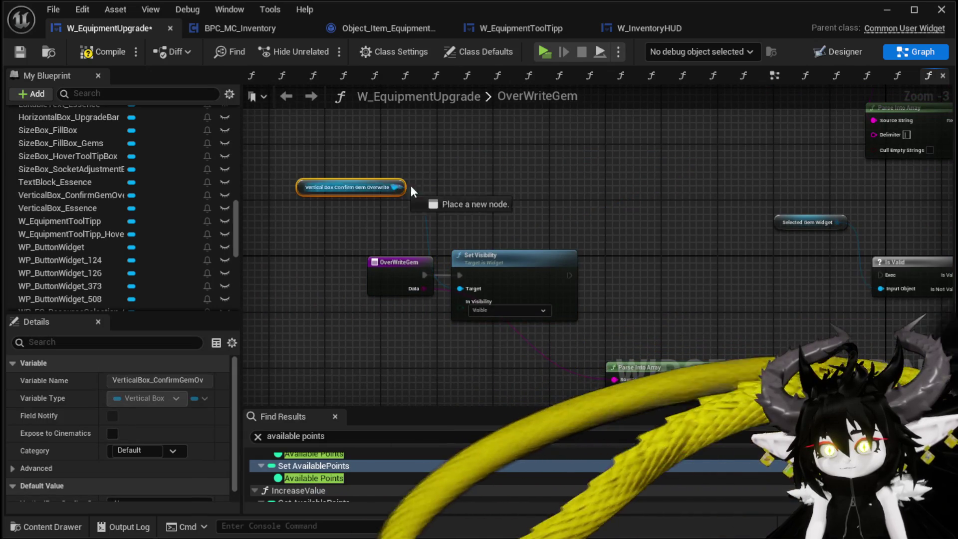
{"action": "left_click_drag", "start_coordinate": [393, 187], "coordinate": [469, 186]}
{"action": "key", "text": "Escape"}
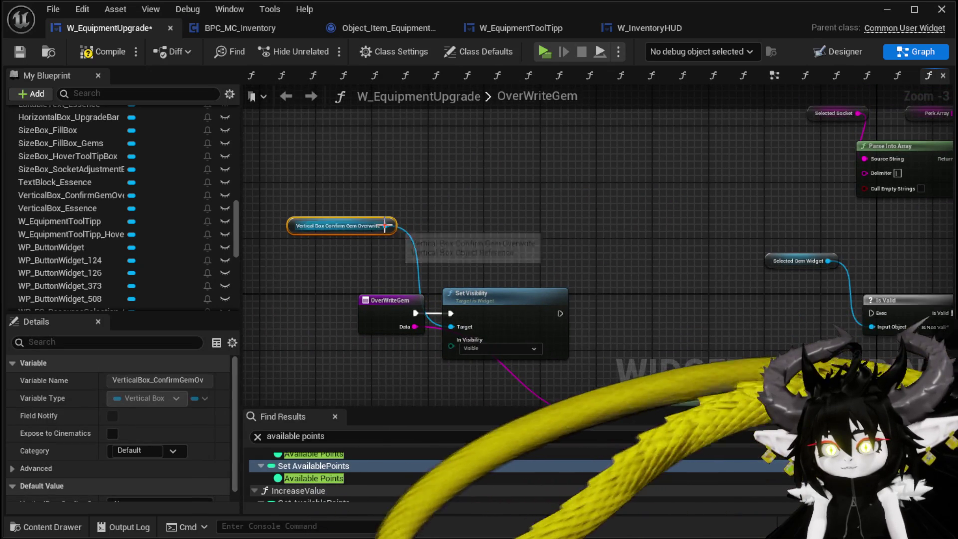
{"action": "left_click_drag", "start_coordinate": [384, 225], "coordinate": [459, 217]}
{"action": "type", "text": "get slot"}
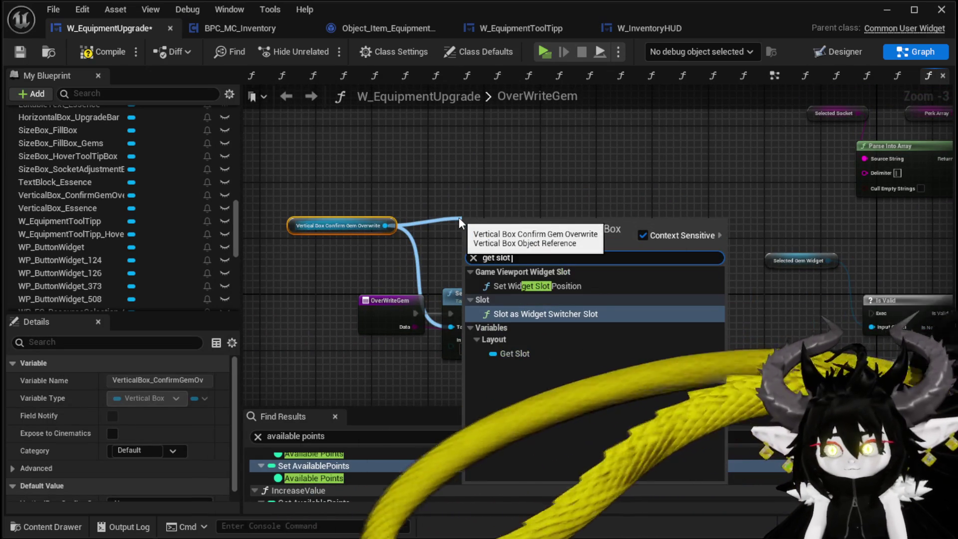
{"action": "key", "text": "BackSpace"}
{"action": "key", "text": "BackSpace"}
{"action": "key", "text": "BackSpace"}
{"action": "key", "text": "BackSpace"}
{"action": "type", "text": "Slot as"}
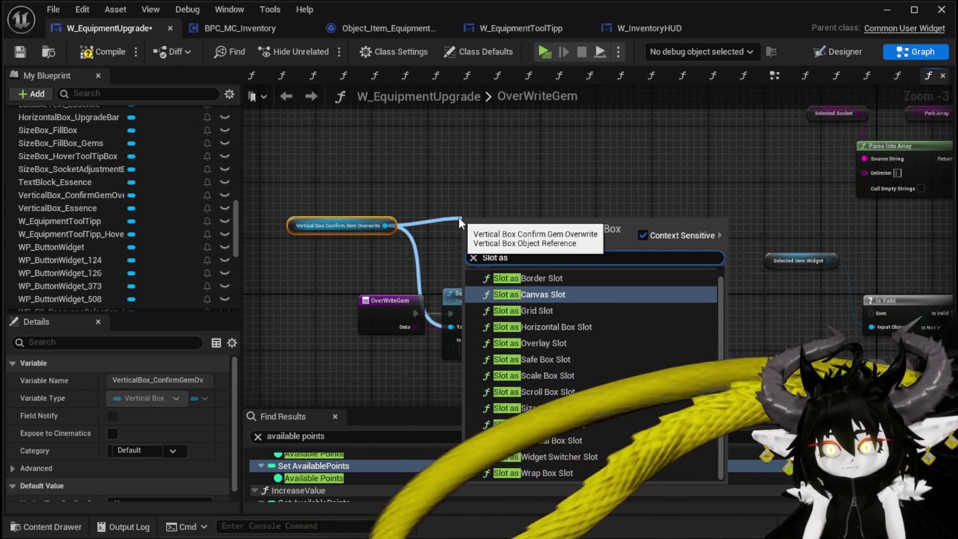
{"action": "key", "text": "Return"}
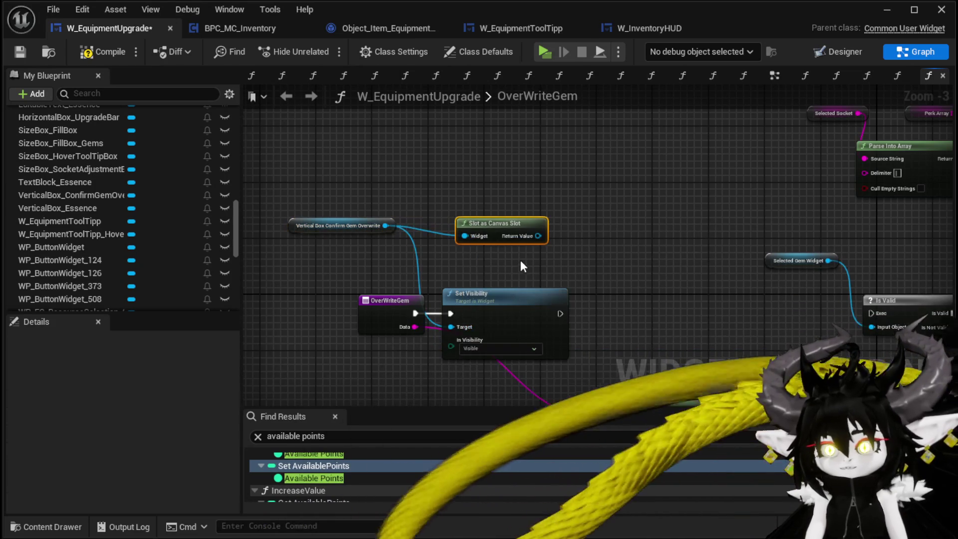
Compile, then select ShowToolTipp's Set Position and Get Mouse Position on Viewport nodes for copying
{"action": "left_click", "coordinate": [20, 52]}
{"action": "scroll", "coordinate": [92, 181], "scroll_direction": "up", "scroll_amount": 5}
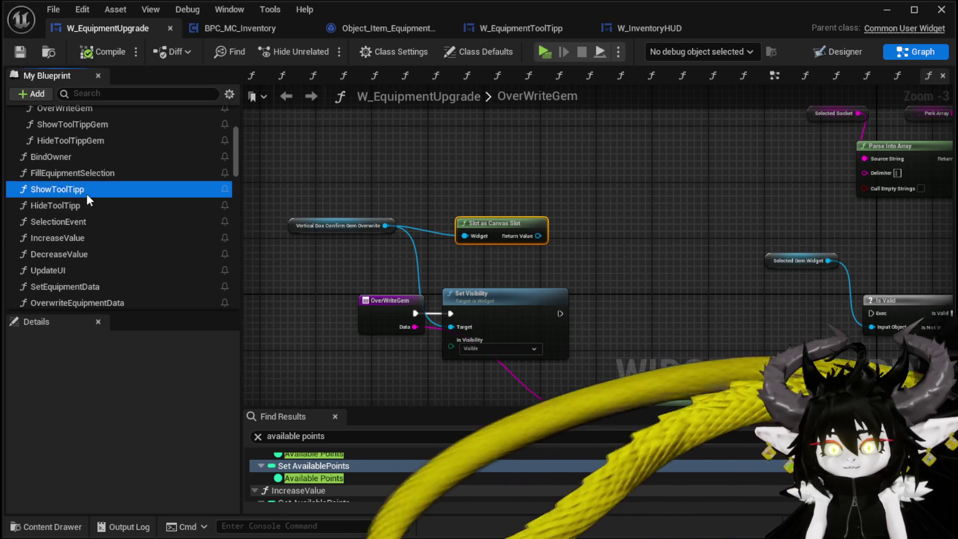
{"action": "double_click", "coordinate": [87, 194]}
{"action": "scroll", "coordinate": [518, 229], "scroll_direction": "up", "scroll_amount": 3}
{"action": "left_click_drag", "start_coordinate": [674, 223], "coordinate": [678, 259]}
{"action": "left_click_drag", "start_coordinate": [537, 265], "coordinate": [523, 268]}
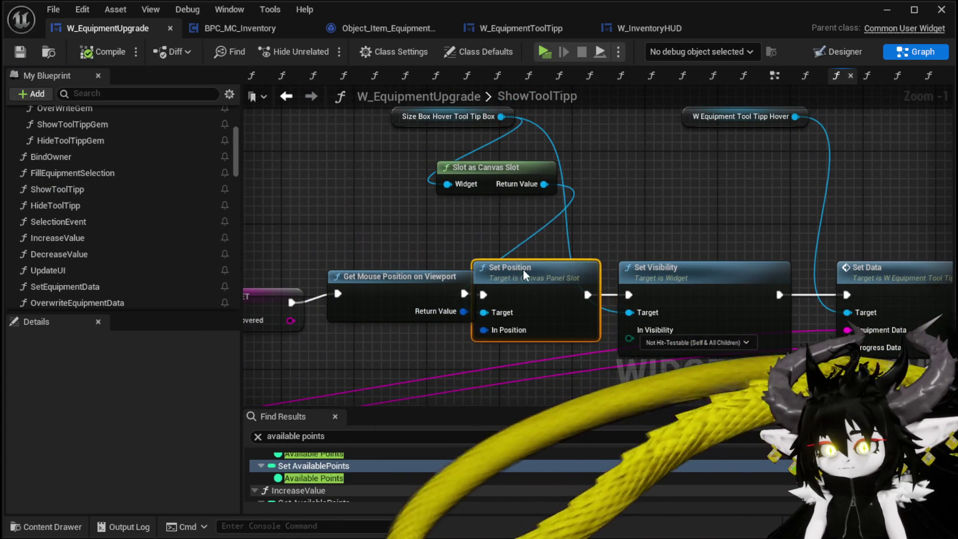
{"action": "left_click_drag", "start_coordinate": [429, 240], "coordinate": [526, 314]}
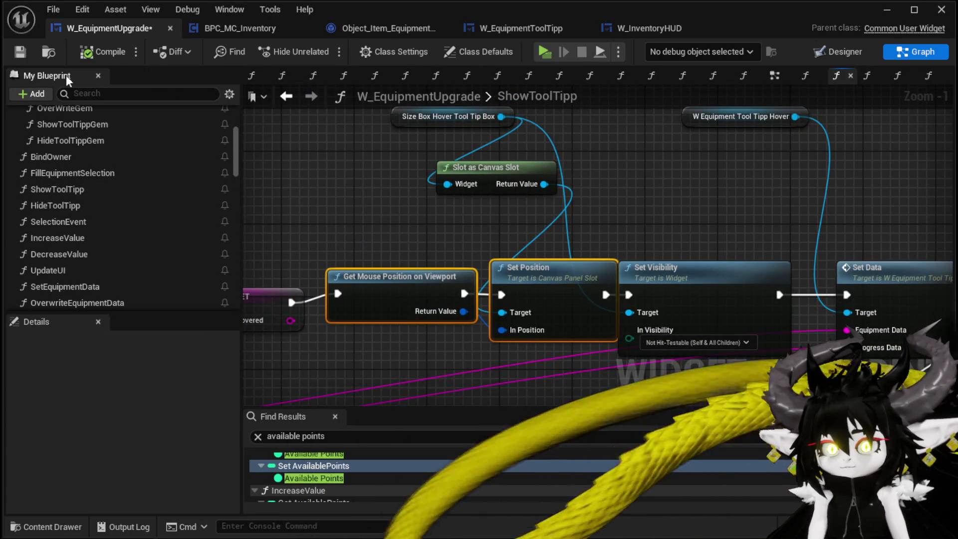
In OverWriteGem, wire the canvas slot into Set Position, chain it after Set Visibility, and compile
{"action": "scroll", "coordinate": [86, 154], "scroll_direction": "up", "scroll_amount": 2}
{"action": "double_click", "coordinate": [90, 153]}
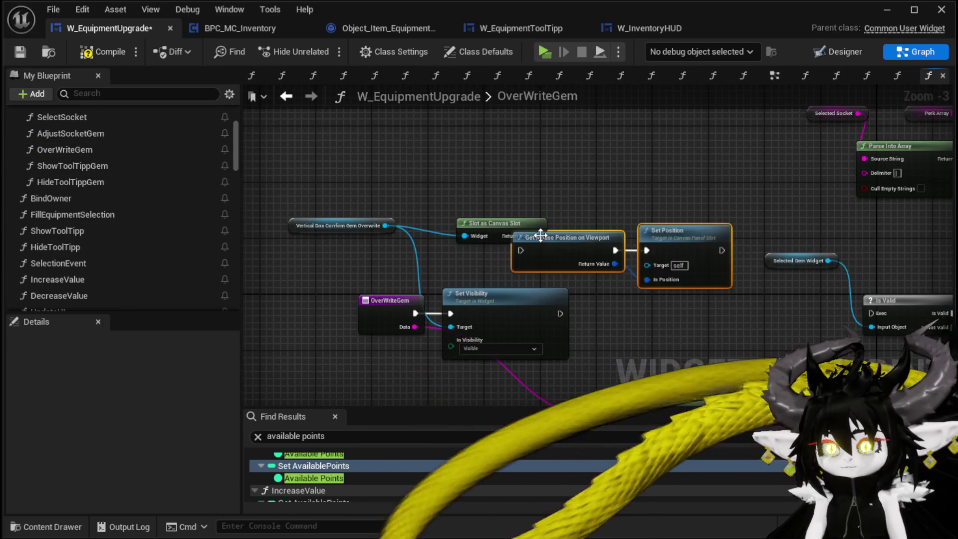
{"action": "scroll", "coordinate": [558, 234], "scroll_direction": "up", "scroll_amount": 2}
{"action": "mouse_move", "coordinate": [514, 213]}
{"action": "left_mouse_down"}
{"action": "mouse_move", "coordinate": [523, 186]}
{"action": "mouse_move", "coordinate": [674, 275]}
{"action": "left_mouse_up"}
{"action": "left_click_drag", "start_coordinate": [514, 254], "coordinate": [514, 254]}
{"action": "left_click", "coordinate": [99, 54]}
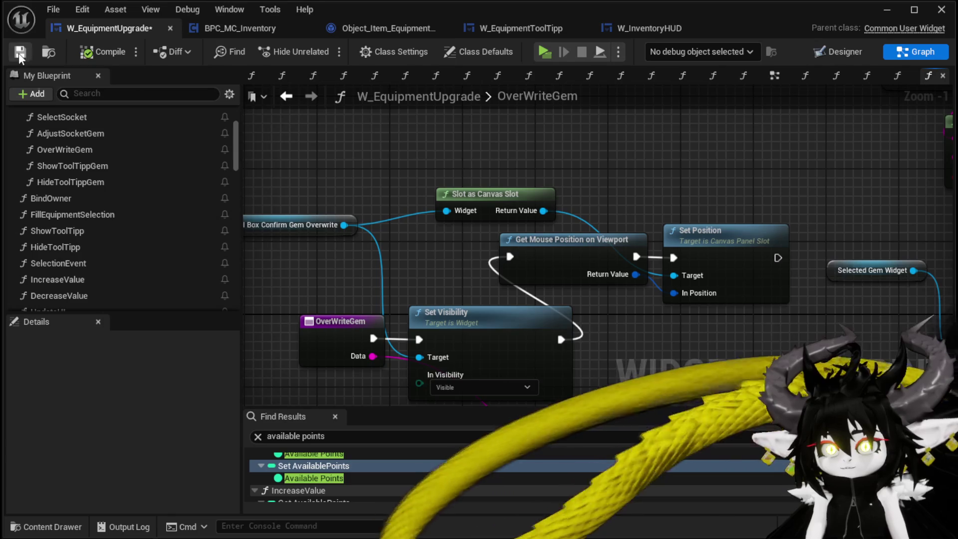
Start a play-test and apply 200 Essence to Iron_Chest in the workbench Upgrade tab
{"action": "left_click", "coordinate": [888, 9]}
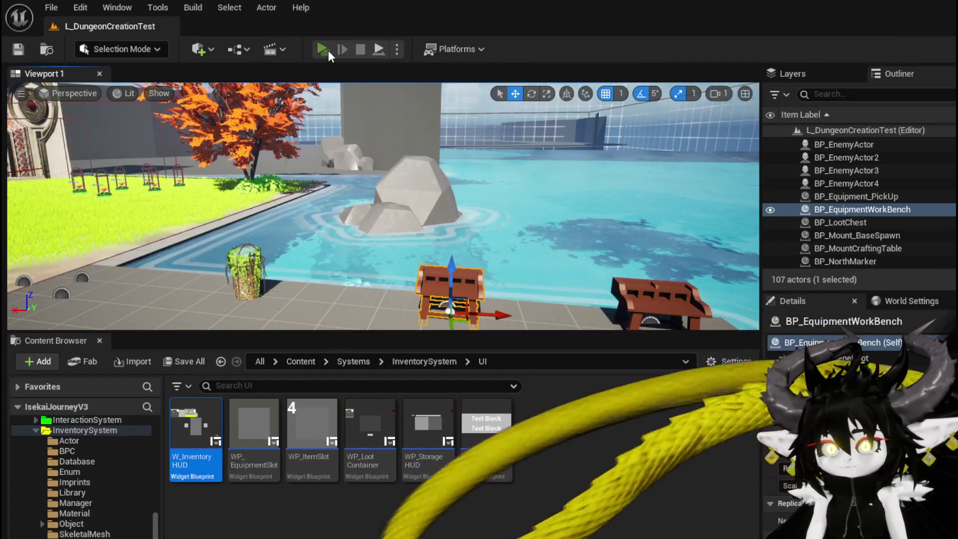
{"action": "left_click", "coordinate": [328, 50]}
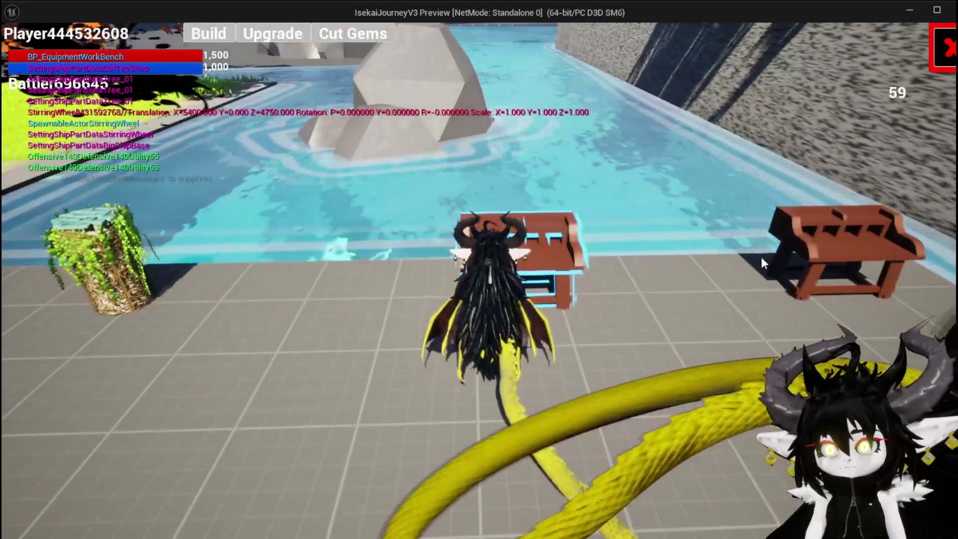
{"action": "left_click", "coordinate": [283, 40]}
{"action": "left_click", "coordinate": [165, 159]}
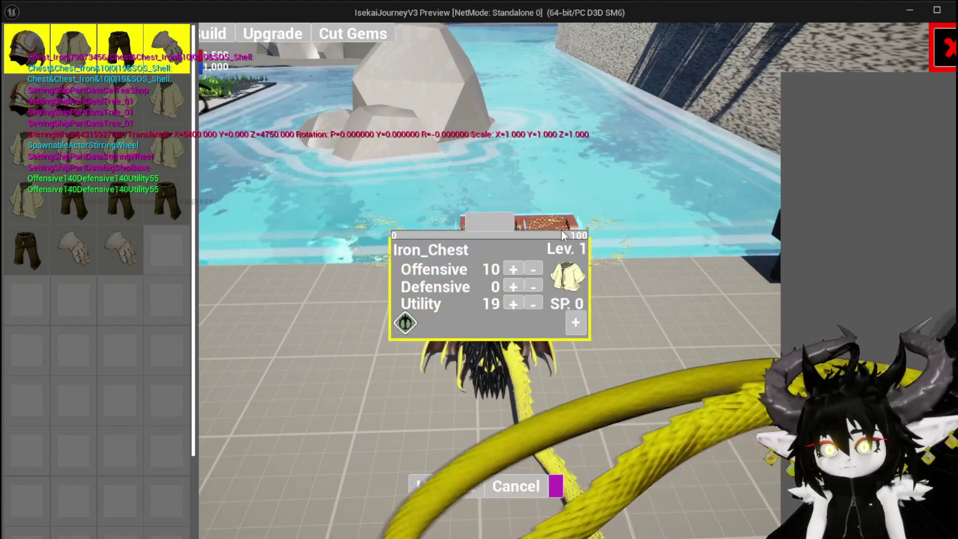
{"action": "left_click", "coordinate": [556, 230]}
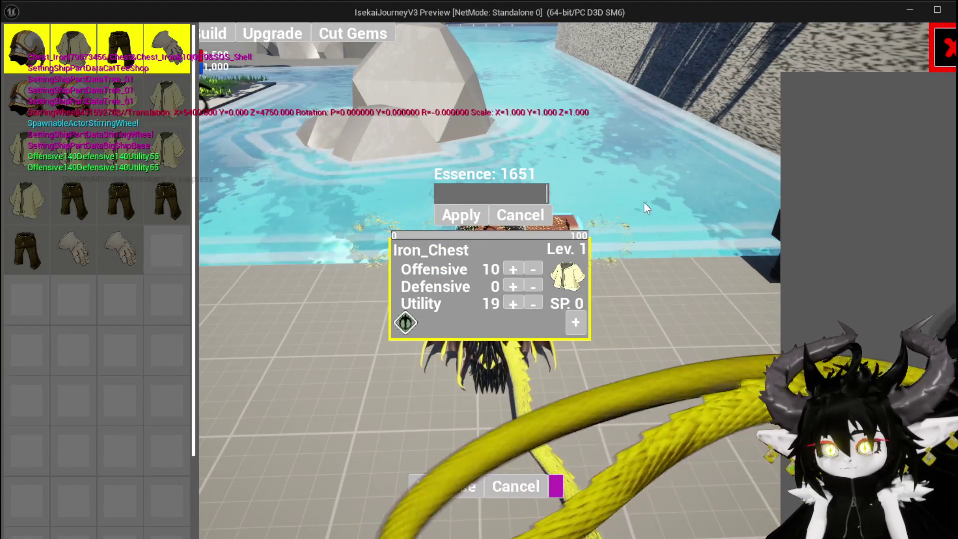
{"action": "type", "text": "200"}
{"action": "left_click", "coordinate": [442, 219]}
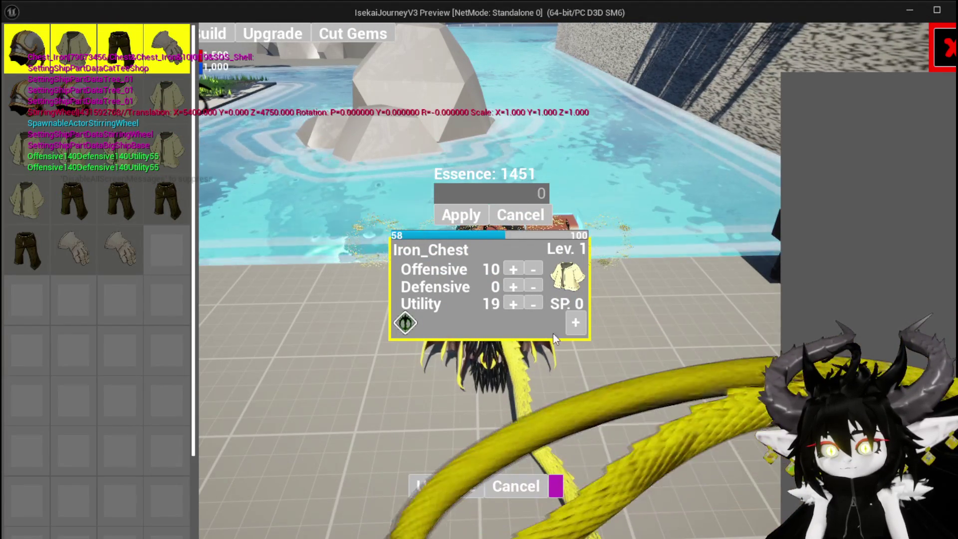
Buy two 30-point gem sockets, choose Adjust on an empty socket, then stop the play-test
{"action": "left_click", "coordinate": [576, 322]}
{"action": "left_click", "coordinate": [451, 392]}
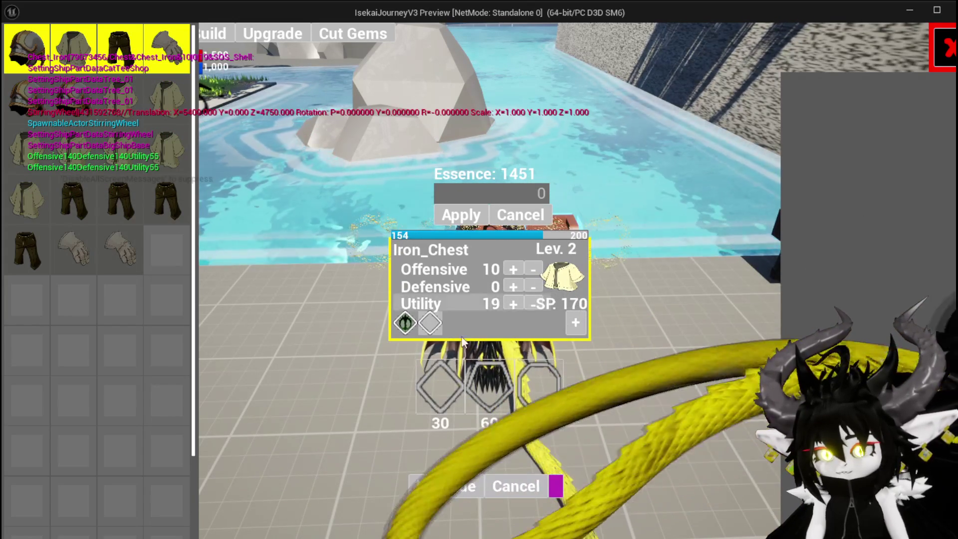
{"action": "left_click", "coordinate": [438, 399]}
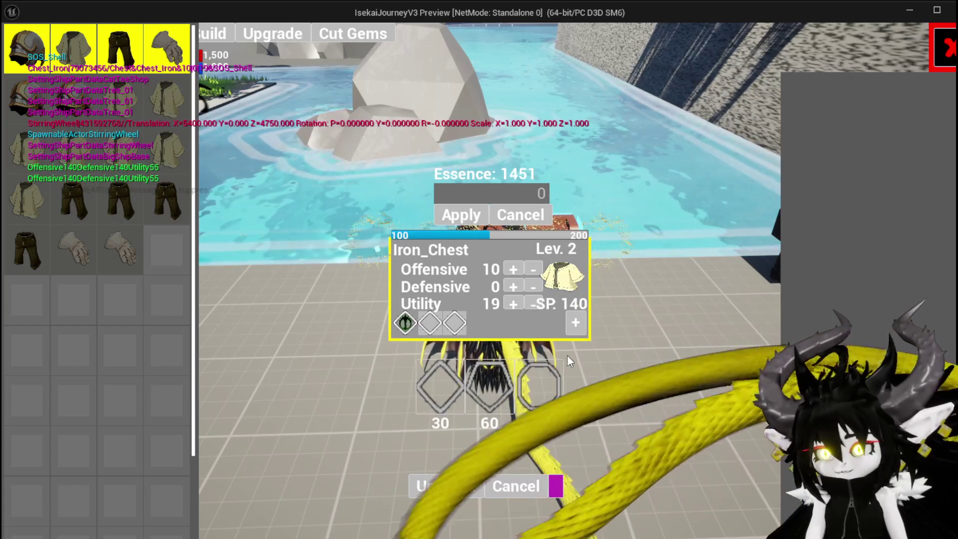
{"action": "left_click", "coordinate": [432, 323]}
{"action": "left_click", "coordinate": [488, 340]}
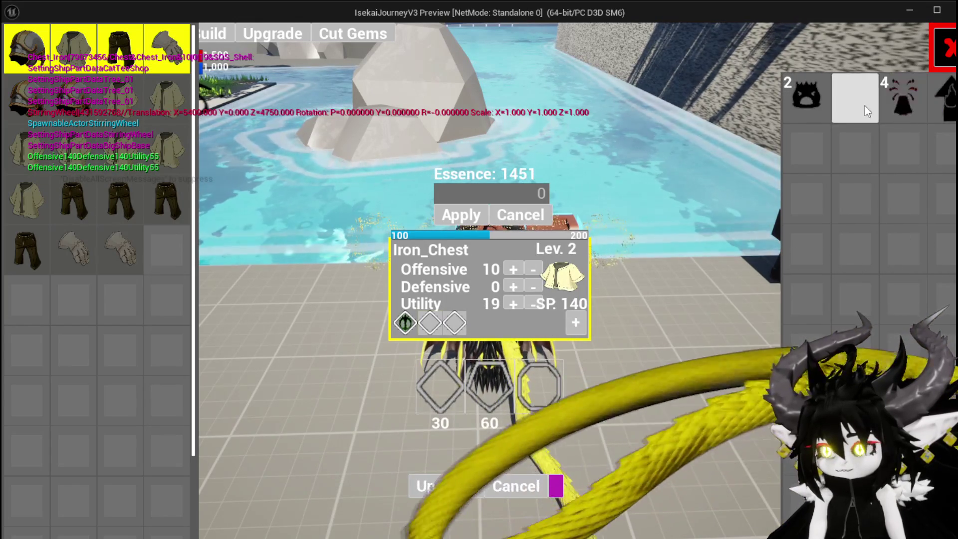
{"action": "key", "text": "Escape"}
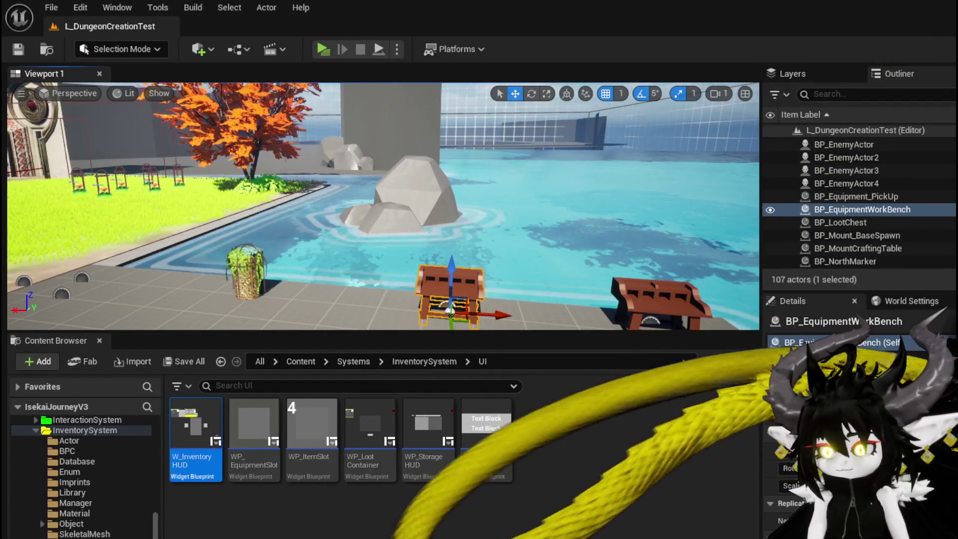
Anchor VerticalBox_ConfirmGemOverwrite top-left with Alignment X 1, compile, and return to the level editor
{"action": "key", "text": "alt+Tab"}
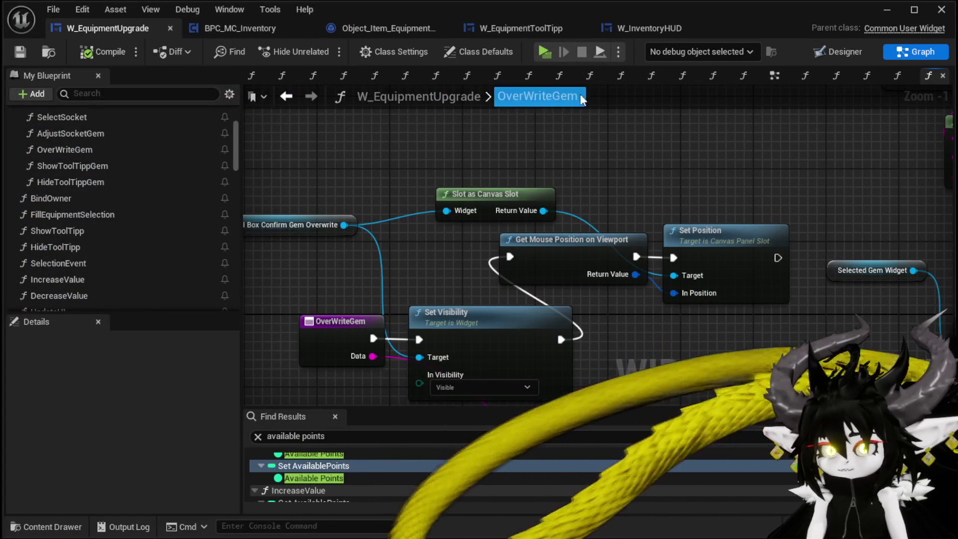
{"action": "left_click", "coordinate": [839, 52]}
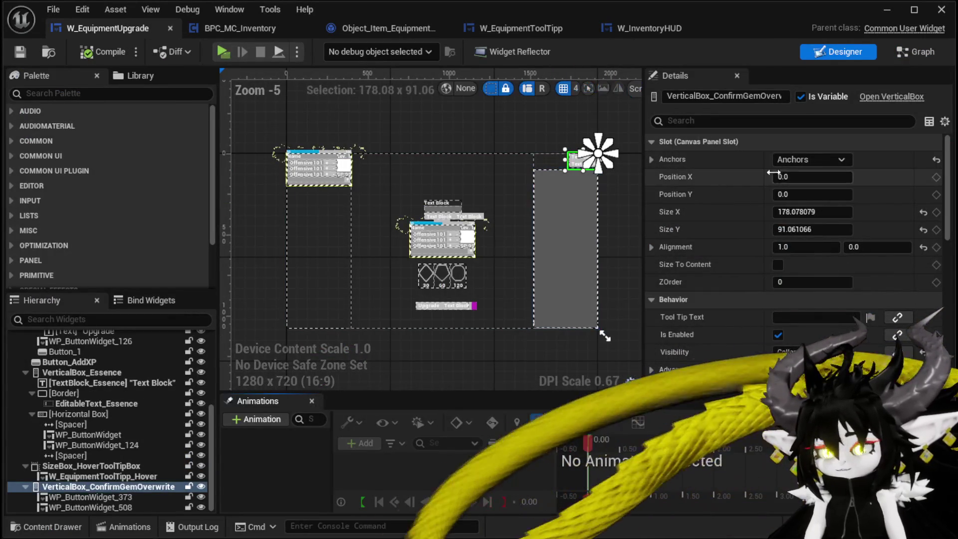
{"action": "left_click", "coordinate": [806, 159]}
{"action": "left_click", "coordinate": [801, 186], "text": "shift"}
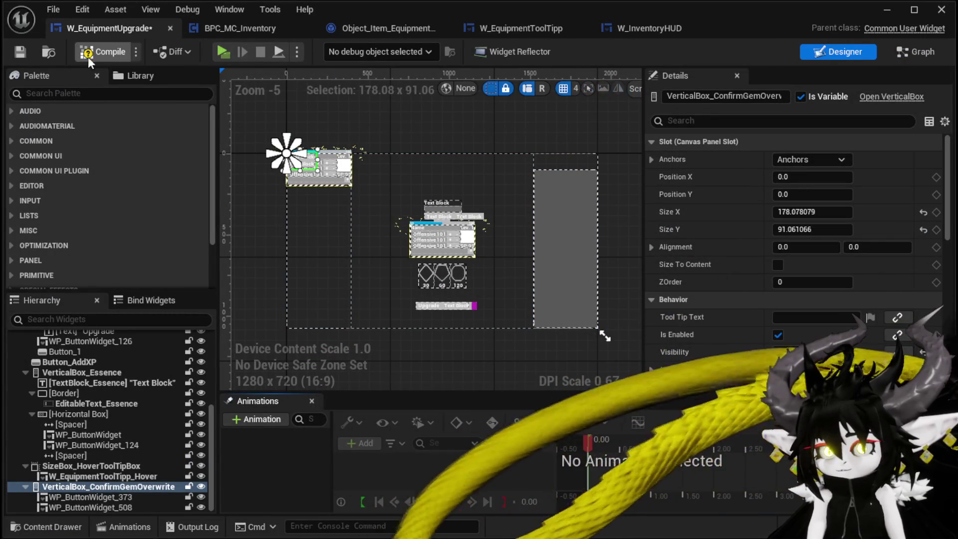
{"action": "left_click", "coordinate": [814, 248]}
{"action": "type", "text": "1"}
{"action": "left_click", "coordinate": [93, 53]}
{"action": "left_click", "coordinate": [887, 9]}
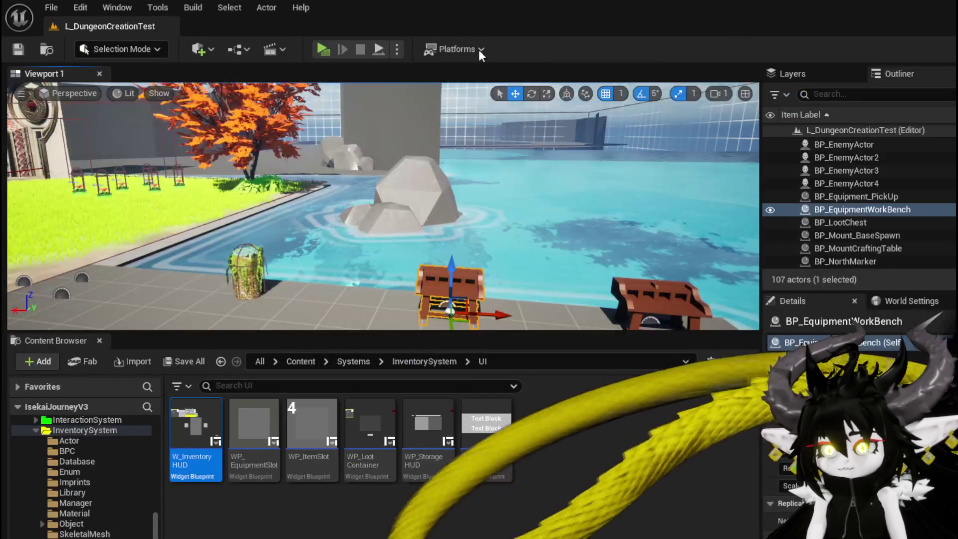
Start a play-test and level up Iron_Chest at the workbench with Essence (1651 to 1451)
{"action": "left_click", "coordinate": [327, 46]}
{"action": "key", "text": "w"}
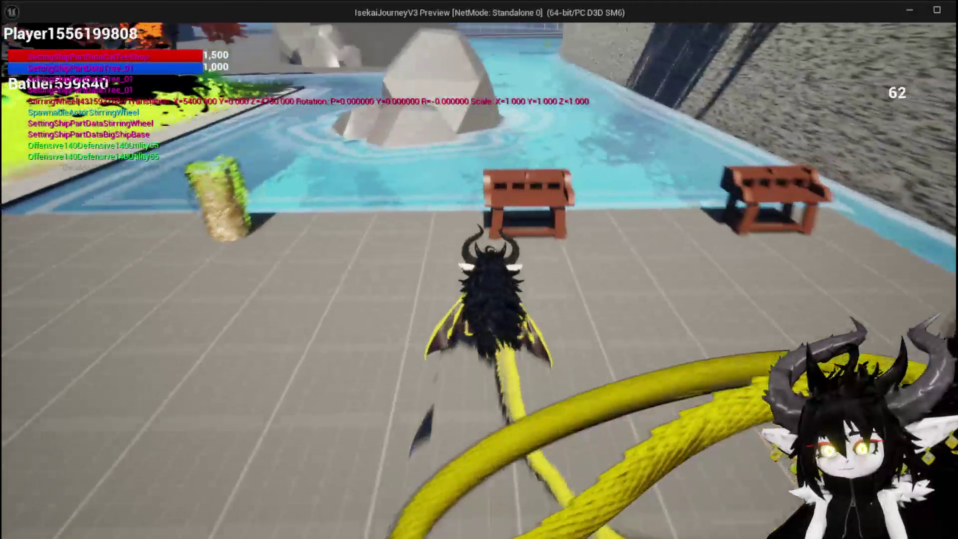
{"action": "key", "text": "e"}
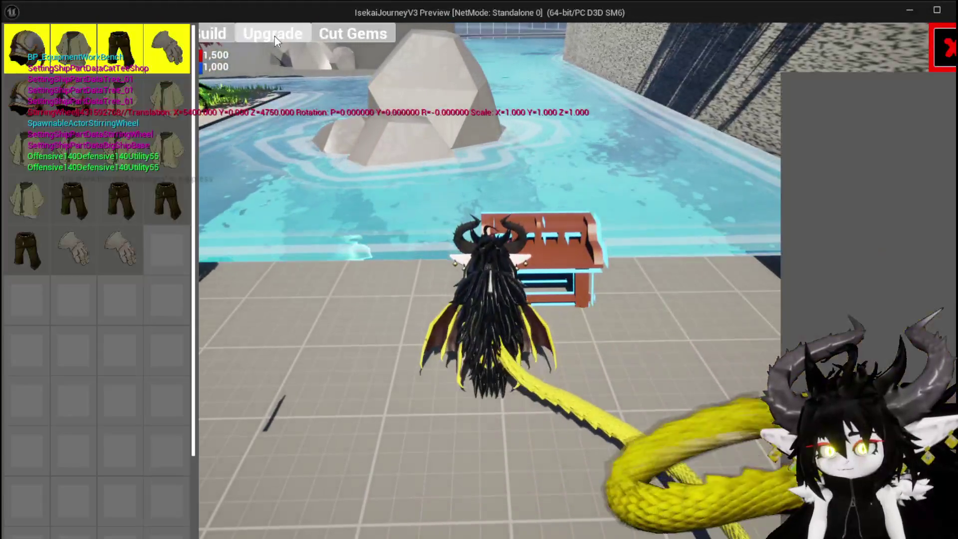
{"action": "left_click", "coordinate": [274, 37]}
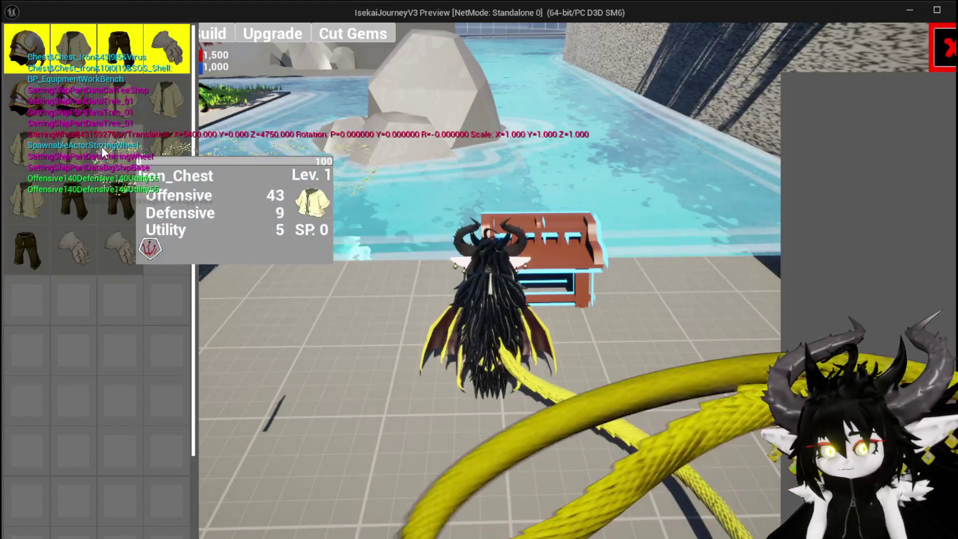
{"action": "left_click", "coordinate": [167, 147]}
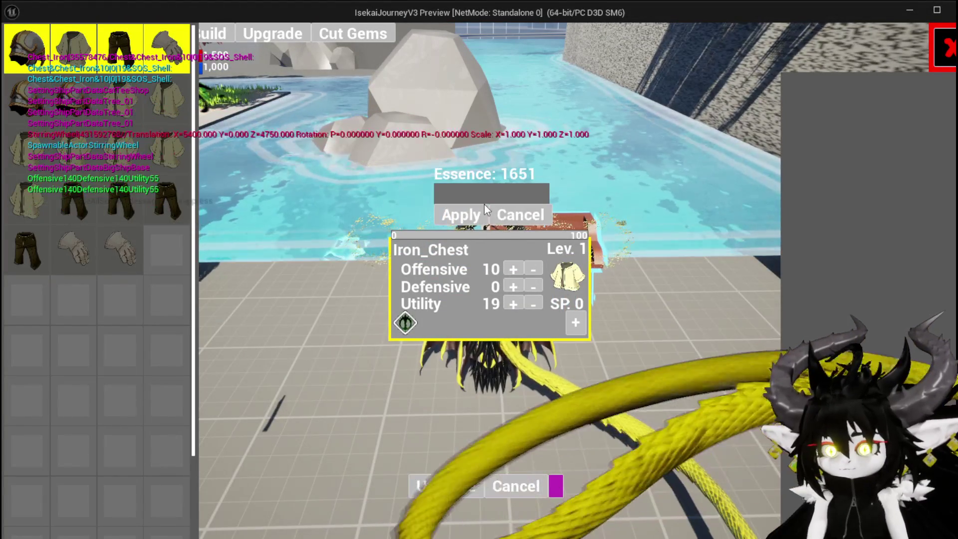
{"action": "left_click", "coordinate": [489, 196]}
{"action": "type", "text": "20"}
{"action": "left_click", "coordinate": [461, 214]}
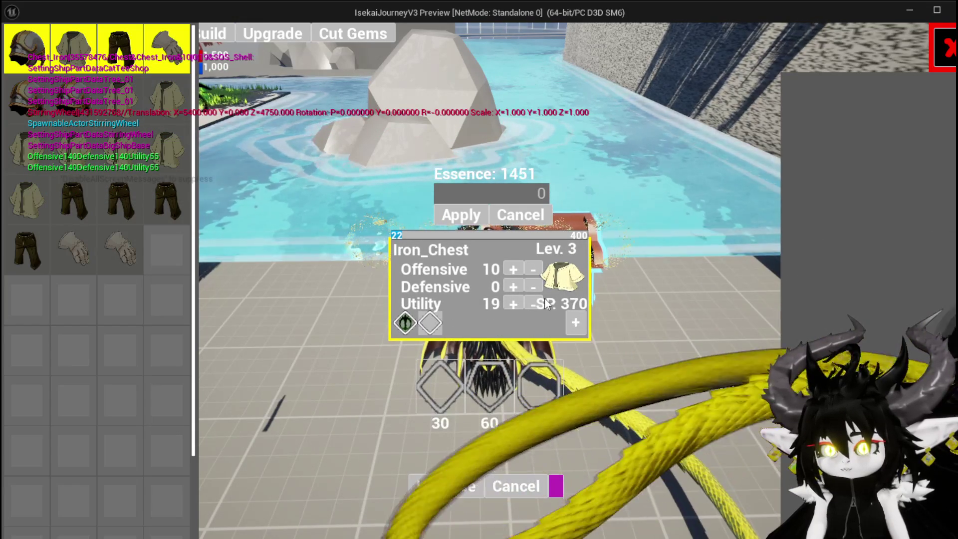
Add a gem socket, open its Adjust gem panel, then end the play-test
{"action": "left_click", "coordinate": [481, 387]}
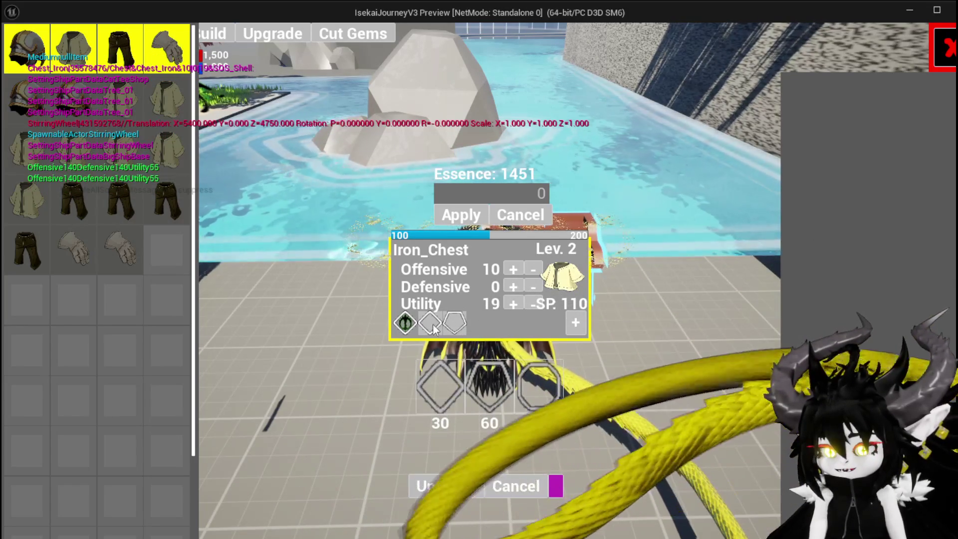
{"action": "left_click", "coordinate": [452, 328]}
{"action": "left_click", "coordinate": [475, 337]}
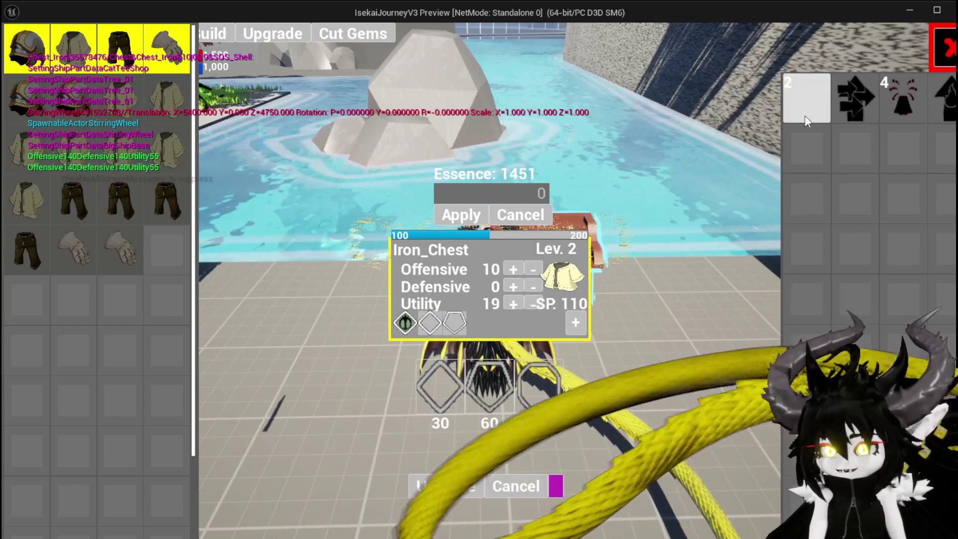
{"action": "mouse_move", "coordinate": [806, 113]}
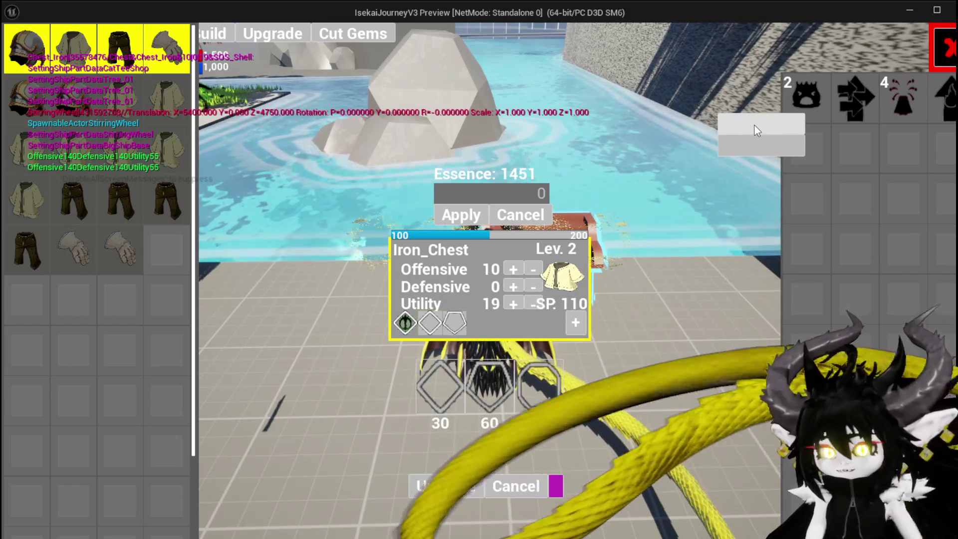
{"action": "key", "text": "Escape"}
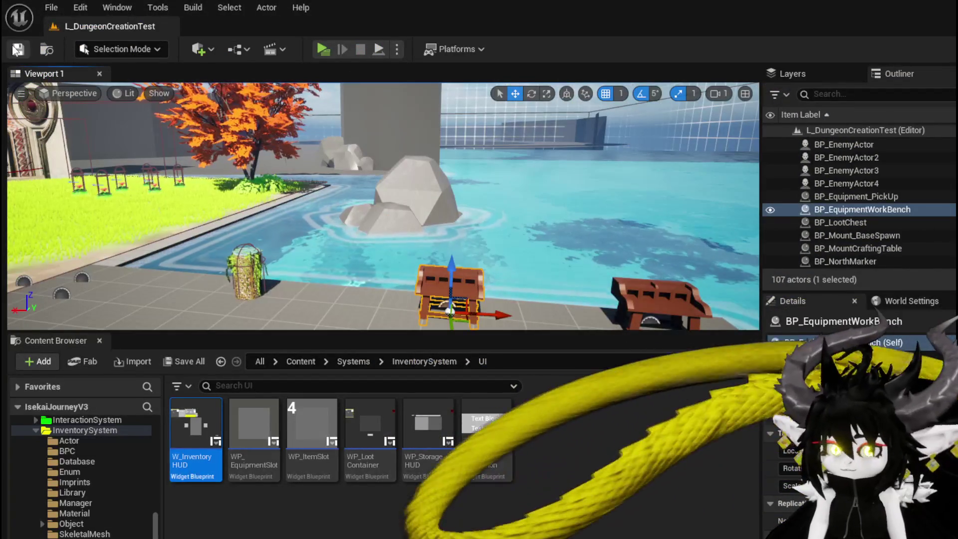
Save all and name the first confirm-overwrite button WP_ButtonWidget_373 Apply
{"action": "left_click", "coordinate": [17, 49]}
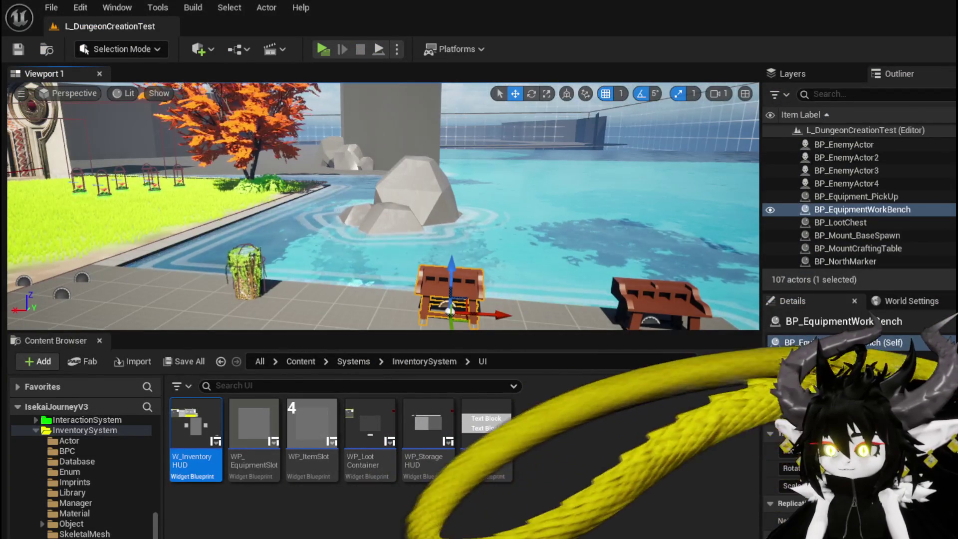
{"action": "key", "text": "alt+Tab"}
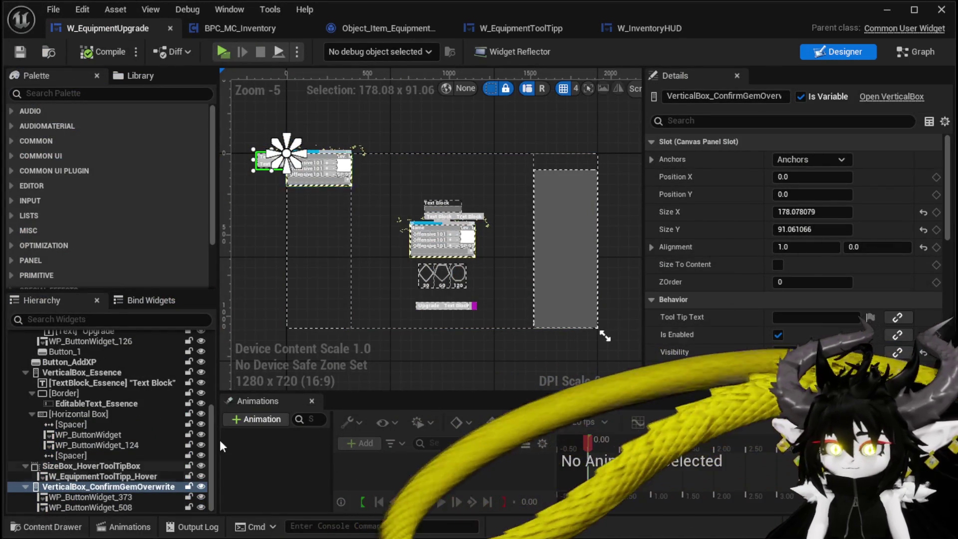
{"action": "left_click", "coordinate": [97, 497]}
{"action": "scroll", "coordinate": [813, 301], "scroll_direction": "down", "scroll_amount": 10}
{"action": "scroll", "coordinate": [798, 300], "scroll_direction": "down", "scroll_amount": 10}
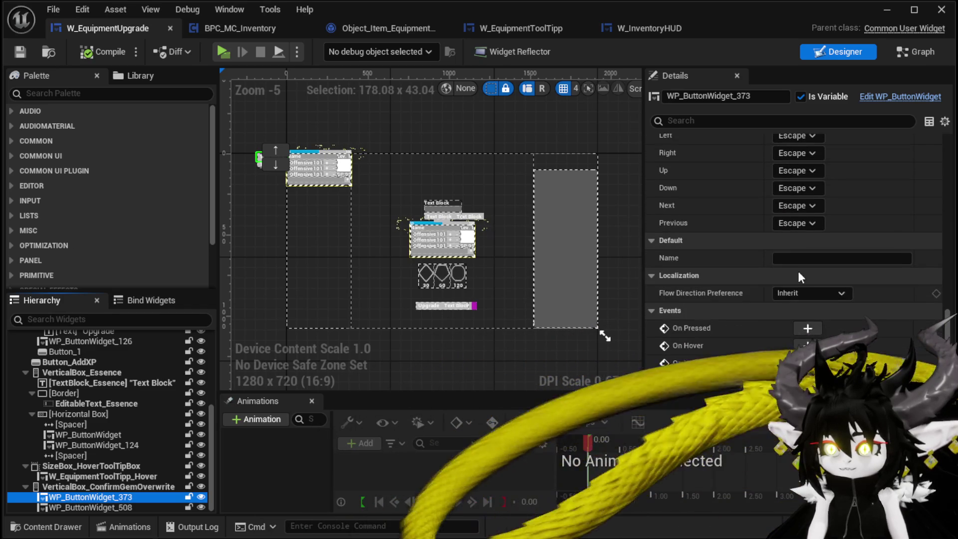
{"action": "left_click", "coordinate": [801, 274]}
{"action": "left_click", "coordinate": [799, 276]}
{"action": "type", "text": "Appl"}
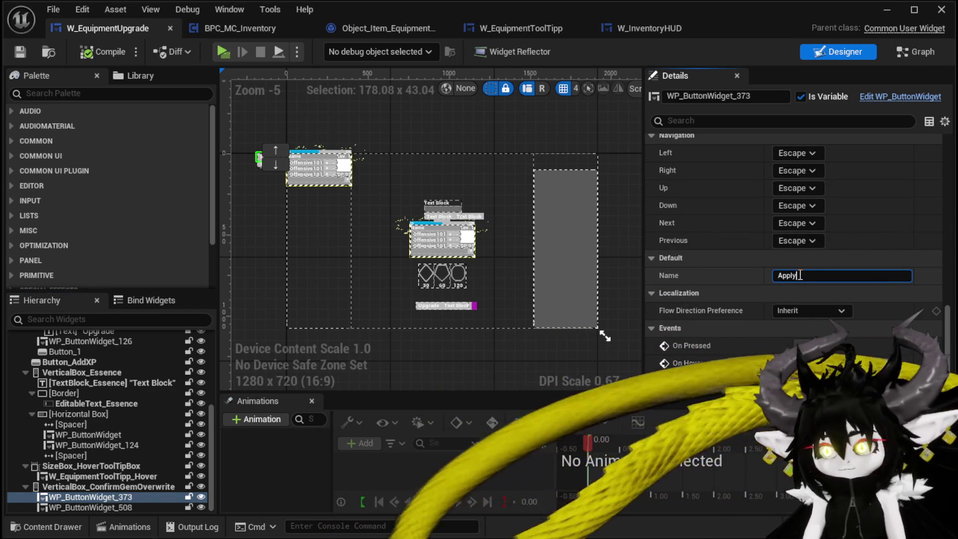
{"action": "type", "text": "y"}
{"action": "key", "text": "Return"}
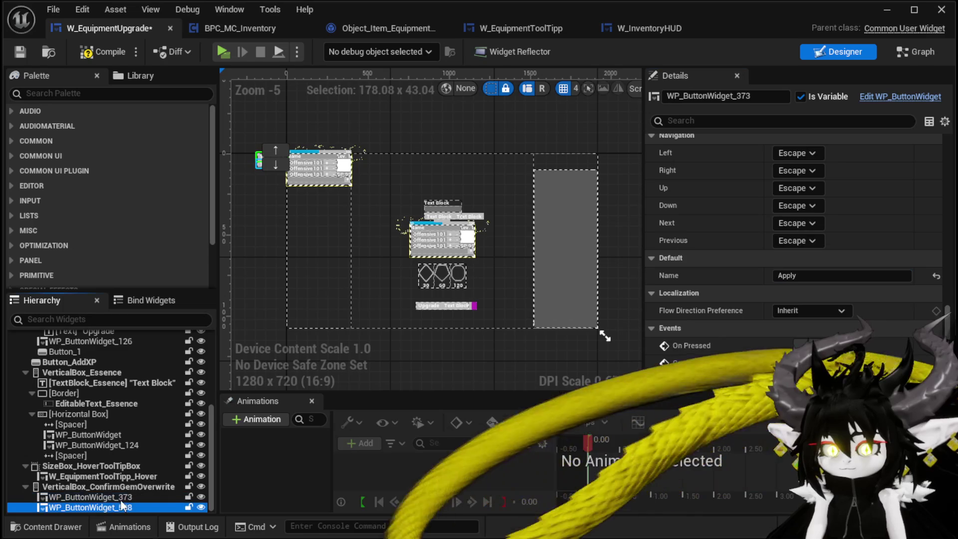
Name the second button Cancel, compile and save, and start a standalone play-test
{"action": "left_click", "coordinate": [786, 276]}
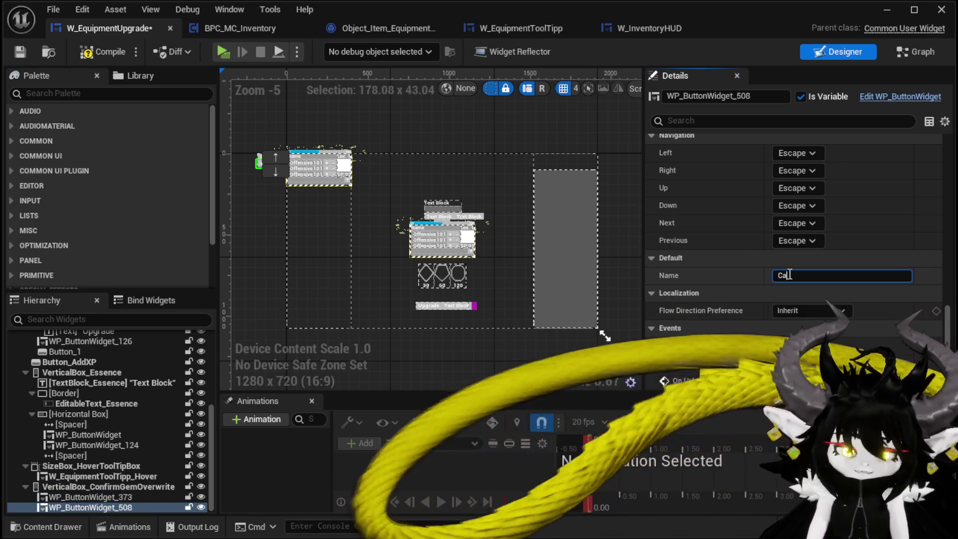
{"action": "type", "text": "ncel"}
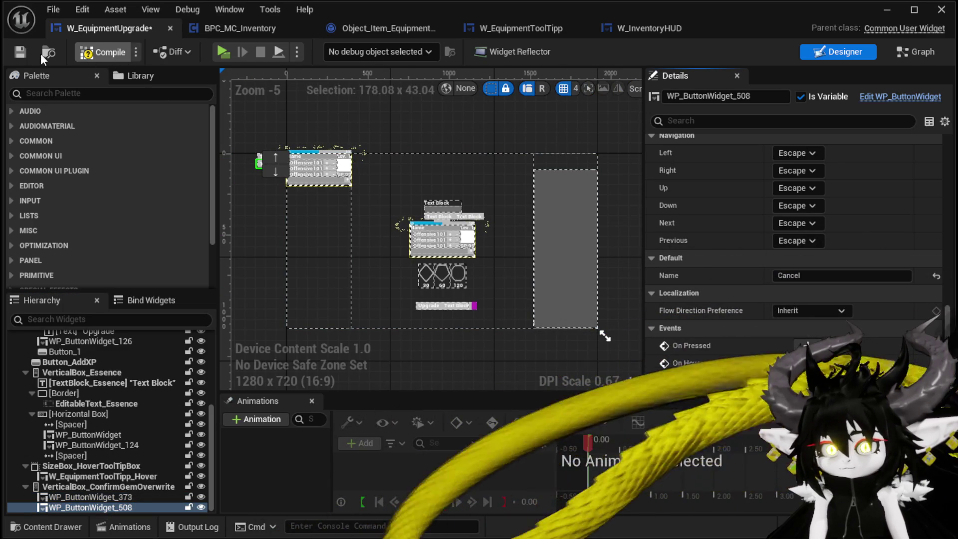
{"action": "left_click", "coordinate": [21, 52]}
{"action": "left_click", "coordinate": [916, 52]}
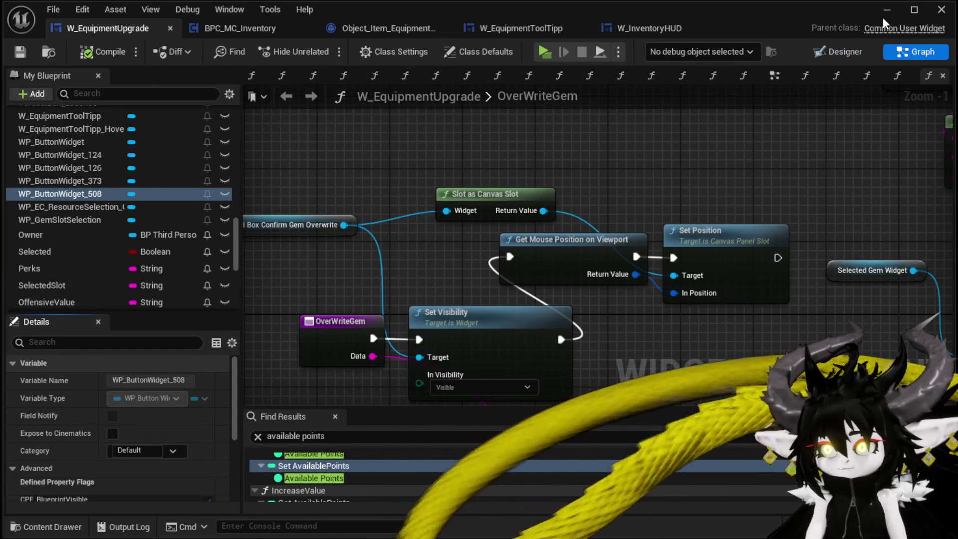
{"action": "left_click", "coordinate": [887, 10]}
{"action": "left_click", "coordinate": [321, 46]}
At the workbench, level up Iron_Chest by applying Essence
{"action": "key", "text": "w"}
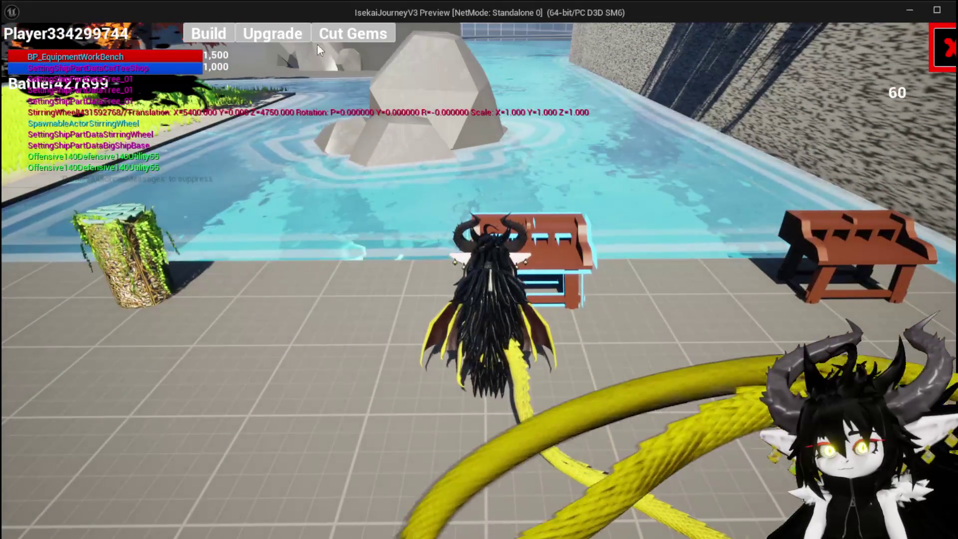
{"action": "key", "text": "i"}
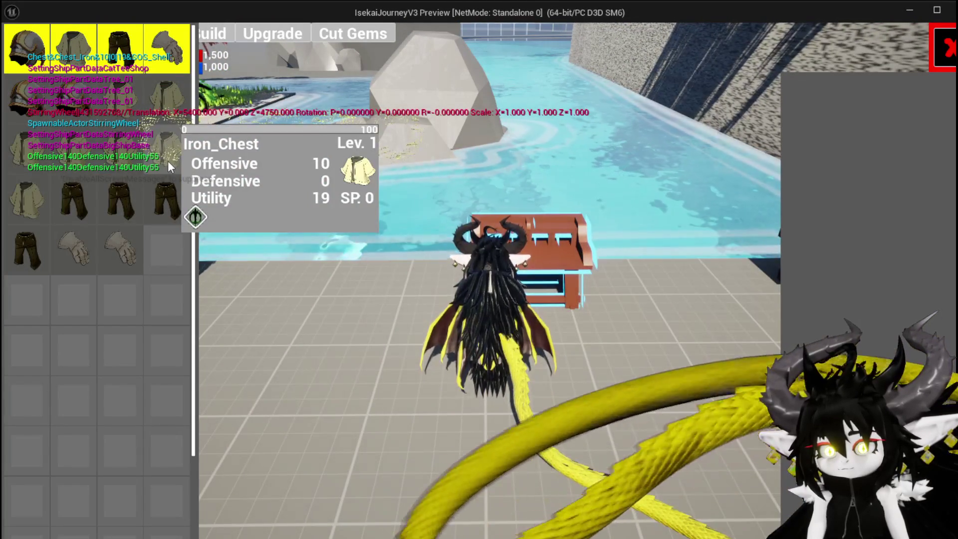
{"action": "left_click", "coordinate": [168, 161]}
{"action": "left_click", "coordinate": [575, 323]}
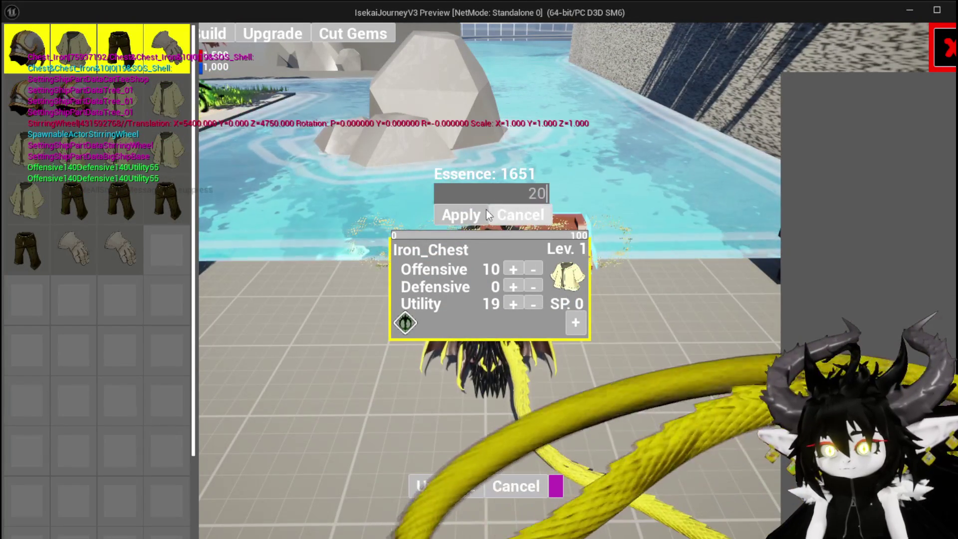
{"action": "left_click", "coordinate": [471, 215]}
{"action": "left_click", "coordinate": [577, 329]}
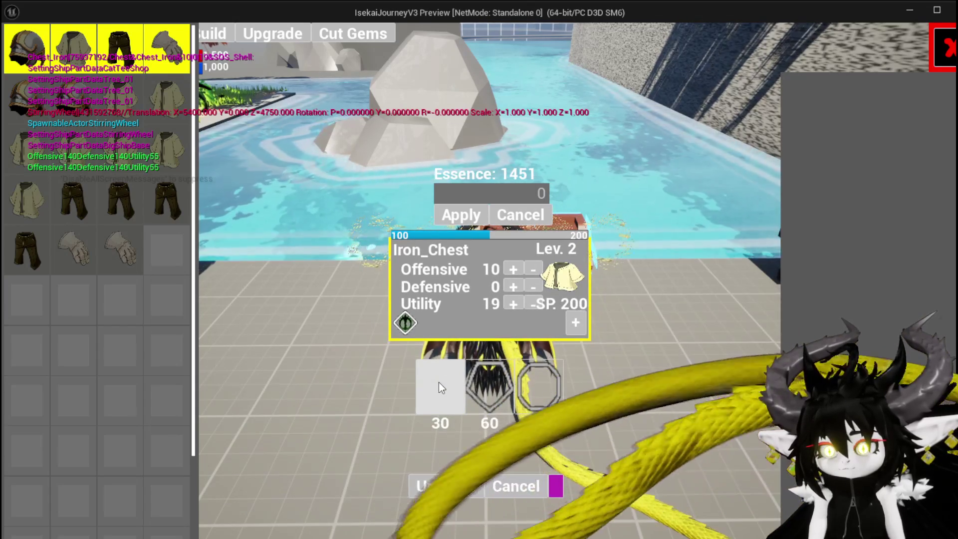
Add a gem socket, pick a gem to show the Apply/Cancel popup, then end the play-test
{"action": "left_click", "coordinate": [438, 388]}
{"action": "left_click", "coordinate": [460, 337]}
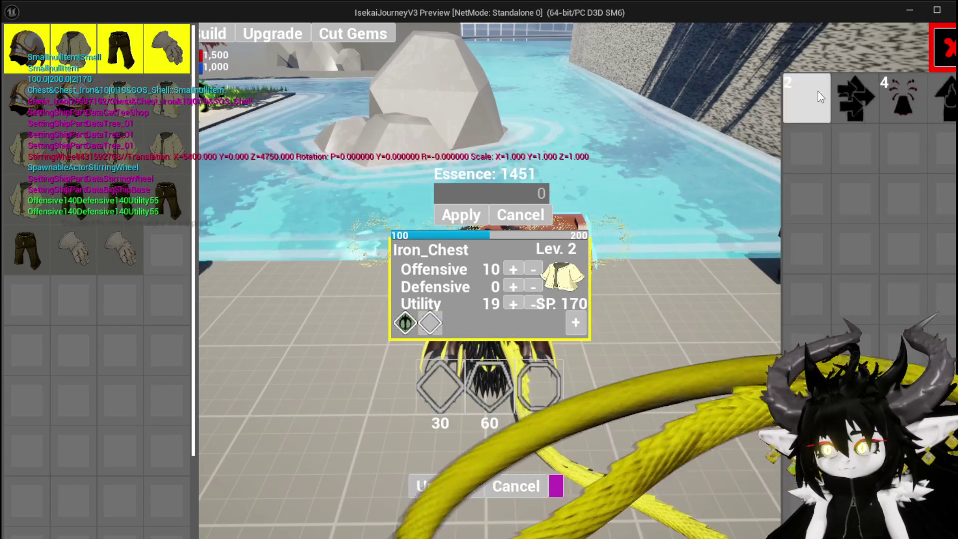
{"action": "left_click", "coordinate": [813, 88]}
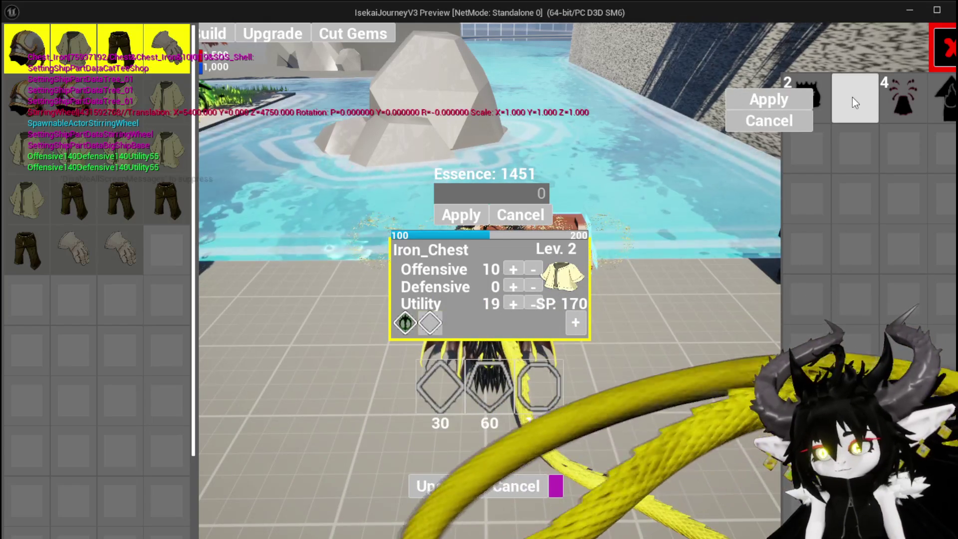
{"action": "key", "text": "Escape"}
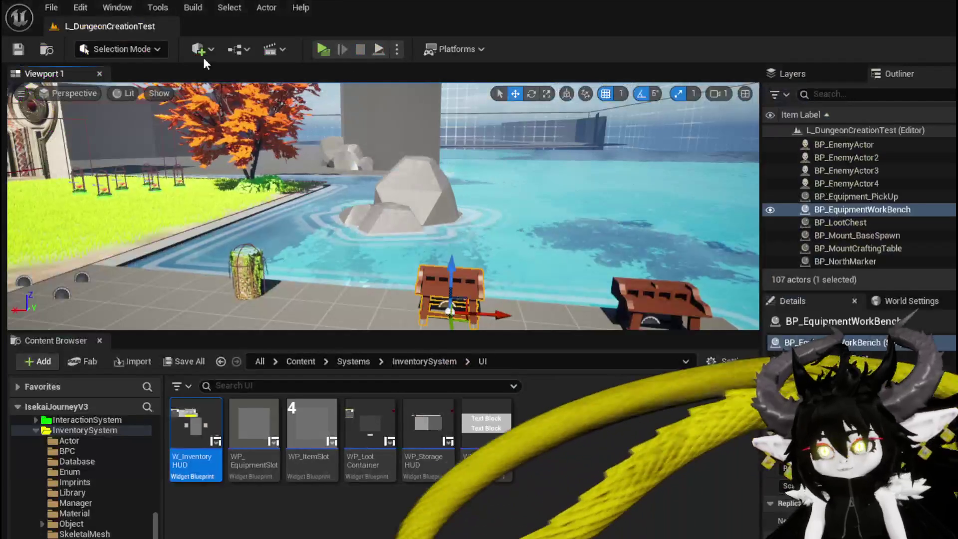
Save all and review the start of the OverWriteGem logic in W_EquipmentUpgrade
{"action": "key", "text": "ctrl+s"}
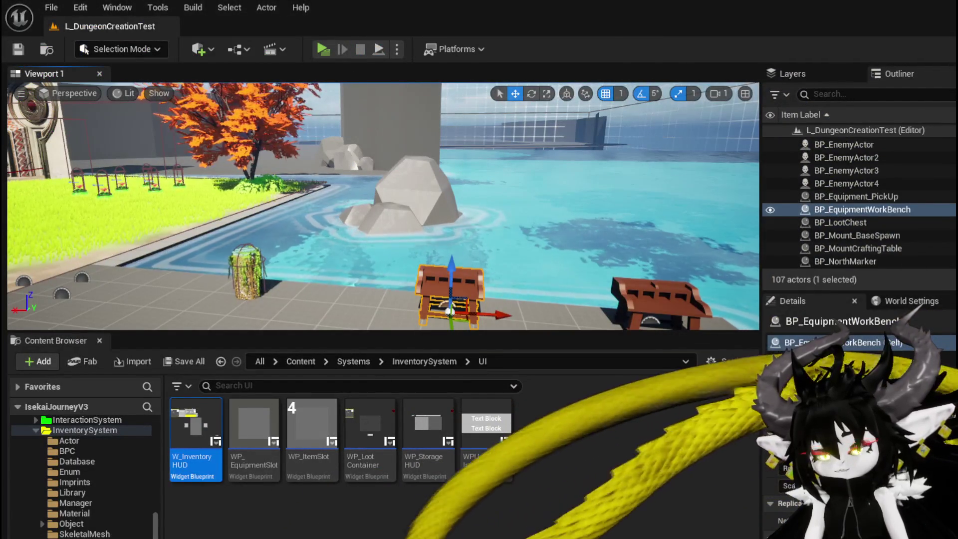
{"action": "key", "text": "alt+Tab"}
{"action": "scroll", "coordinate": [541, 231], "scroll_direction": "down", "scroll_amount": 2}
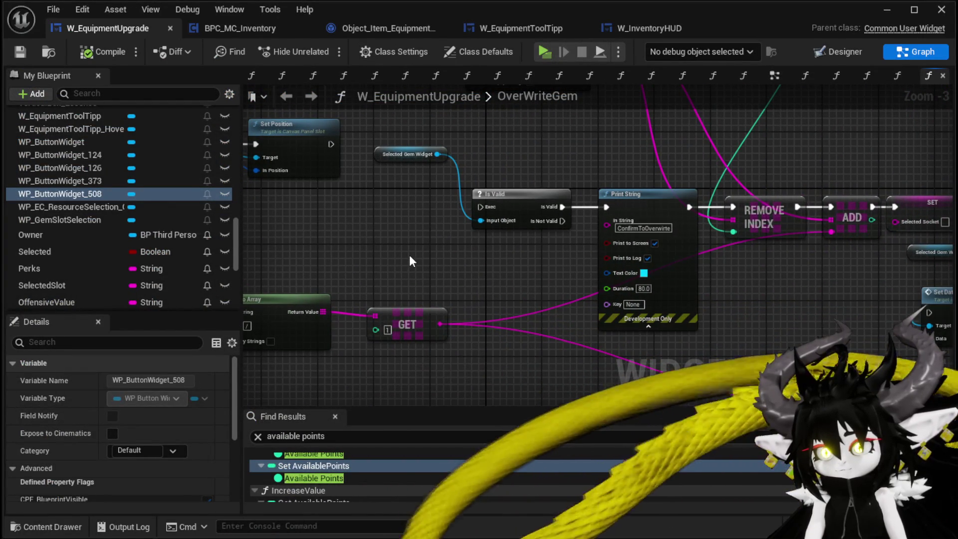
{"action": "left_click_drag", "start_coordinate": [410, 255], "coordinate": [851, 295]}
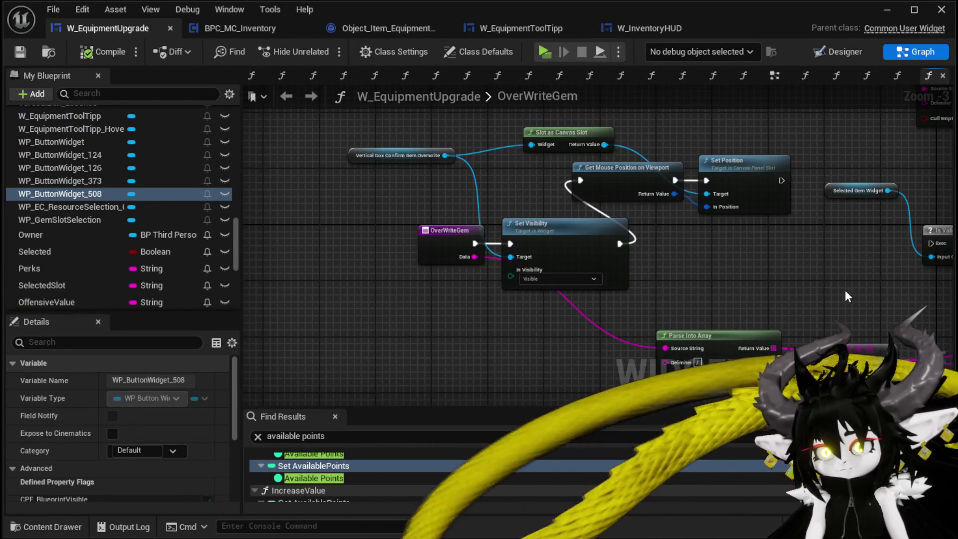
In the Designer, select the Apply button WP_ButtonWidget_373 and add its On Pressed event
{"action": "left_click", "coordinate": [826, 56]}
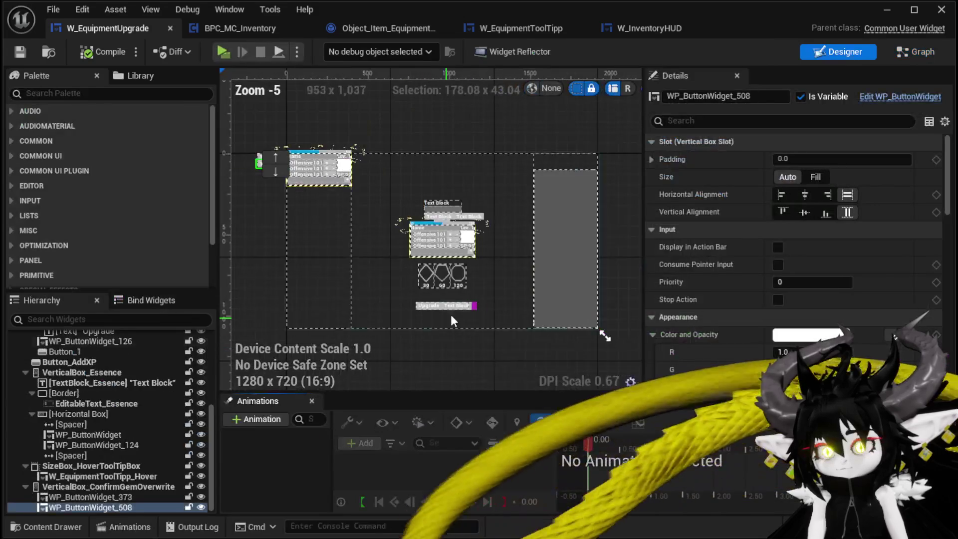
{"action": "scroll", "coordinate": [275, 177], "scroll_direction": "up", "scroll_amount": 4}
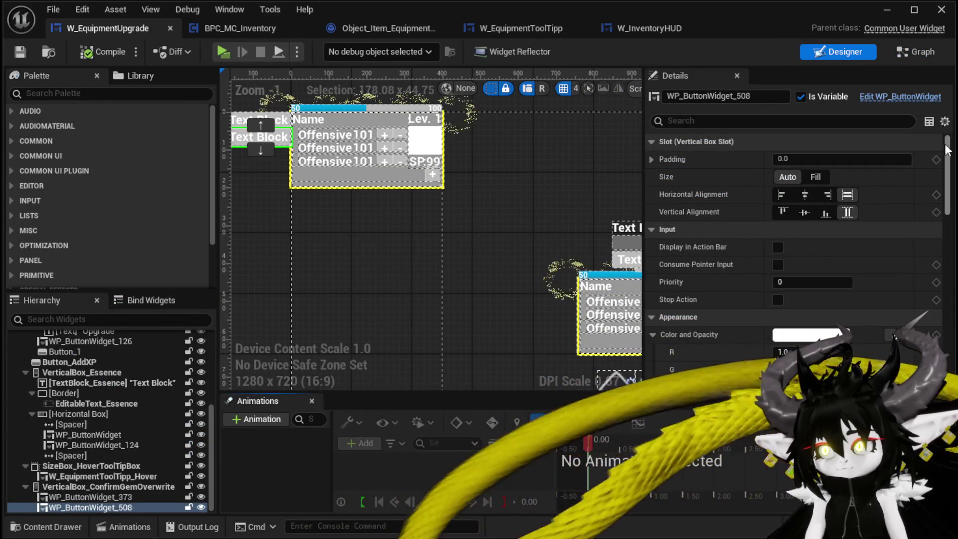
{"action": "left_click", "coordinate": [284, 120]}
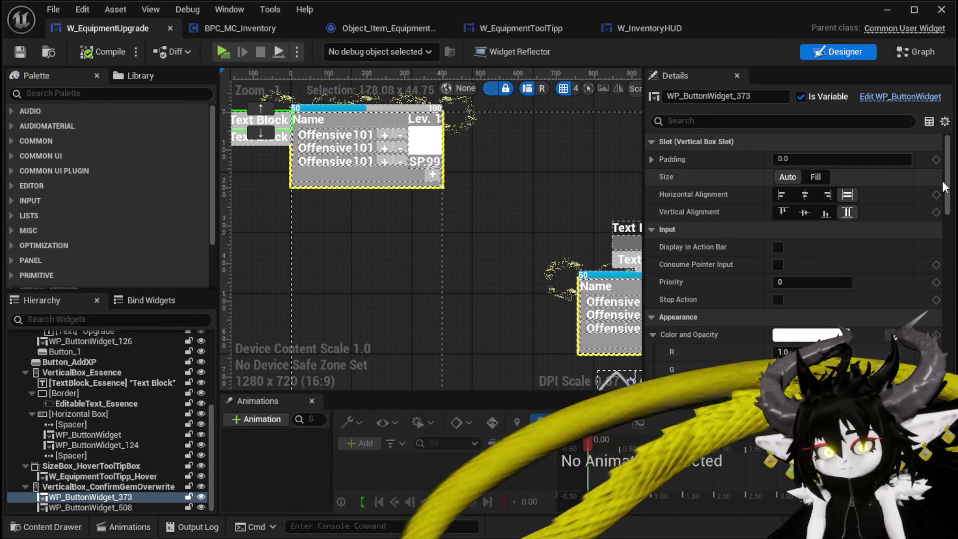
{"action": "scroll", "coordinate": [949, 193], "scroll_direction": "down", "scroll_amount": 1}
{"action": "scroll", "coordinate": [948, 194], "scroll_direction": "down", "scroll_amount": 15}
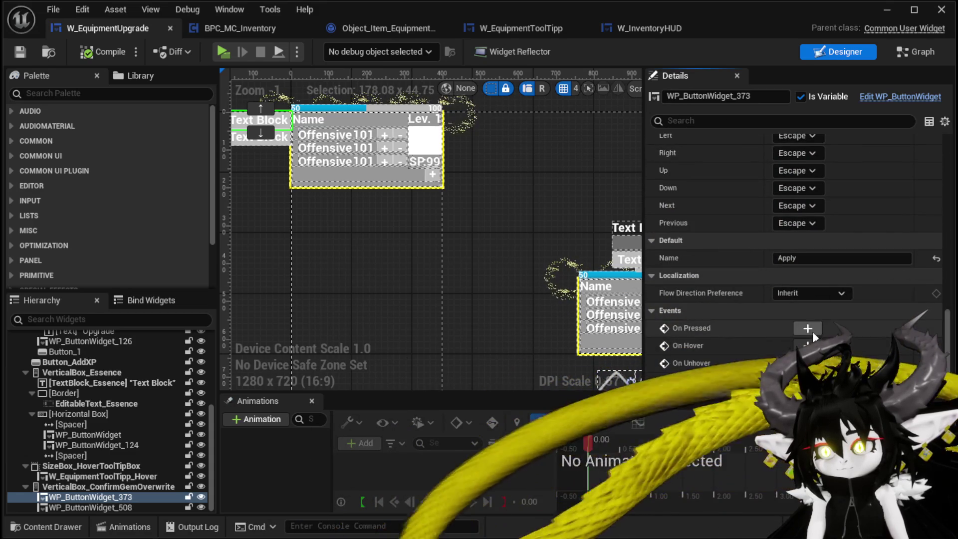
{"action": "left_click", "coordinate": [809, 329]}
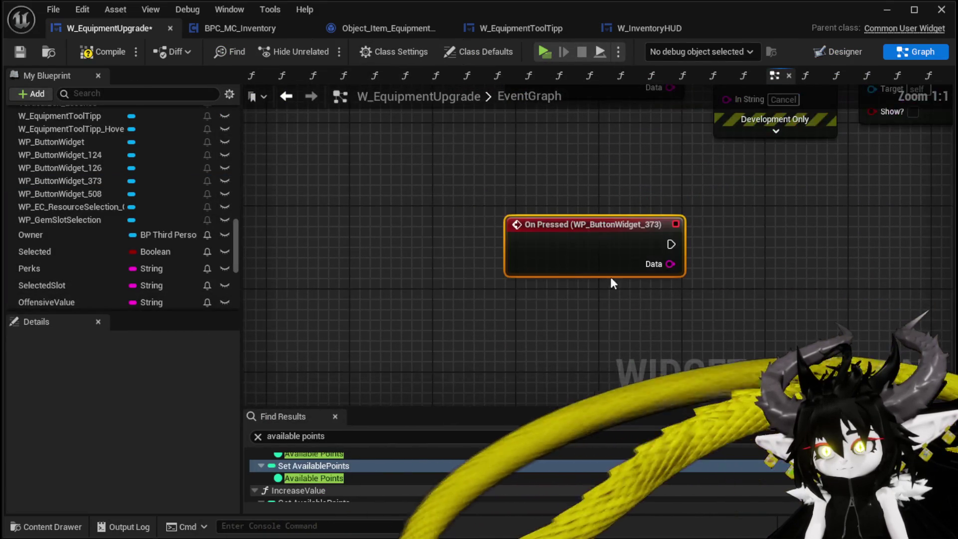
From the Gem category, open AdjustSocketGem then OverWriteGem, and pan to OverWriteGem's entry node
{"action": "scroll", "coordinate": [64, 145], "scroll_direction": "up", "scroll_amount": 10}
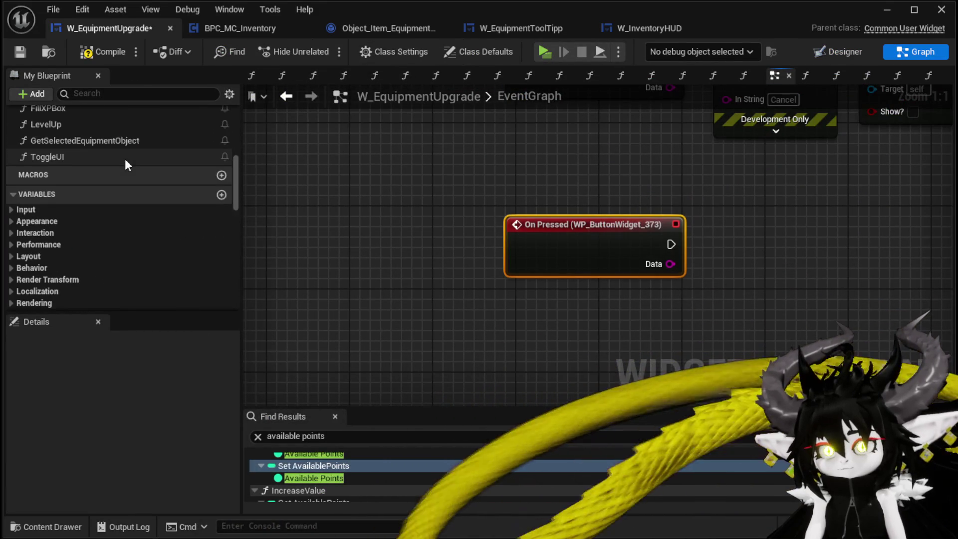
{"action": "scroll", "coordinate": [125, 169], "scroll_direction": "up", "scroll_amount": 6}
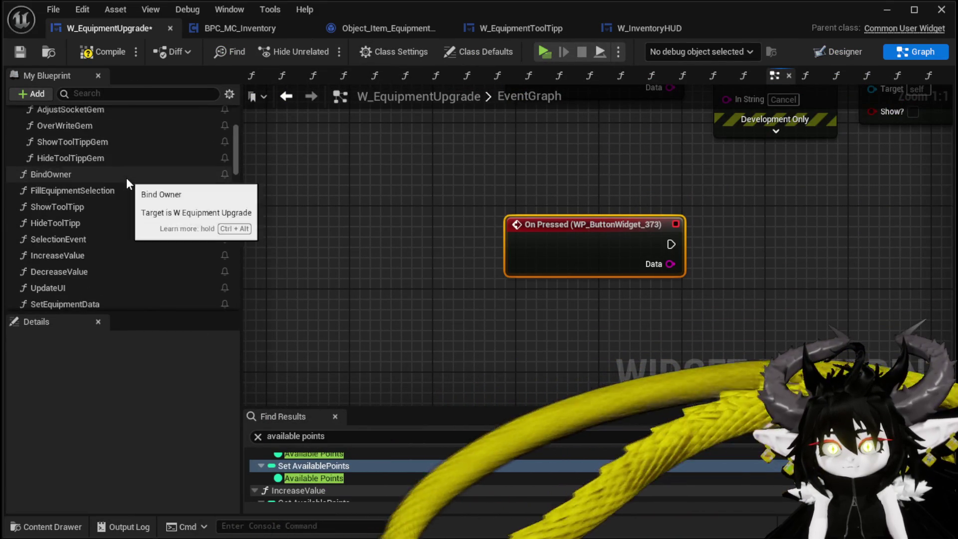
{"action": "scroll", "coordinate": [127, 180], "scroll_direction": "up", "scroll_amount": 3}
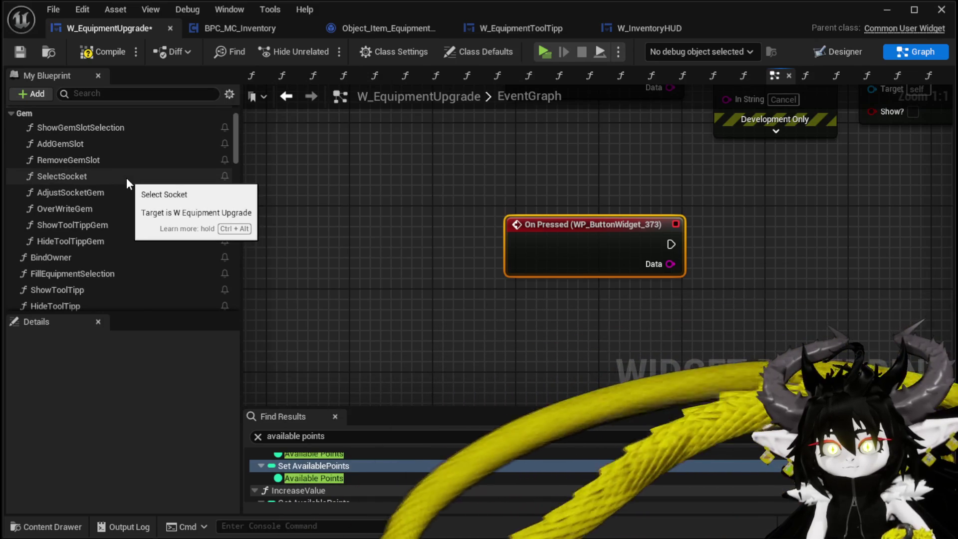
{"action": "double_click", "coordinate": [125, 191]}
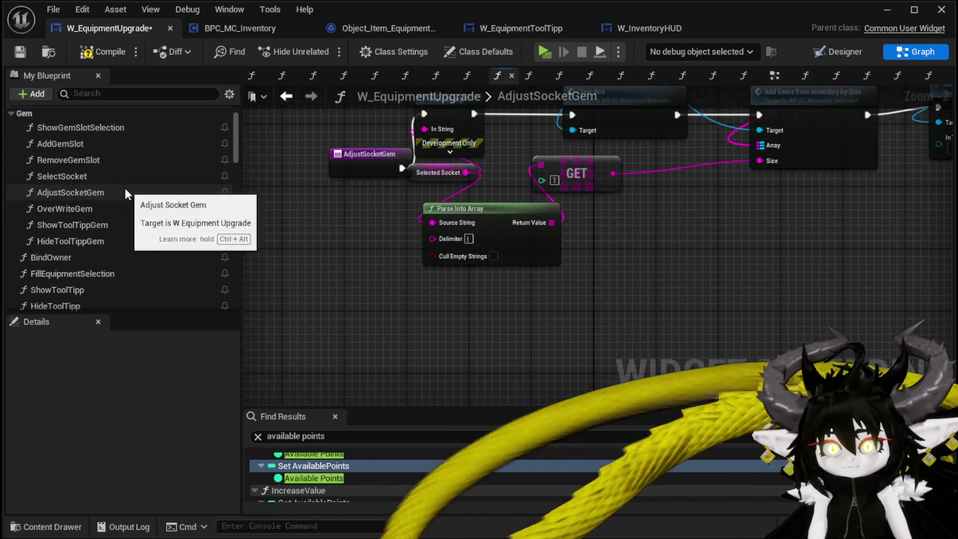
{"action": "double_click", "coordinate": [106, 209]}
{"action": "scroll", "coordinate": [330, 207], "scroll_direction": "down", "scroll_amount": 3}
{"action": "mouse_move", "coordinate": [330, 206]}
{"action": "left_mouse_down"}
{"action": "mouse_move", "coordinate": [459, 253]}
{"action": "mouse_move", "coordinate": [635, 209]}
{"action": "left_mouse_up"}
{"action": "scroll", "coordinate": [394, 230], "scroll_direction": "up", "scroll_amount": 1}
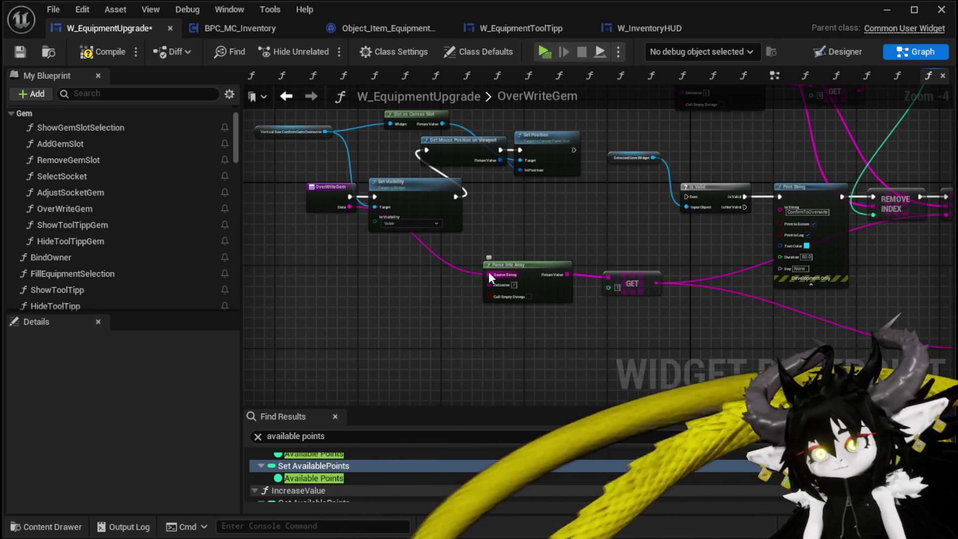
Promote Parse Into Array's Source String to a variable named SelectedGemData
{"action": "right_click", "coordinate": [490, 274]}
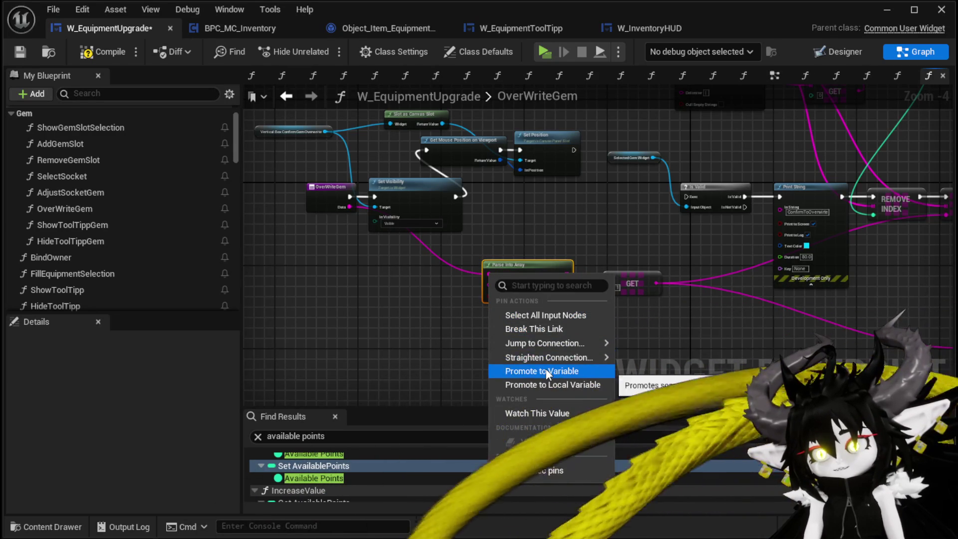
{"action": "left_click", "coordinate": [546, 370]}
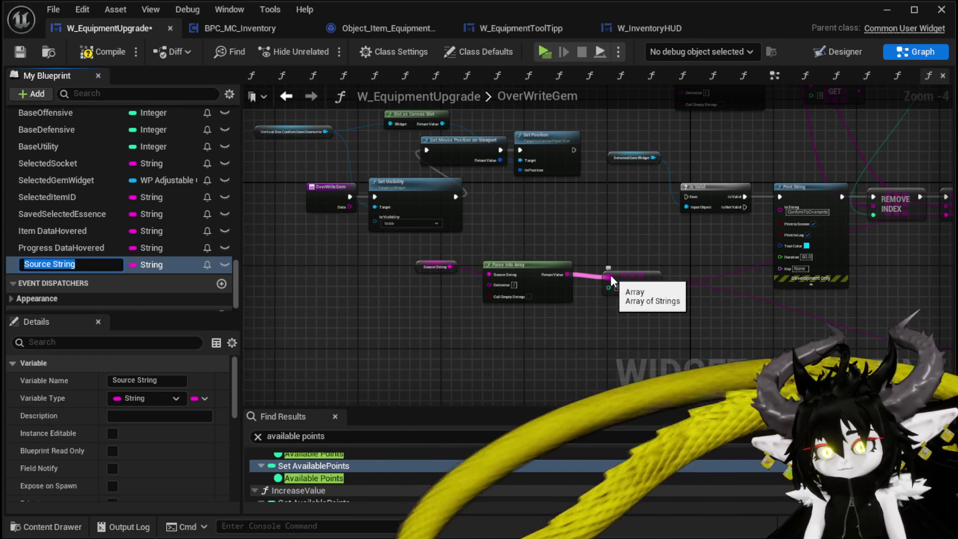
{"action": "type", "text": "Selected"}
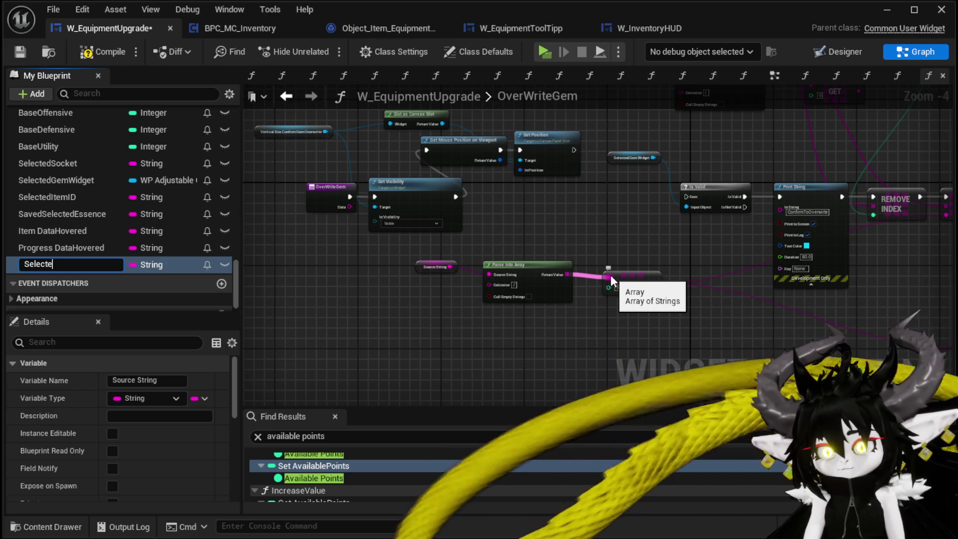
{"action": "type", "text": "GemData"}
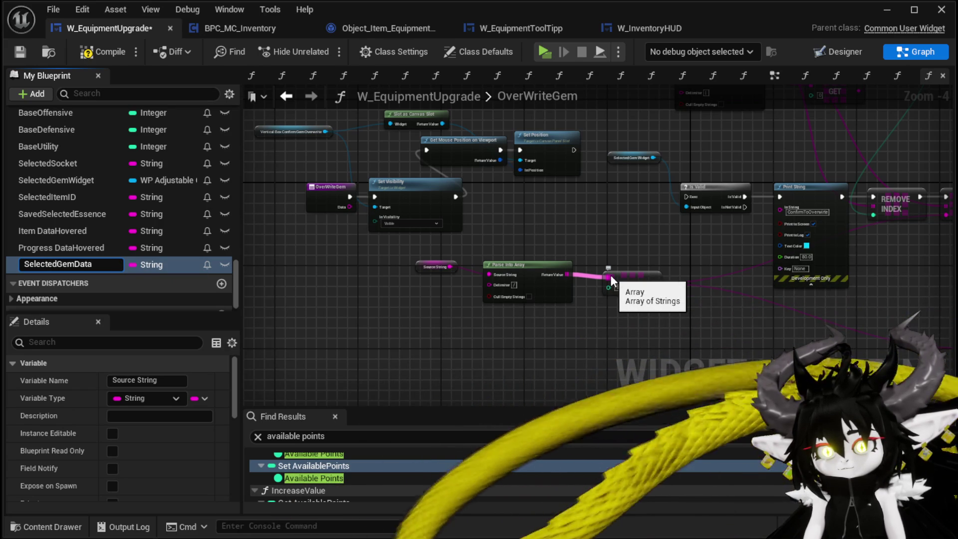
{"action": "key", "text": "Return"}
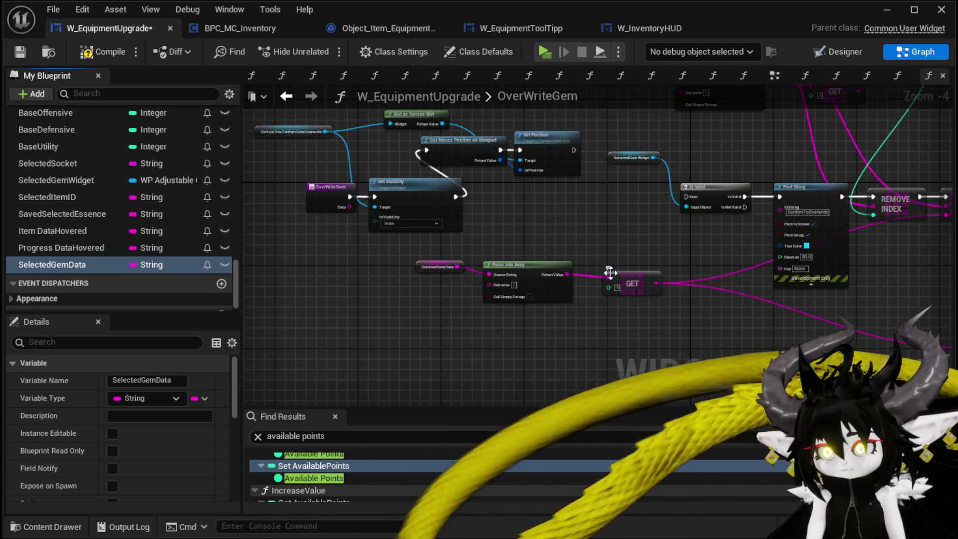
Add a SET SelectedGemData node right after the OverWriteGem entry node
{"action": "left_click_drag", "start_coordinate": [73, 262], "coordinate": [339, 252]}
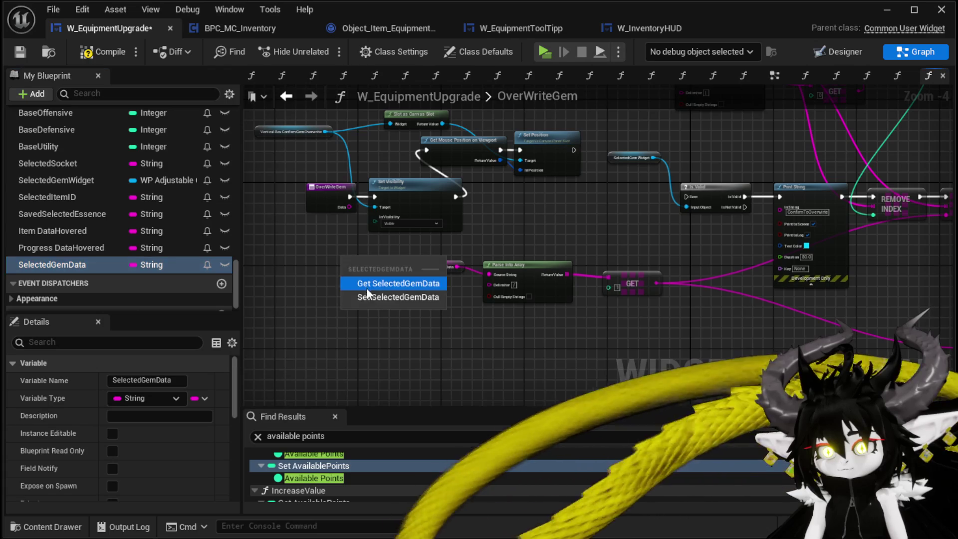
{"action": "left_click", "coordinate": [367, 297]}
{"action": "left_click", "coordinate": [460, 256]}
{"action": "mouse_move", "coordinate": [529, 310]}
{"action": "left_mouse_down"}
{"action": "mouse_move", "coordinate": [480, 252]}
{"action": "mouse_move", "coordinate": [448, 258]}
{"action": "mouse_move", "coordinate": [458, 251]}
{"action": "mouse_move", "coordinate": [458, 262]}
{"action": "left_mouse_up"}
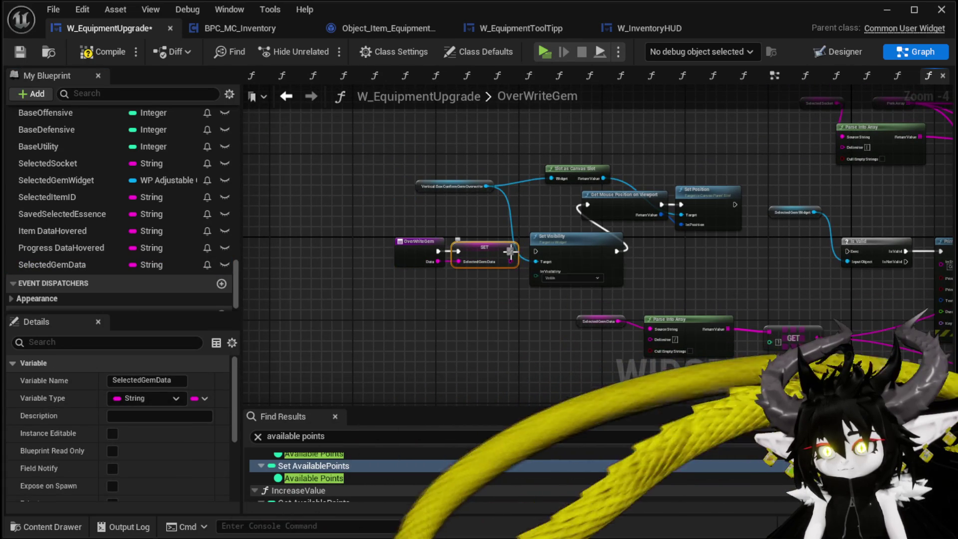
Select the gem-socketing node chain and cut it out of OverWriteGem
{"action": "scroll", "coordinate": [698, 265], "scroll_direction": "down", "scroll_amount": 1}
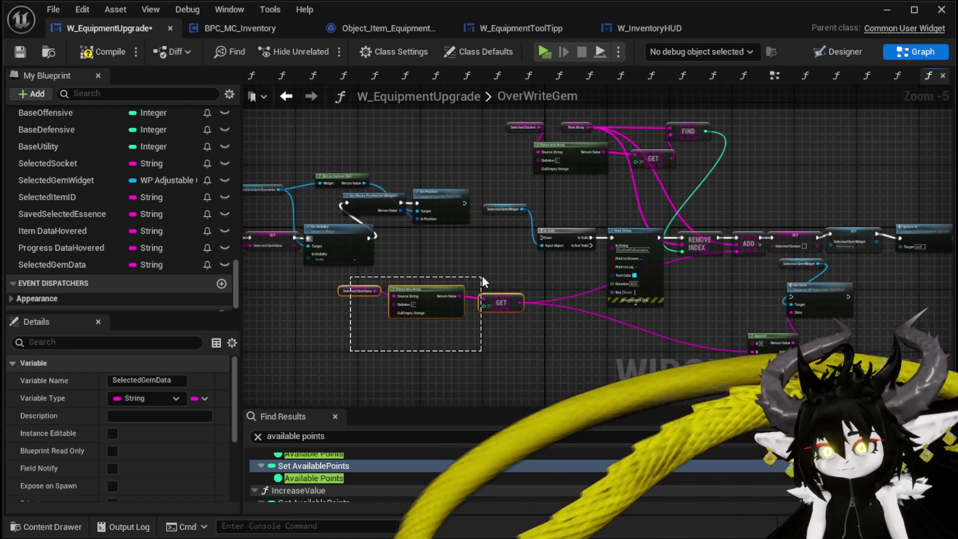
{"action": "left_click_drag", "start_coordinate": [482, 282], "coordinate": [481, 279]}
{"action": "left_click_drag", "start_coordinate": [816, 343], "coordinate": [817, 344]}
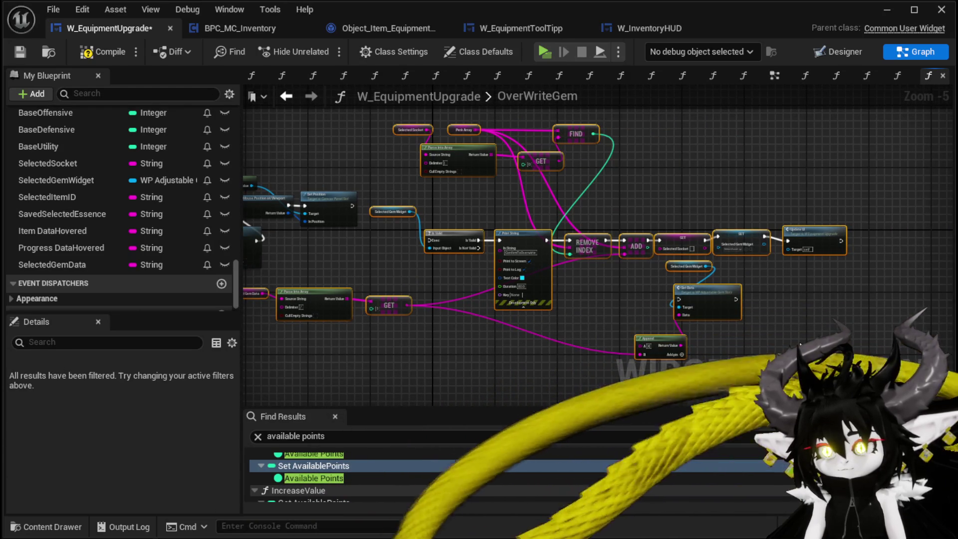
{"action": "key", "text": "Delete"}
Compile, move the gem-socketing nodes into the EventGraph, and wire WP_ButtonWidget_373's On Pressed to Is Valid
{"action": "left_click", "coordinate": [22, 51]}
{"action": "left_click", "coordinate": [781, 75]}
{"action": "key", "text": "ctrl+z"}
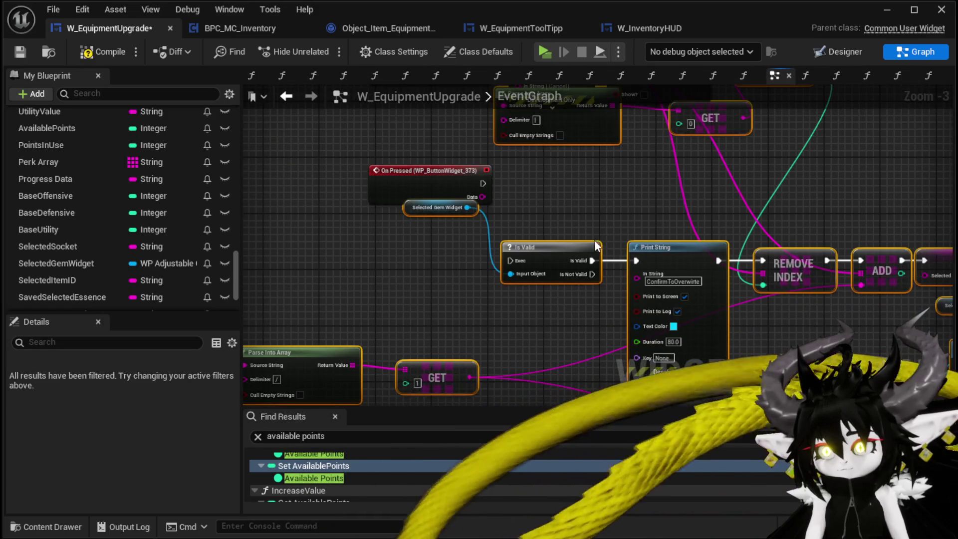
{"action": "scroll", "coordinate": [582, 219], "scroll_direction": "down", "scroll_amount": 3}
{"action": "scroll", "coordinate": [593, 189], "scroll_direction": "up", "scroll_amount": 2}
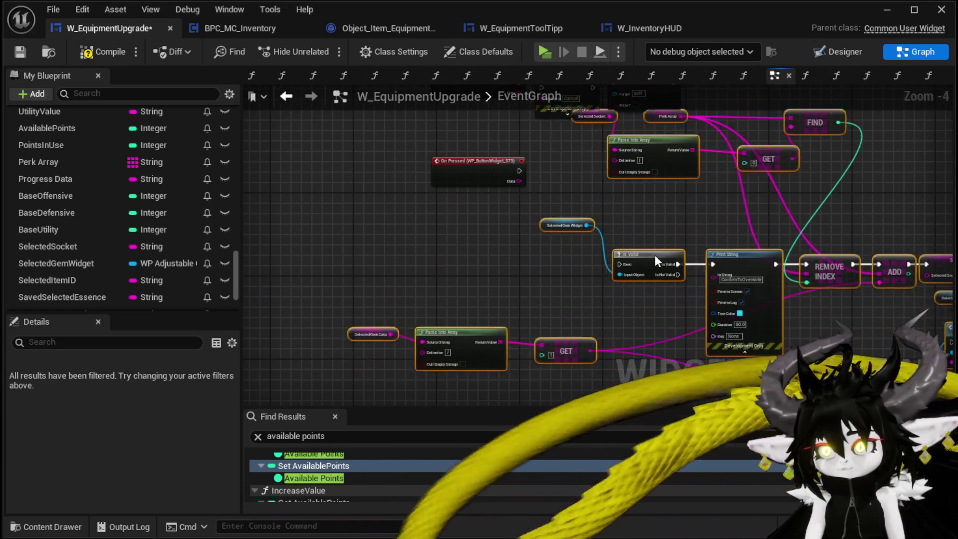
{"action": "mouse_move", "coordinate": [464, 162]}
{"action": "left_mouse_down"}
{"action": "mouse_move", "coordinate": [452, 274]}
{"action": "mouse_move", "coordinate": [493, 295]}
{"action": "mouse_move", "coordinate": [601, 294]}
{"action": "mouse_move", "coordinate": [523, 220]}
{"action": "left_mouse_up"}
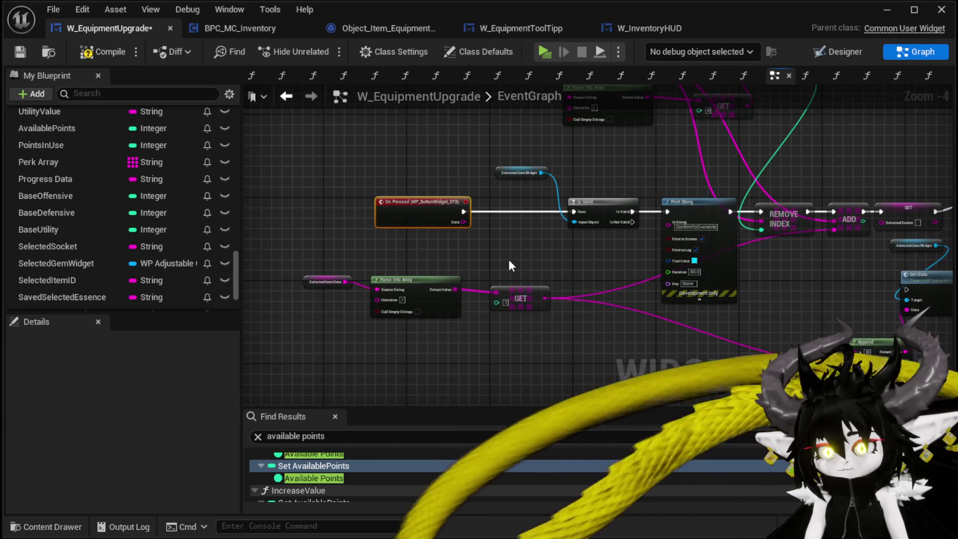
{"action": "scroll", "coordinate": [537, 259], "scroll_direction": "down", "scroll_amount": 1}
{"action": "left_click_drag", "start_coordinate": [374, 290], "coordinate": [413, 331]}
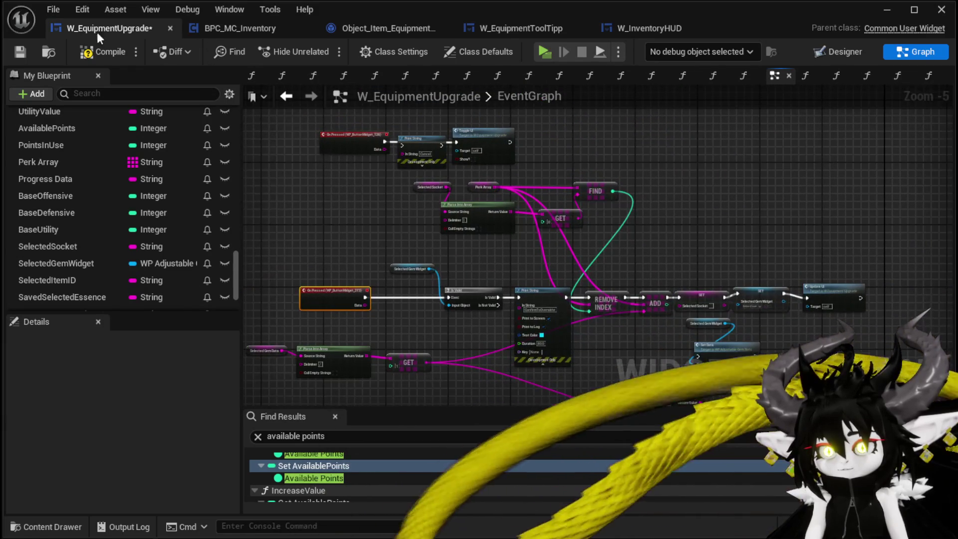
Save the blueprint and start a play-test from the level editor
{"action": "left_click", "coordinate": [23, 53]}
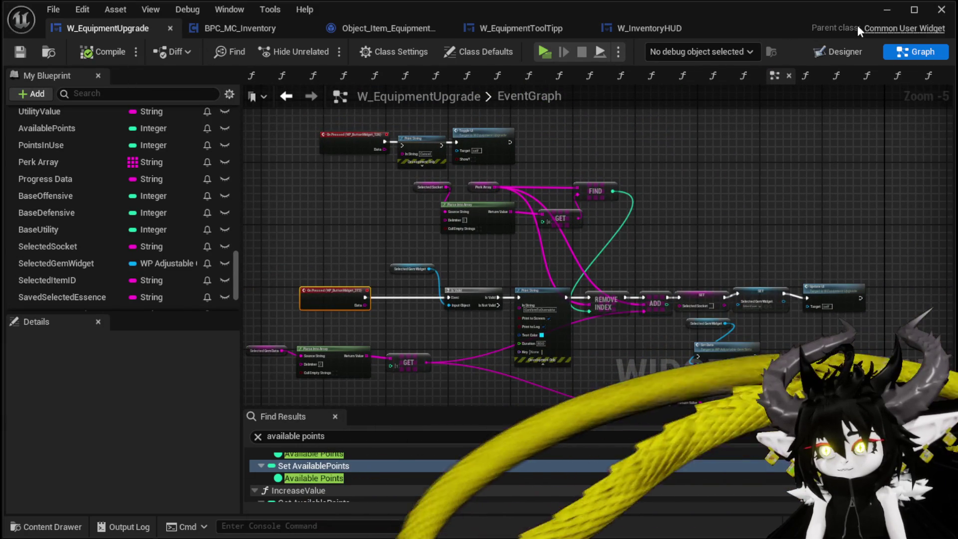
{"action": "left_click", "coordinate": [886, 9]}
{"action": "key", "text": "alt+p"}
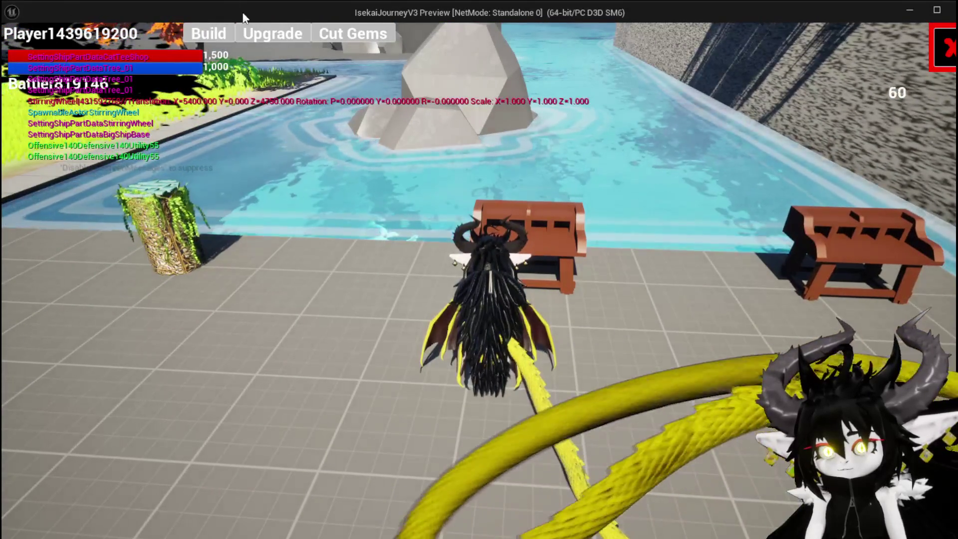
Open the inventory and upgrade Iron_Chest with 200 Essence
{"action": "key", "text": "i"}
{"action": "left_click", "coordinate": [156, 103]}
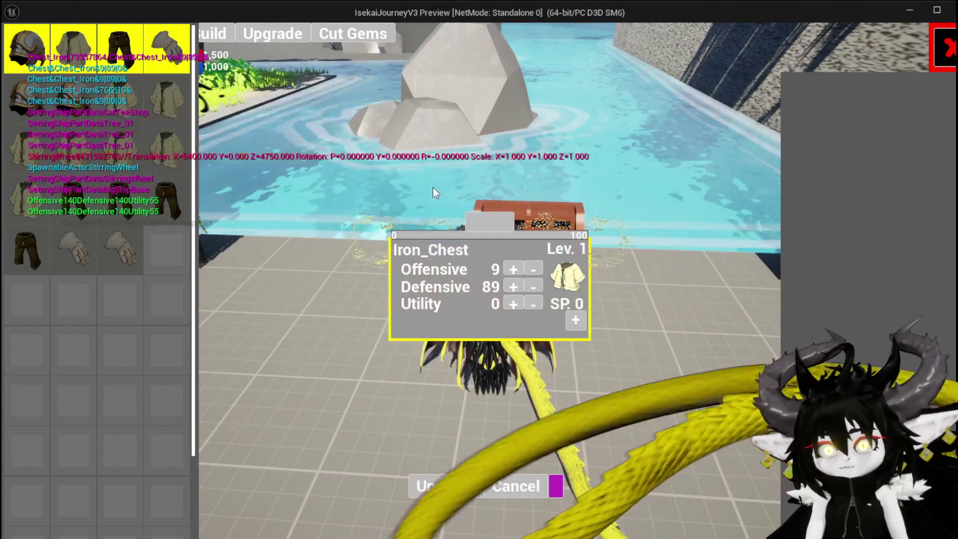
{"action": "left_click", "coordinate": [575, 320]}
{"action": "type", "text": "00"}
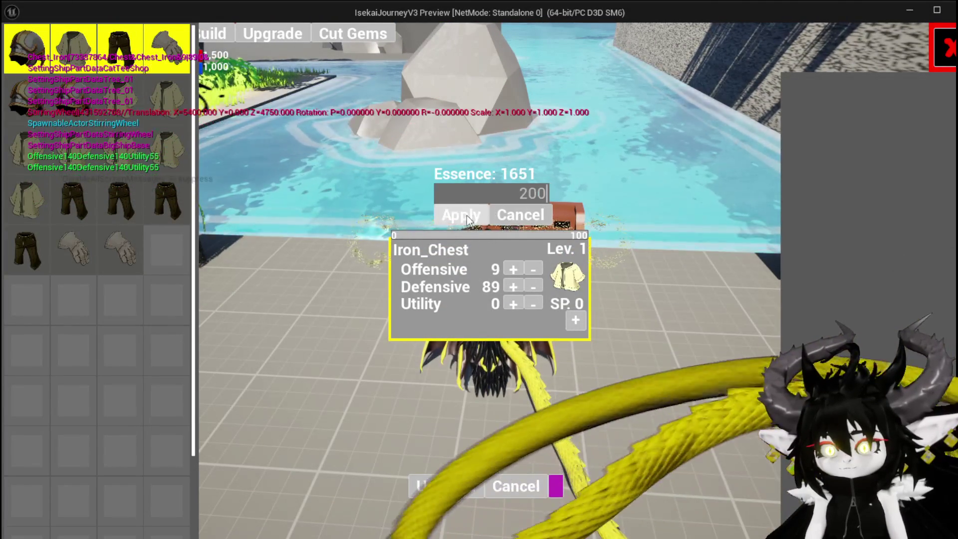
{"action": "key", "text": "Return"}
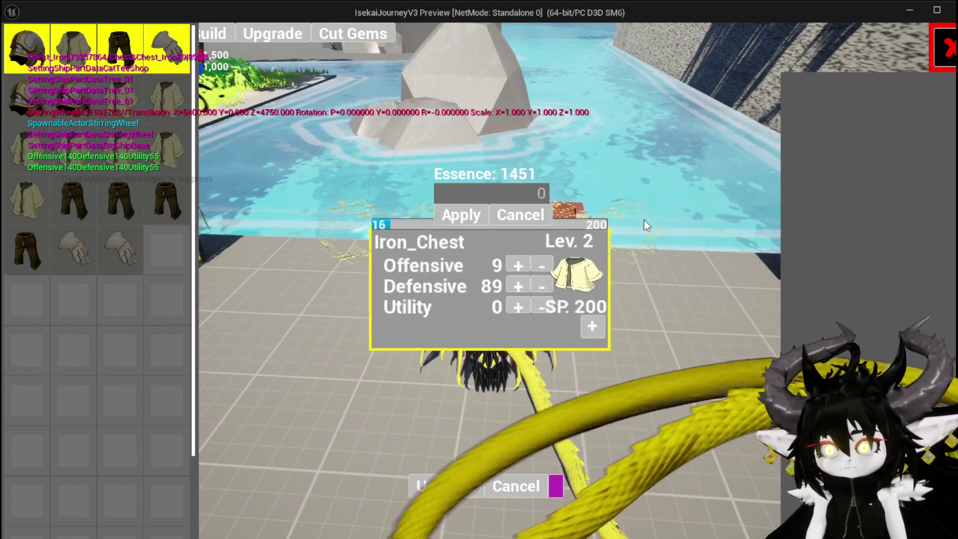
Add a 30-point gem slot to Iron_Chest and socket a gem from the inventory into it
{"action": "left_click", "coordinate": [576, 321]}
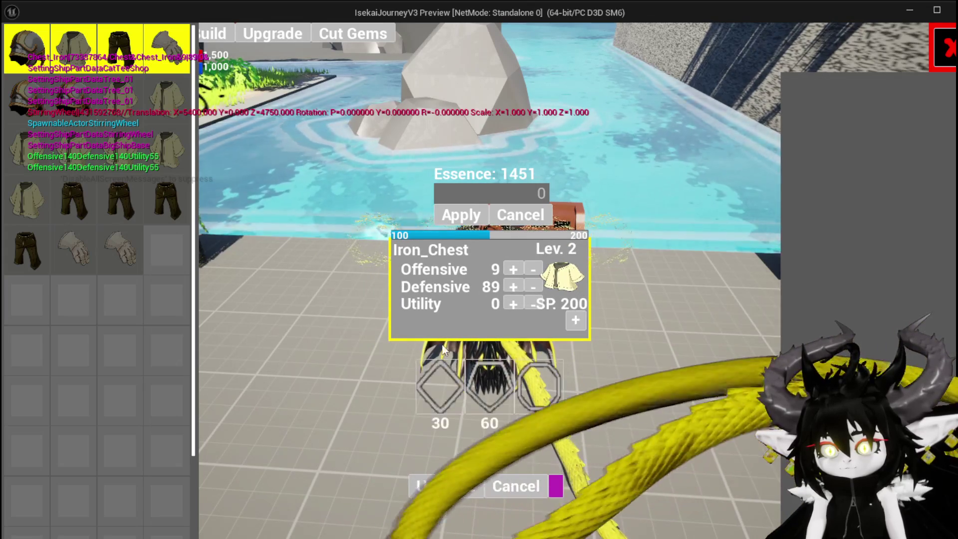
{"action": "left_click", "coordinate": [446, 379]}
{"action": "left_click", "coordinate": [406, 319]}
{"action": "left_click", "coordinate": [406, 322]}
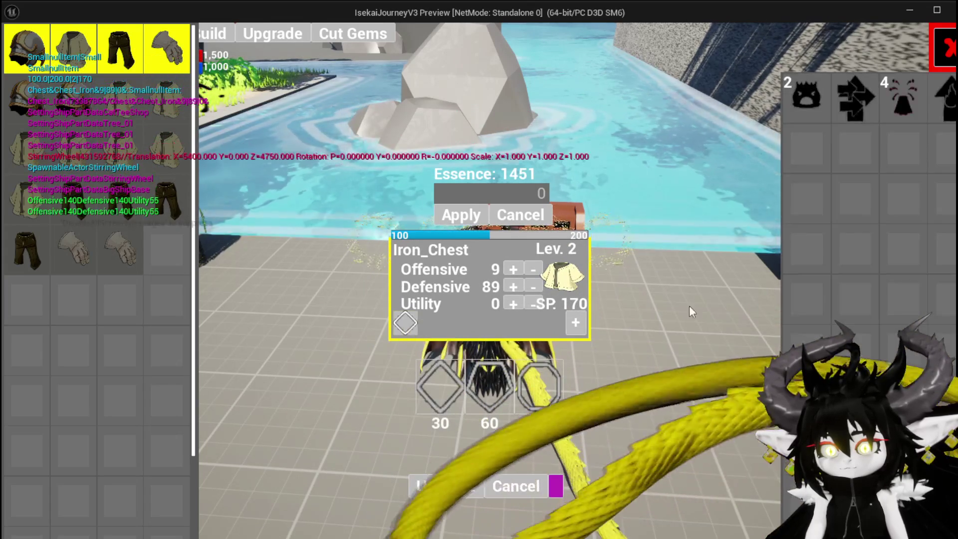
{"action": "left_click", "coordinate": [820, 106]}
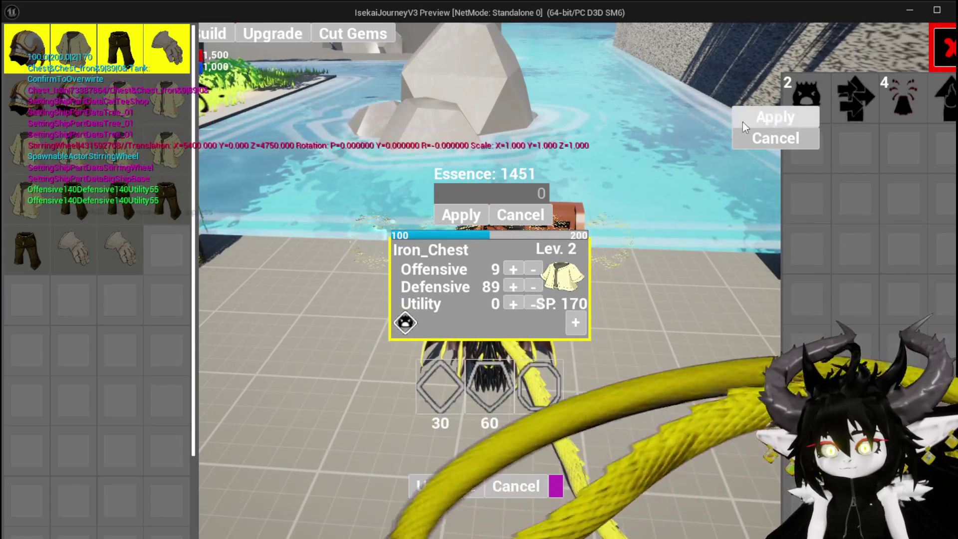
{"action": "left_click", "coordinate": [774, 119]}
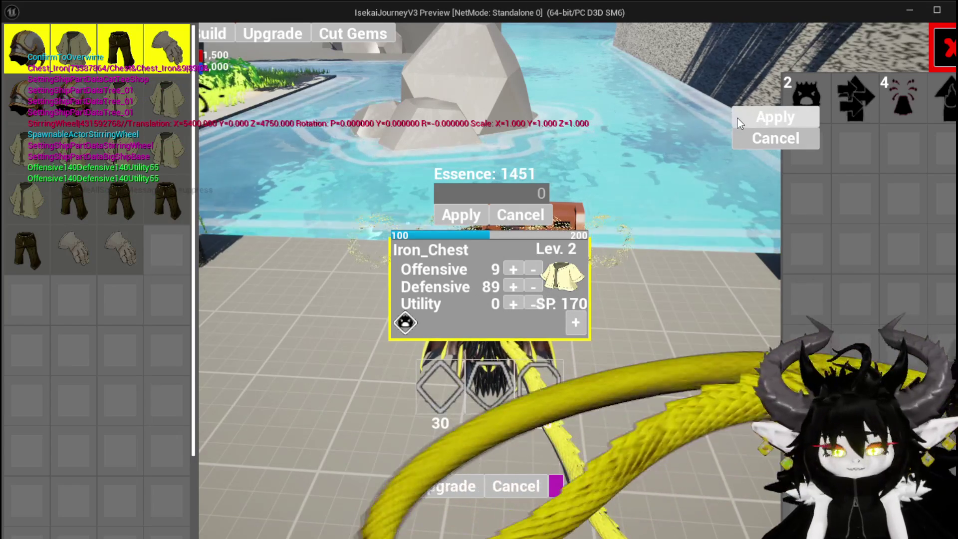
End the play session and return to the W_EquipmentUpgrade blueprint
{"action": "key", "text": "alt+Tab"}
{"action": "key", "text": "Escape"}
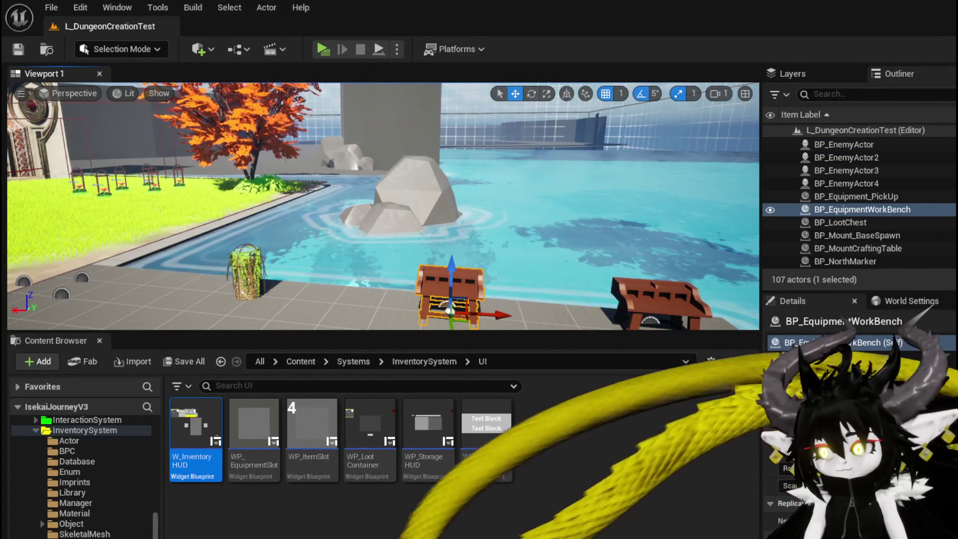
{"action": "key", "text": "alt+Tab"}
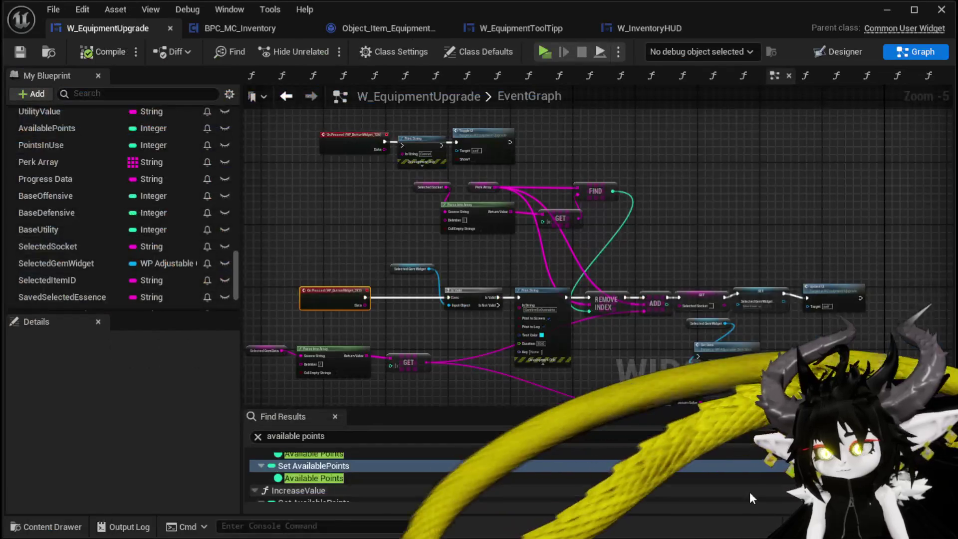
Add a VerticalBox_ConfirmGemOverwrite getter and a Set Visibility node beside the Is Valid check
{"action": "left_click_drag", "start_coordinate": [451, 370], "coordinate": [444, 270]}
{"action": "scroll", "coordinate": [445, 261], "scroll_direction": "up", "scroll_amount": 2}
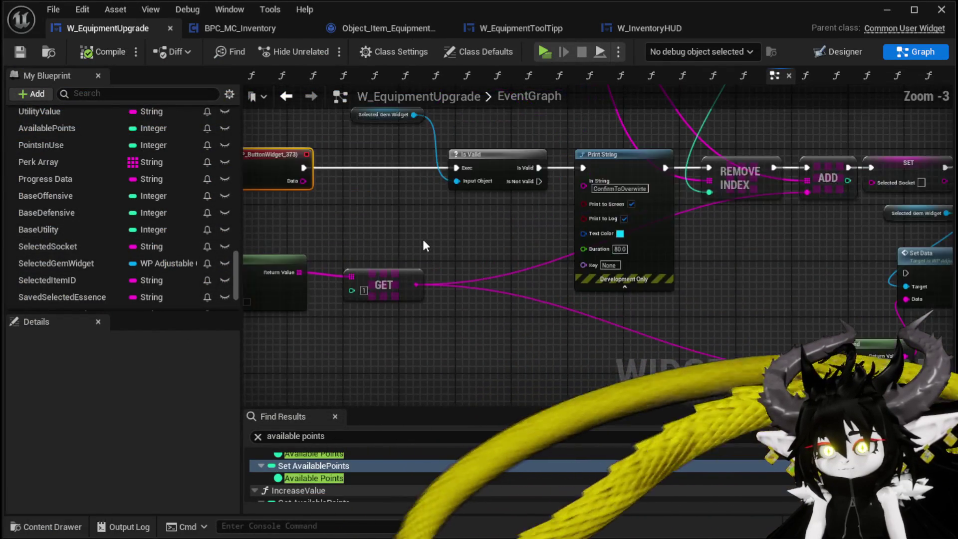
{"action": "left_click", "coordinate": [555, 182]}
{"action": "left_click_drag", "start_coordinate": [554, 182], "coordinate": [583, 183]}
{"action": "scroll", "coordinate": [62, 292], "scroll_direction": "down", "scroll_amount": 3}
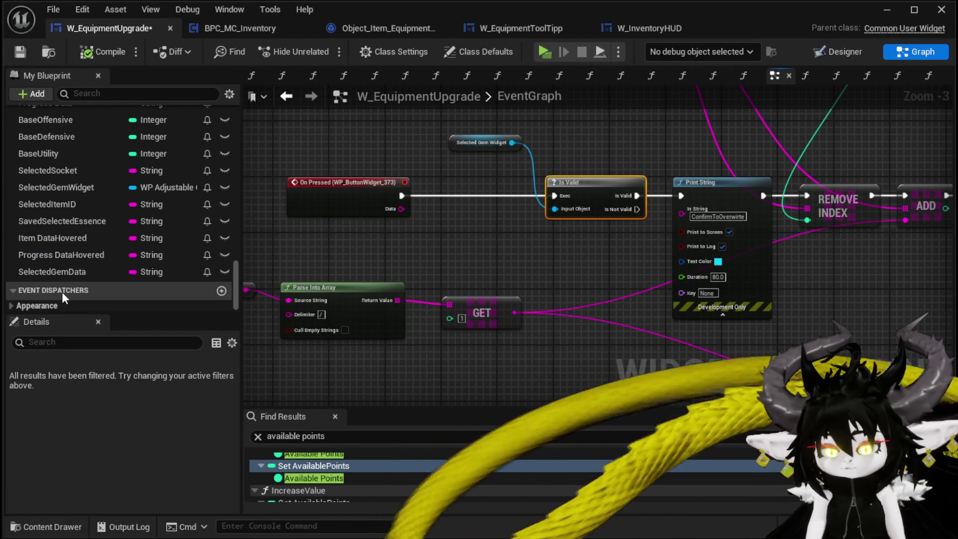
{"action": "scroll", "coordinate": [62, 292], "scroll_direction": "up", "scroll_amount": 6}
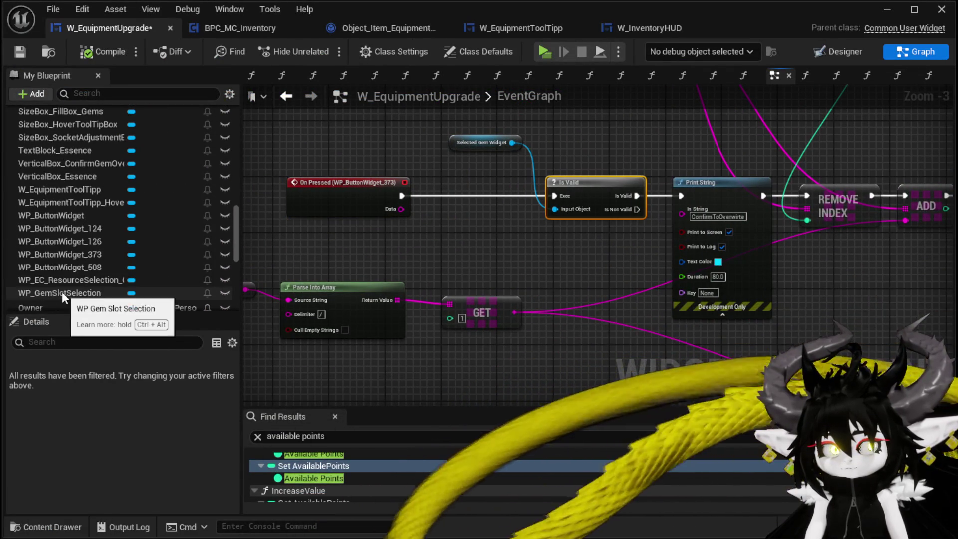
{"action": "scroll", "coordinate": [71, 292], "scroll_direction": "up", "scroll_amount": 3}
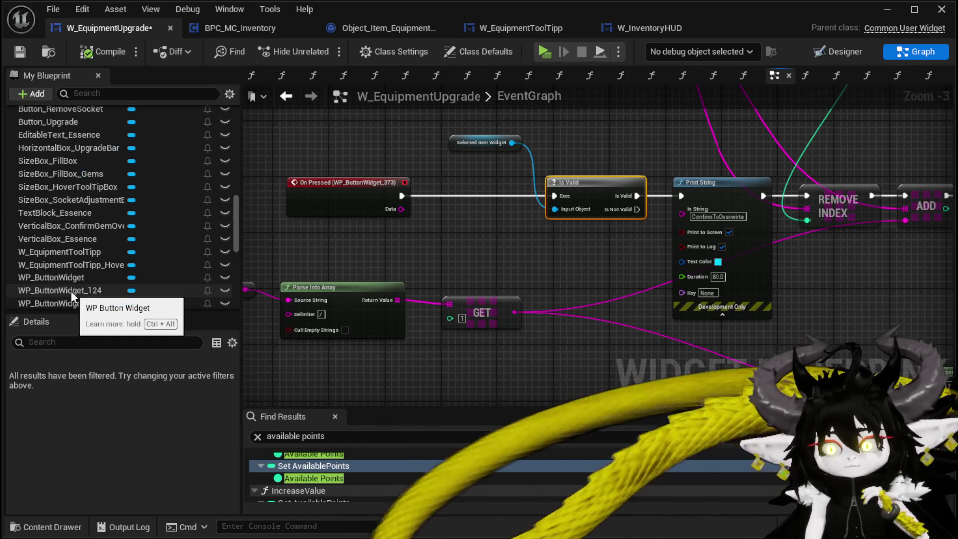
{"action": "mouse_move", "coordinate": [111, 226]}
{"action": "left_mouse_down"}
{"action": "mouse_move", "coordinate": [457, 211]}
{"action": "mouse_move", "coordinate": [445, 247]}
{"action": "mouse_move", "coordinate": [537, 255]}
{"action": "left_mouse_up"}
{"action": "left_click", "coordinate": [445, 250]}
{"action": "type", "text": "Set Visi"}
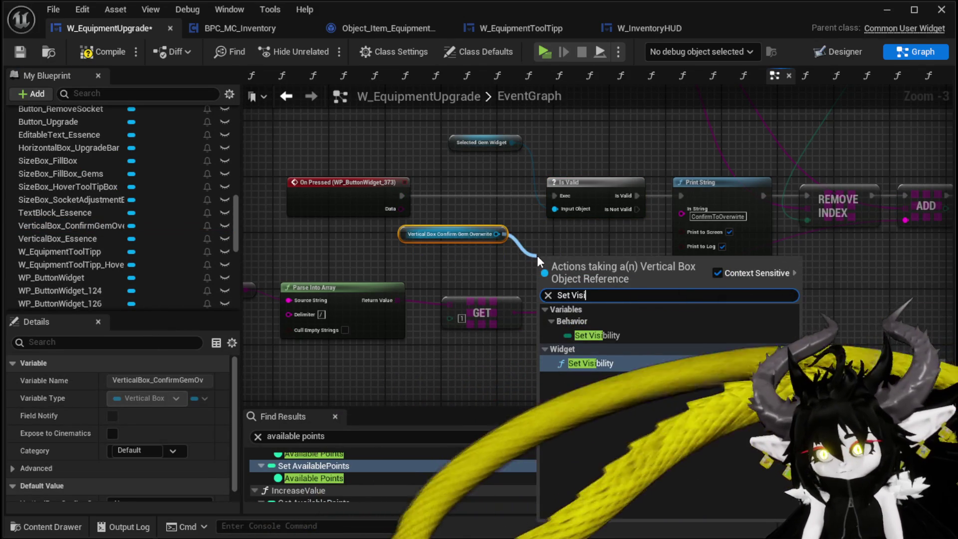
{"action": "left_click", "coordinate": [619, 364]}
Route On Pressed through Set Visibility with Collapsed before the Is Valid check
{"action": "mouse_move", "coordinate": [587, 293]}
{"action": "left_mouse_down"}
{"action": "mouse_move", "coordinate": [670, 349]}
{"action": "mouse_move", "coordinate": [530, 247]}
{"action": "mouse_move", "coordinate": [546, 238]}
{"action": "mouse_move", "coordinate": [538, 232]}
{"action": "left_mouse_up"}
{"action": "mouse_move", "coordinate": [439, 256]}
{"action": "left_mouse_down"}
{"action": "mouse_move", "coordinate": [403, 256]}
{"action": "mouse_move", "coordinate": [506, 252]}
{"action": "left_mouse_up"}
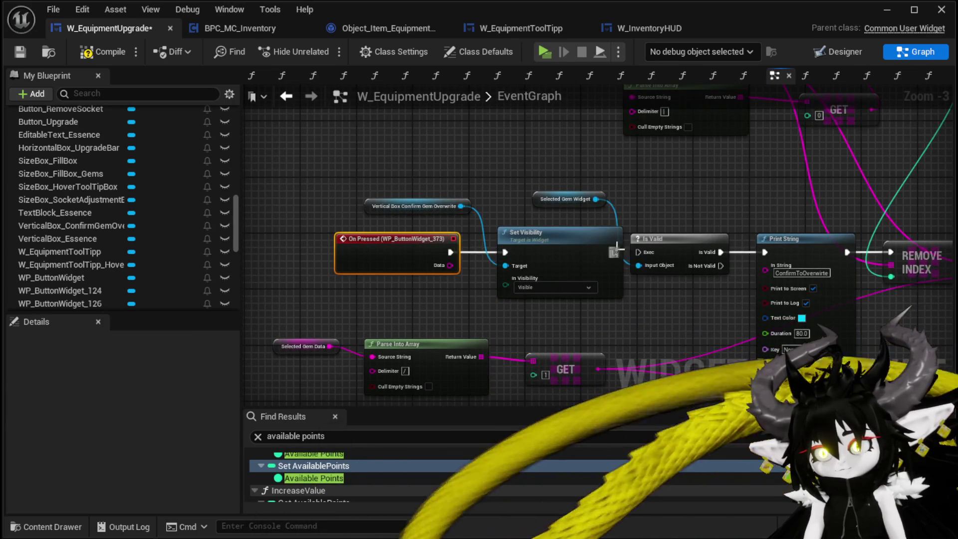
{"action": "left_click_drag", "start_coordinate": [615, 252], "coordinate": [641, 253]}
{"action": "left_click", "coordinate": [554, 288]}
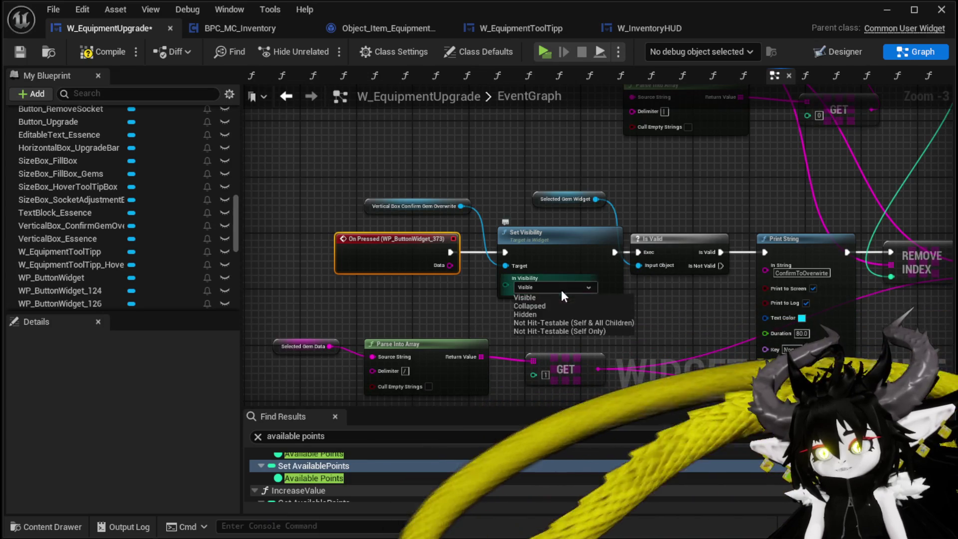
{"action": "left_click", "coordinate": [538, 308]}
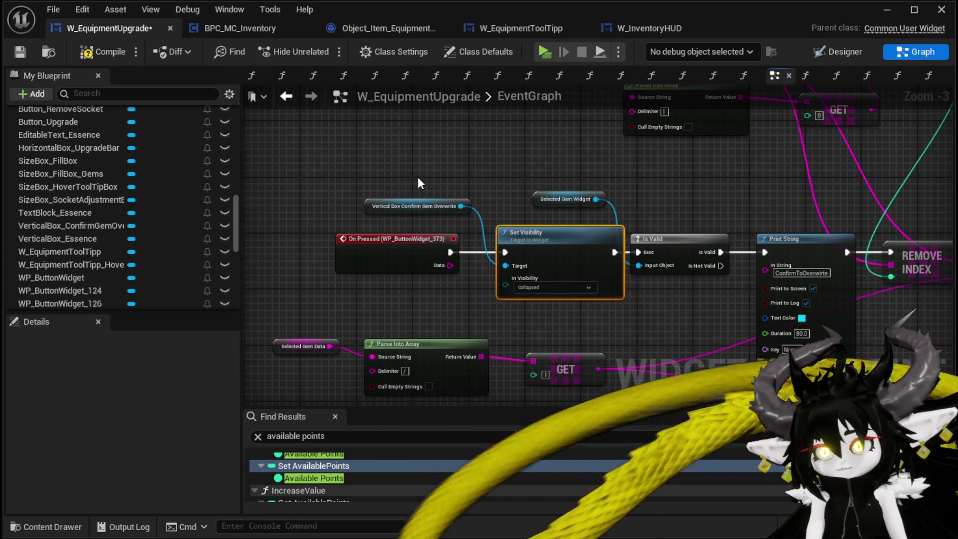
Compile and save W_EquipmentUpgrade and show its Designer layout
{"action": "left_click", "coordinate": [451, 208]}
{"action": "left_click", "coordinate": [100, 52]}
{"action": "left_click", "coordinate": [28, 56]}
{"action": "left_click", "coordinate": [838, 49]}
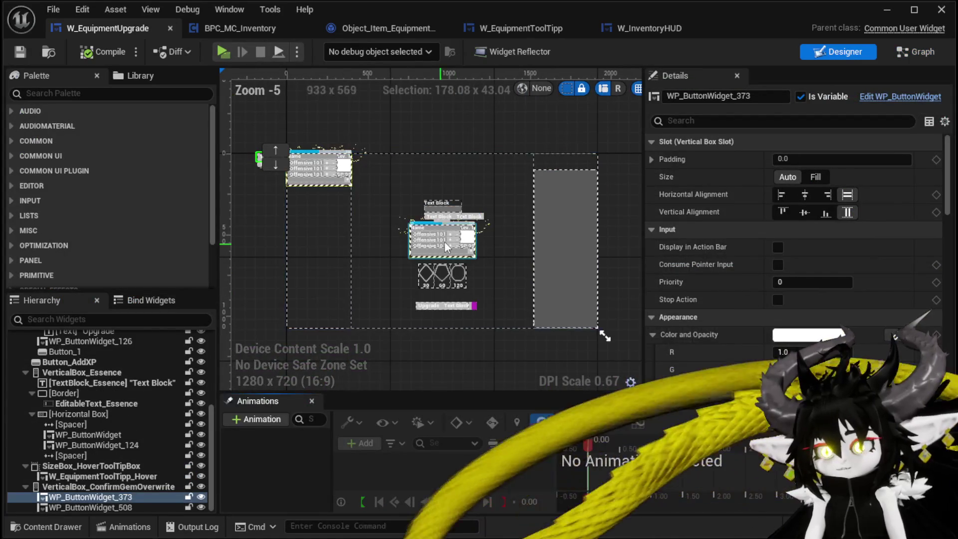
Select the Cancel button WP_ButtonWidget_508 and create its On Pressed event
{"action": "scroll", "coordinate": [439, 208], "scroll_direction": "up", "scroll_amount": 1}
{"action": "scroll", "coordinate": [348, 182], "scroll_direction": "up", "scroll_amount": 4}
{"action": "left_click", "coordinate": [349, 182]}
{"action": "scroll", "coordinate": [861, 247], "scroll_direction": "down", "scroll_amount": 3}
{"action": "scroll", "coordinate": [861, 247], "scroll_direction": "down", "scroll_amount": 10}
{"action": "scroll", "coordinate": [864, 297], "scroll_direction": "down", "scroll_amount": 5}
{"action": "left_click", "coordinate": [798, 330]}
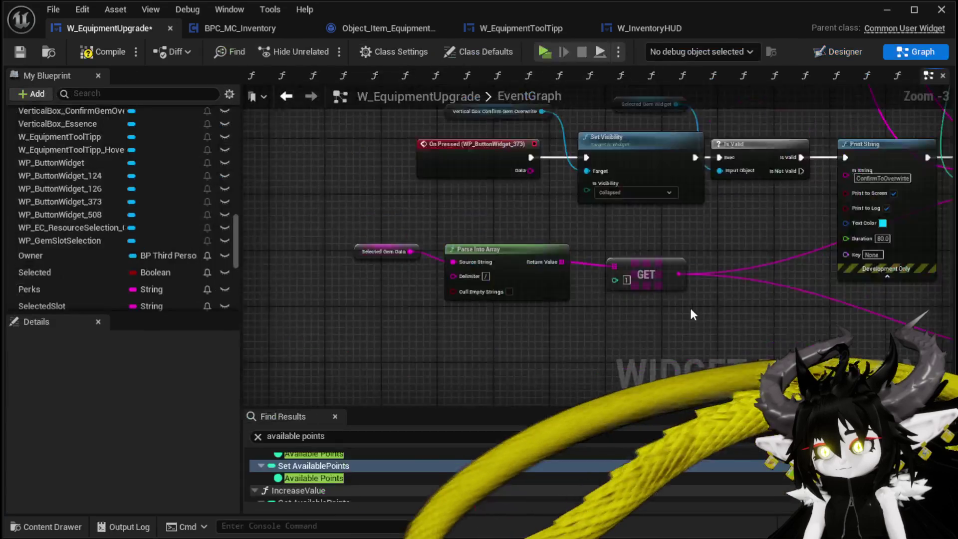
Paste the box getter and Set Visibility (Collapsed) nodes, wire them to the Cancel press, and save
{"action": "key", "text": "ctrl+v"}
{"action": "left_click_drag", "start_coordinate": [624, 266], "coordinate": [610, 273]}
{"action": "left_click_drag", "start_coordinate": [514, 257], "coordinate": [553, 269]}
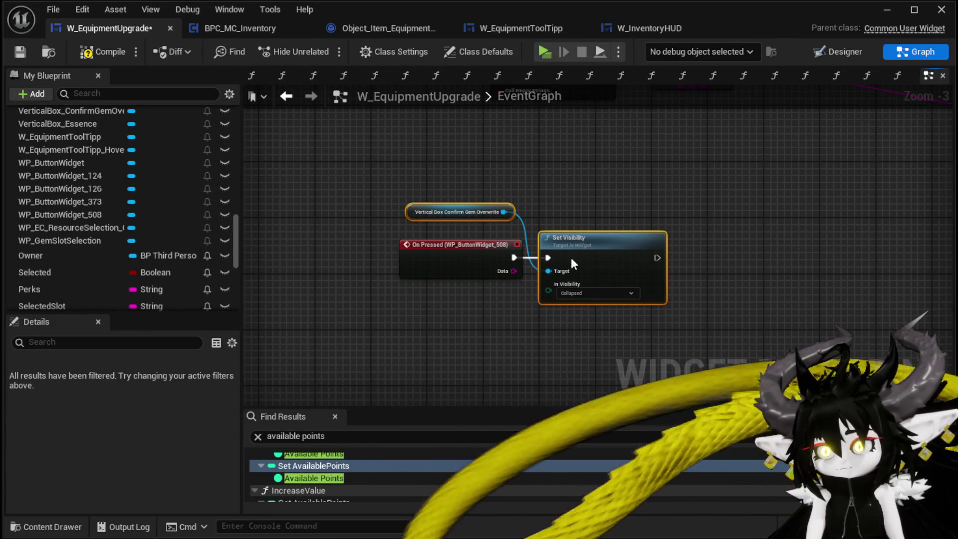
{"action": "left_click", "coordinate": [612, 185]}
{"action": "scroll", "coordinate": [613, 185], "scroll_direction": "down", "scroll_amount": 2}
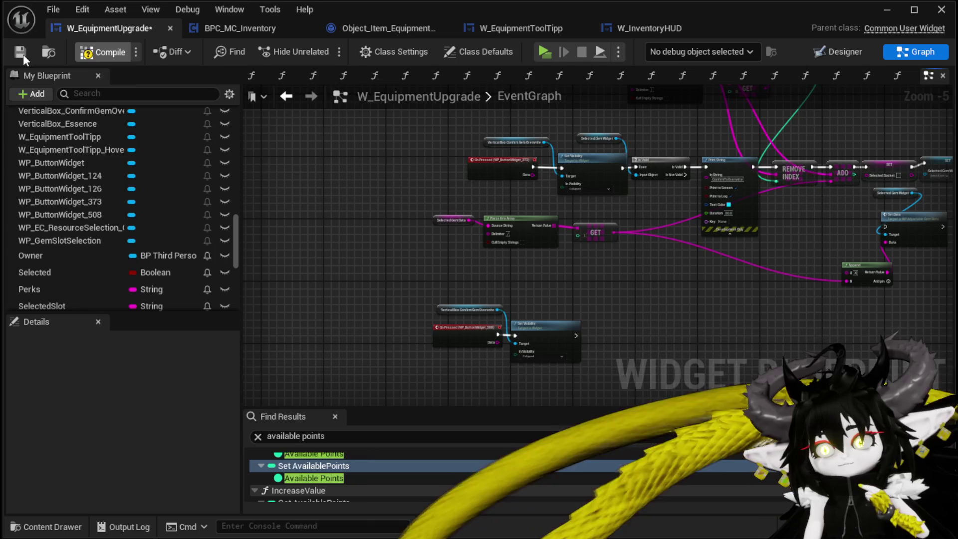
{"action": "left_click", "coordinate": [20, 51]}
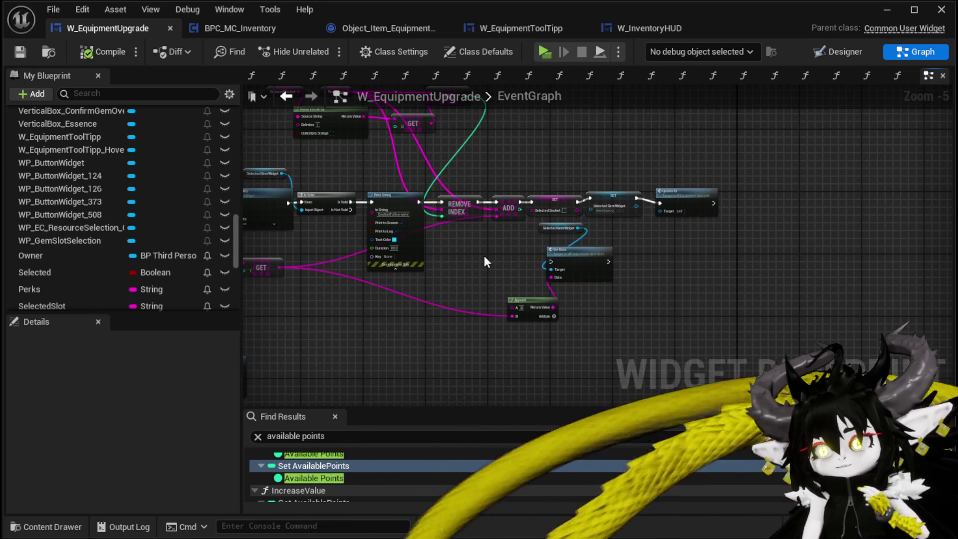
Delete the Selected Gem Widget, Set Data and Append nodes, then compile and save
{"action": "left_click_drag", "start_coordinate": [468, 144], "coordinate": [692, 258]}
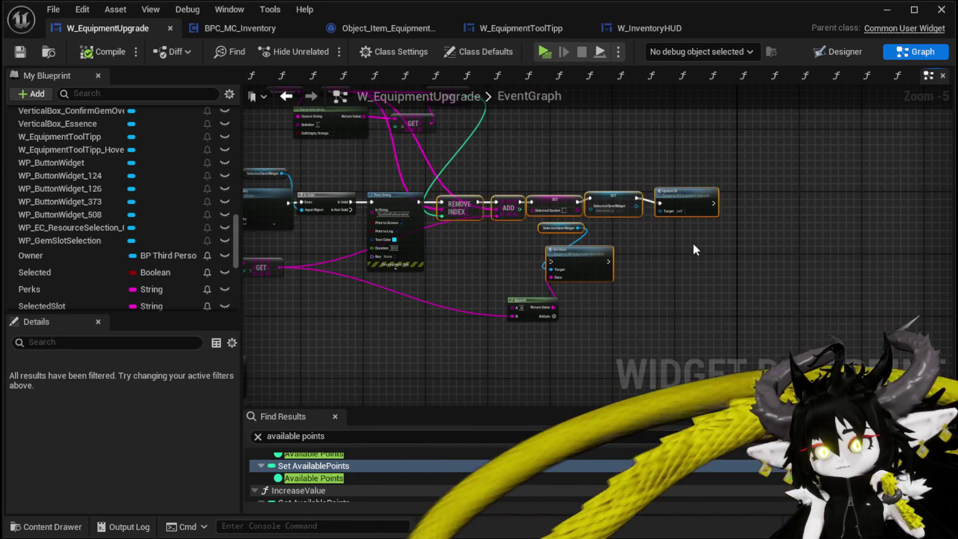
{"action": "scroll", "coordinate": [562, 238], "scroll_direction": "up", "scroll_amount": 3}
{"action": "mouse_move", "coordinate": [276, 237]}
{"action": "left_mouse_down"}
{"action": "mouse_move", "coordinate": [615, 284]}
{"action": "mouse_move", "coordinate": [273, 166]}
{"action": "left_mouse_up"}
{"action": "scroll", "coordinate": [446, 234], "scroll_direction": "down", "scroll_amount": 2}
{"action": "left_click_drag", "start_coordinate": [478, 303], "coordinate": [468, 291]}
{"action": "mouse_move", "coordinate": [494, 322]}
{"action": "left_mouse_down"}
{"action": "mouse_move", "coordinate": [575, 235]}
{"action": "mouse_move", "coordinate": [684, 202]}
{"action": "left_mouse_up"}
{"action": "scroll", "coordinate": [614, 244], "scroll_direction": "up", "scroll_amount": 3}
{"action": "scroll", "coordinate": [612, 239], "scroll_direction": "down", "scroll_amount": 1}
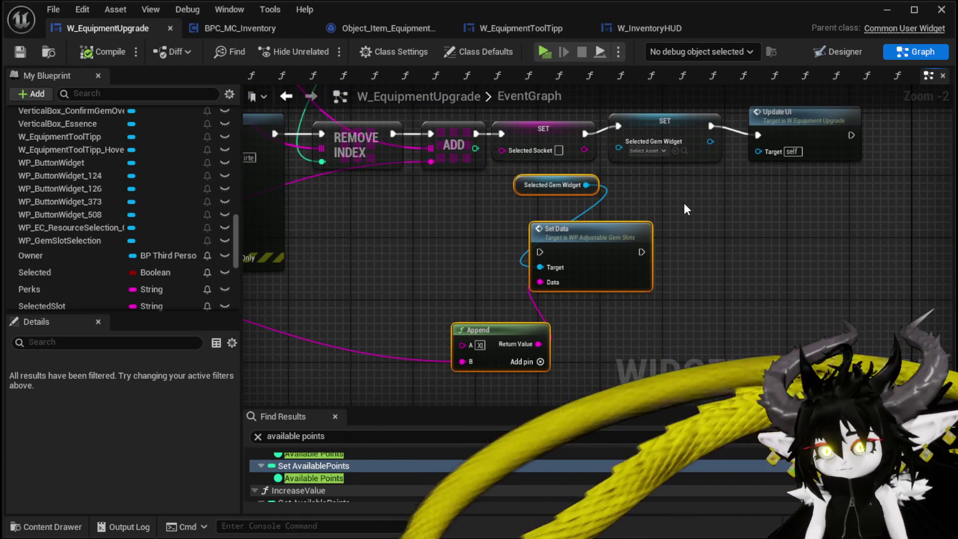
{"action": "key", "text": "Delete"}
{"action": "left_click", "coordinate": [120, 56]}
{"action": "left_click", "coordinate": [25, 53]}
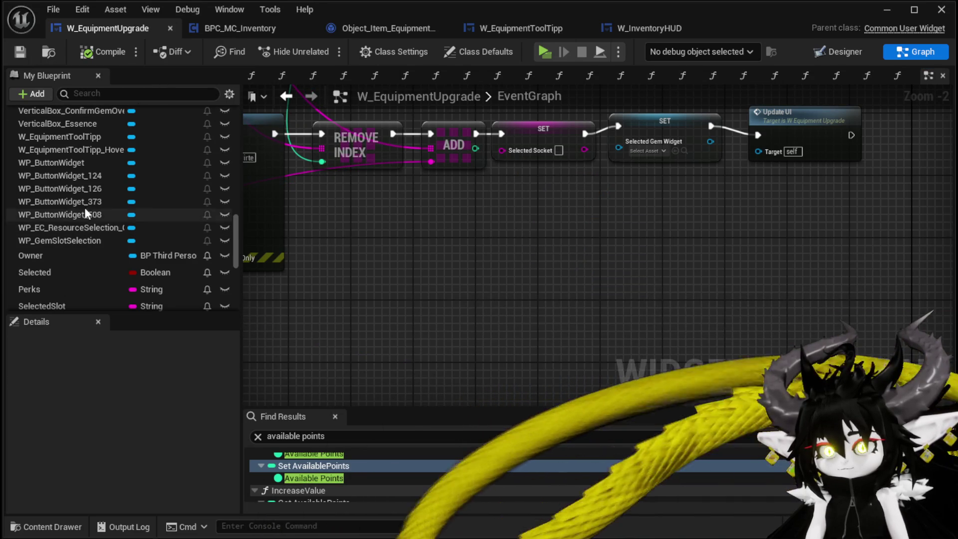
Add an Owner getter feeding a Get BPC MC Inventory node below Update UI
{"action": "scroll", "coordinate": [128, 211], "scroll_direction": "up", "scroll_amount": 2}
{"action": "scroll", "coordinate": [149, 217], "scroll_direction": "down", "scroll_amount": 2}
{"action": "mouse_move", "coordinate": [70, 257]}
{"action": "left_mouse_down"}
{"action": "mouse_move", "coordinate": [360, 274]}
{"action": "mouse_move", "coordinate": [491, 304]}
{"action": "left_mouse_up"}
{"action": "left_click", "coordinate": [435, 303]}
{"action": "type", "text": "get in"}
{"action": "type", "text": "ory"}
{"action": "left_click", "coordinate": [538, 502]}
Add Get Item Map from the inventory and a Find lookup on the Item Map
{"action": "left_click_drag", "start_coordinate": [566, 302], "coordinate": [646, 299]}
{"action": "type", "text": "ItemMap"}
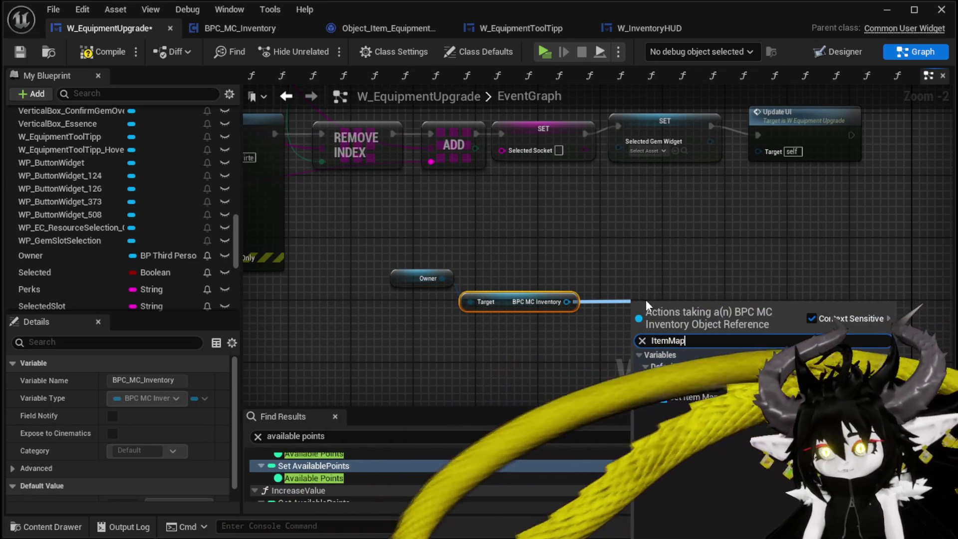
{"action": "key", "text": "Return"}
{"action": "left_click_drag", "start_coordinate": [666, 310], "coordinate": [545, 334]}
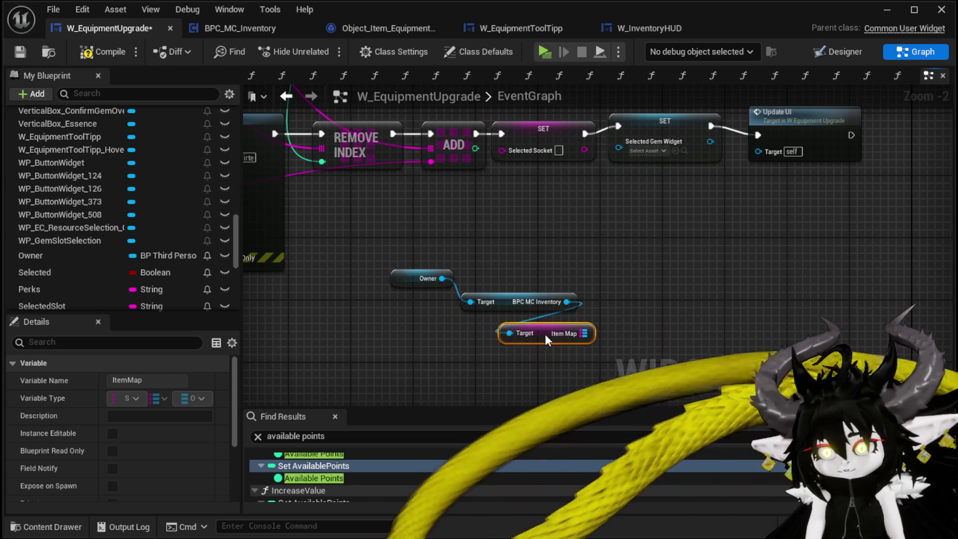
{"action": "left_click_drag", "start_coordinate": [454, 314], "coordinate": [324, 295]}
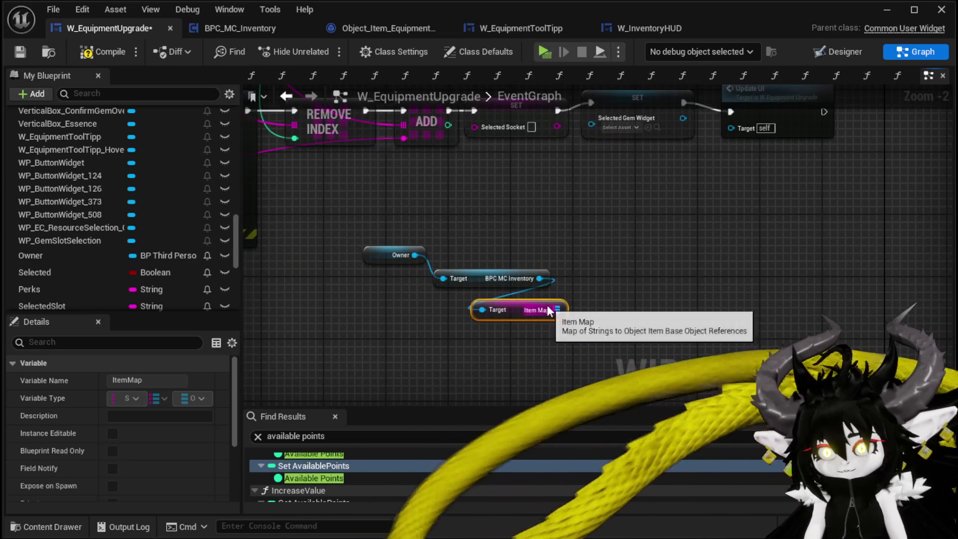
{"action": "left_click_drag", "start_coordinate": [557, 310], "coordinate": [623, 308]}
{"action": "type", "text": "Find"}
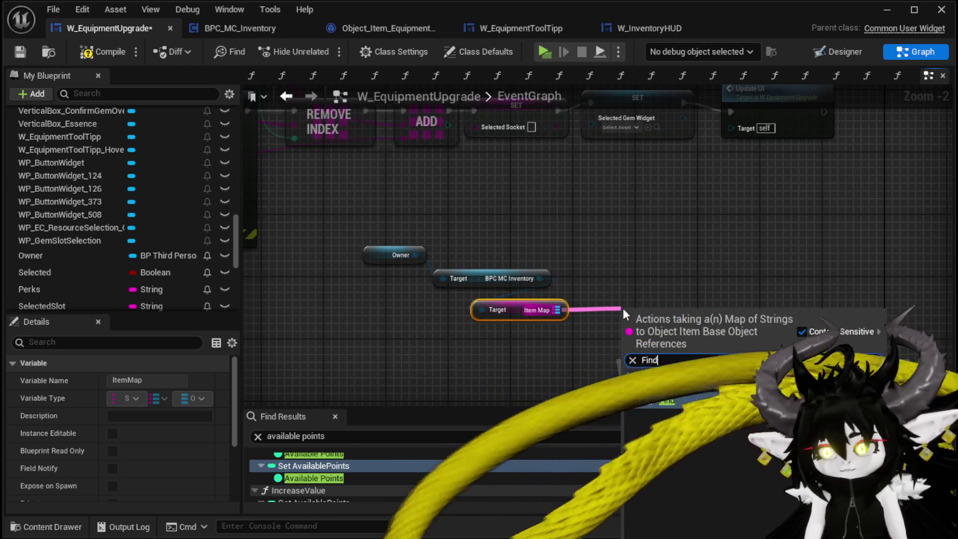
{"action": "key", "text": "Return"}
{"action": "mouse_move", "coordinate": [534, 220]}
{"action": "left_mouse_down"}
{"action": "mouse_move", "coordinate": [887, 320]}
{"action": "mouse_move", "coordinate": [549, 185]}
{"action": "mouse_move", "coordinate": [633, 116]}
{"action": "left_mouse_up"}
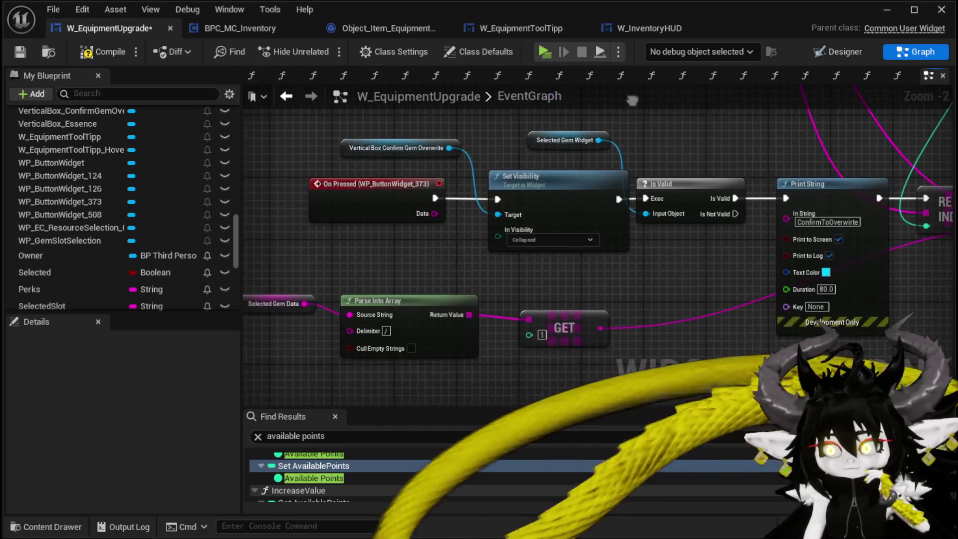
{"action": "mouse_move", "coordinate": [428, 232]}
{"action": "left_mouse_down"}
{"action": "mouse_move", "coordinate": [534, 206]}
{"action": "mouse_move", "coordinate": [354, 200]}
{"action": "left_mouse_up"}
{"action": "mouse_move", "coordinate": [953, 99]}
{"action": "left_mouse_down"}
{"action": "mouse_move", "coordinate": [841, 161]}
{"action": "mouse_move", "coordinate": [746, 160]}
{"action": "mouse_move", "coordinate": [766, 324]}
{"action": "mouse_move", "coordinate": [831, 188]}
{"action": "left_mouse_up"}
{"action": "mouse_move", "coordinate": [383, 350]}
{"action": "left_mouse_down"}
{"action": "mouse_move", "coordinate": [630, 274]}
{"action": "mouse_move", "coordinate": [710, 219]}
{"action": "mouse_move", "coordinate": [597, 243]}
{"action": "mouse_move", "coordinate": [703, 237]}
{"action": "left_mouse_up"}
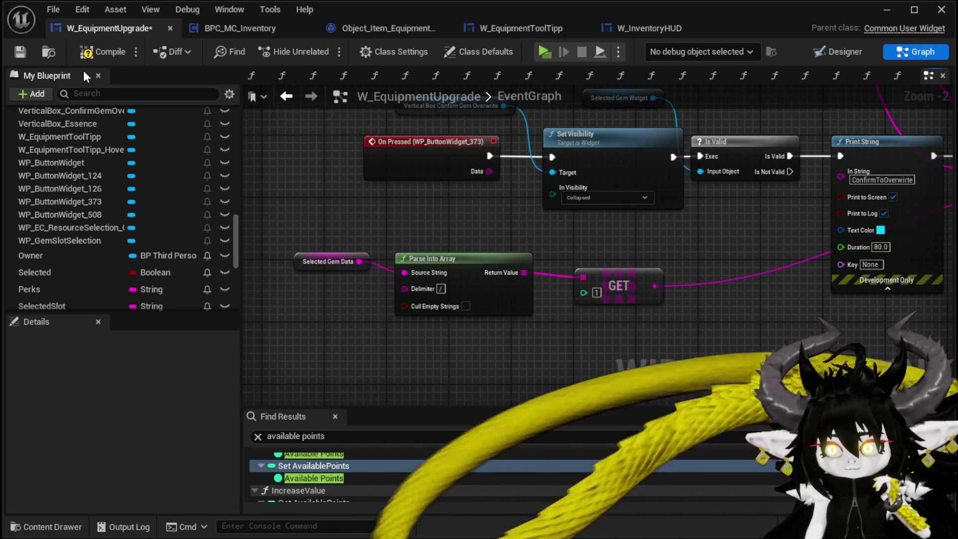
Save, then wire Selected Gem Data as the key into the Item Map FIND node
{"action": "key", "text": "ctrl+s"}
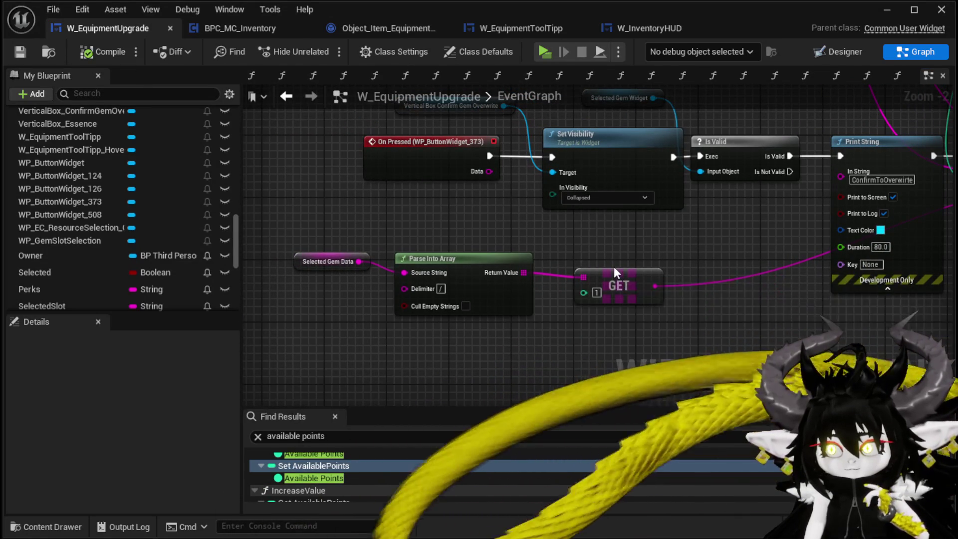
{"action": "mouse_move", "coordinate": [614, 272]}
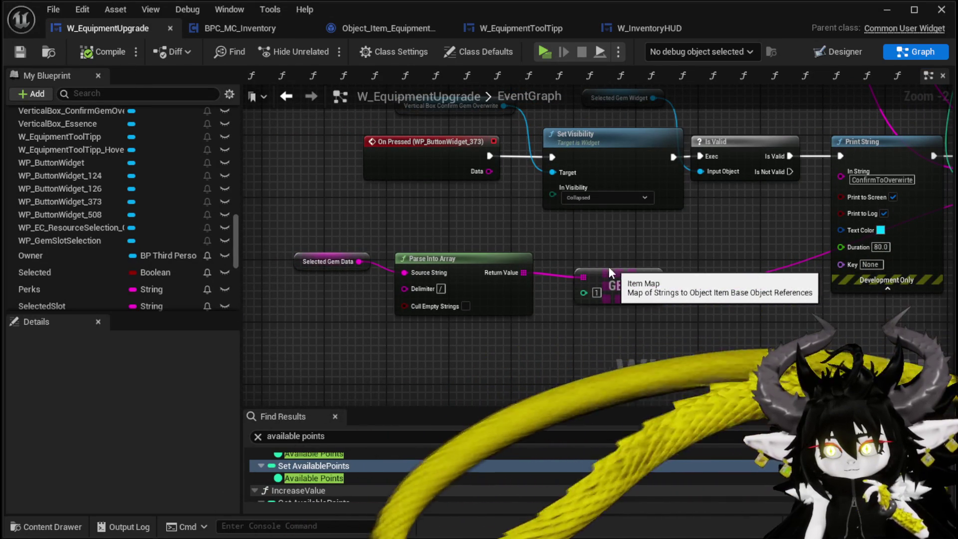
{"action": "mouse_move", "coordinate": [355, 260]}
{"action": "left_mouse_down"}
{"action": "mouse_move", "coordinate": [364, 273]}
{"action": "mouse_move", "coordinate": [608, 282]}
{"action": "mouse_move", "coordinate": [405, 377]}
{"action": "mouse_move", "coordinate": [425, 379]}
{"action": "left_mouse_up"}
{"action": "left_click_drag", "start_coordinate": [274, 378], "coordinate": [499, 320]}
{"action": "mouse_move", "coordinate": [477, 372]}
{"action": "left_mouse_down"}
{"action": "mouse_move", "coordinate": [526, 286]}
{"action": "mouse_move", "coordinate": [628, 284]}
{"action": "left_mouse_up"}
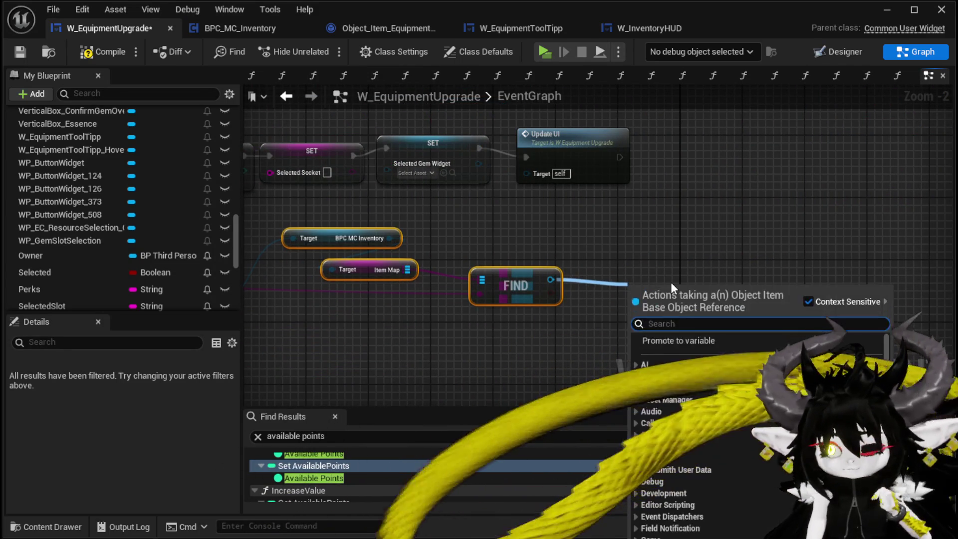
Cast the FIND result to Object_Item_Stackable_Gem and call Decrement Quantity on it
{"action": "type", "text": "dec"}
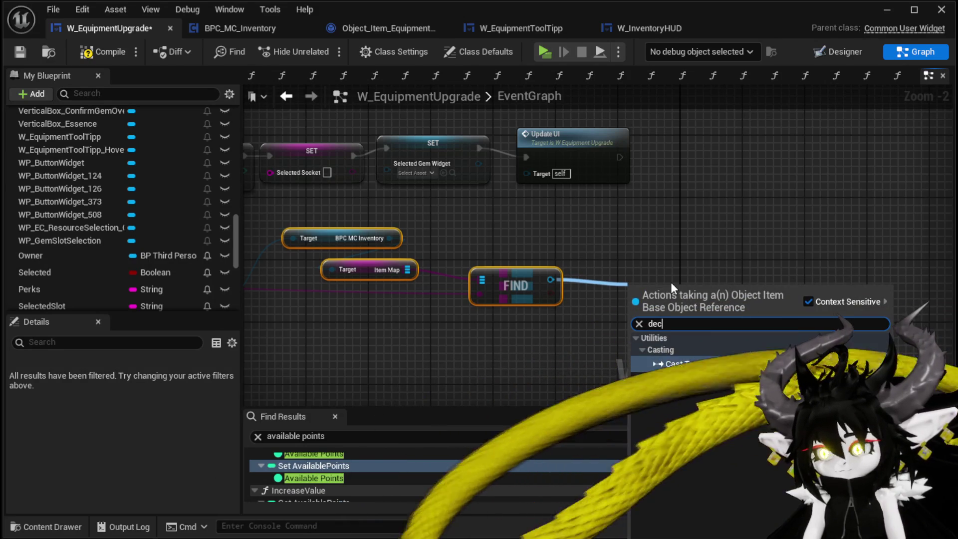
{"action": "left_click_drag", "start_coordinate": [550, 279], "coordinate": [611, 277]}
{"action": "type", "text": "cast to Gem"}
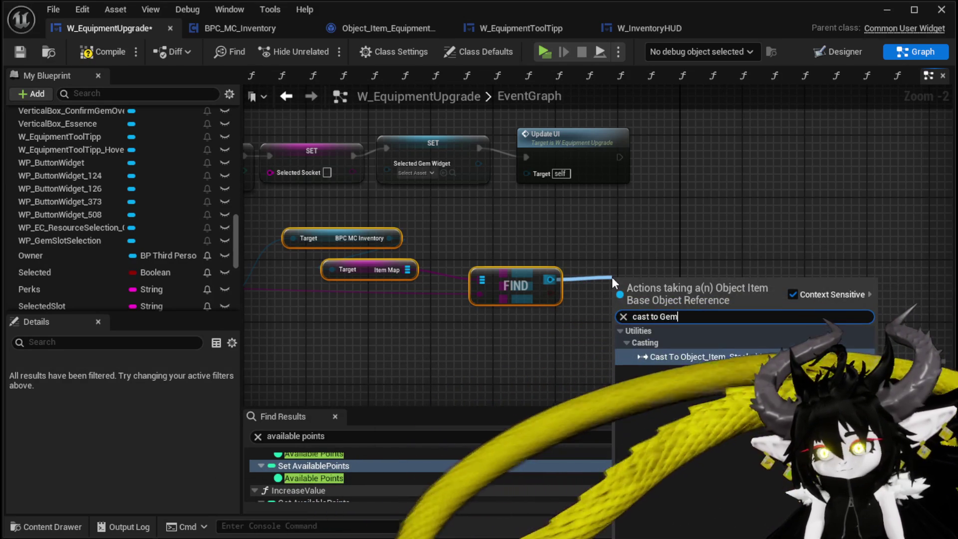
{"action": "left_click", "coordinate": [709, 357]}
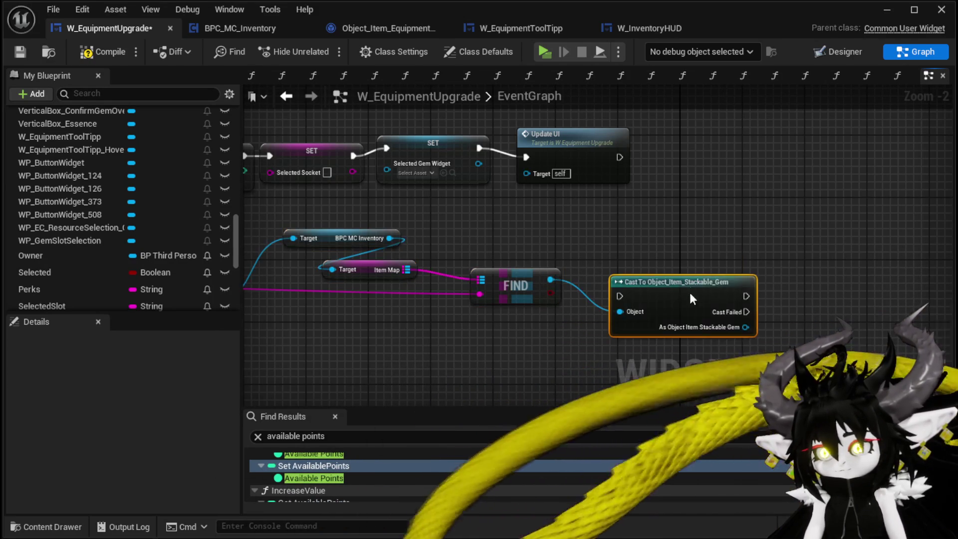
{"action": "left_click_drag", "start_coordinate": [690, 294], "coordinate": [659, 247]}
{"action": "mouse_move", "coordinate": [715, 281]}
{"action": "left_mouse_down"}
{"action": "mouse_move", "coordinate": [777, 284]}
{"action": "mouse_move", "coordinate": [795, 253]}
{"action": "mouse_move", "coordinate": [778, 234]}
{"action": "left_mouse_up"}
{"action": "type", "text": "Dec"}
{"action": "key", "text": "Return"}
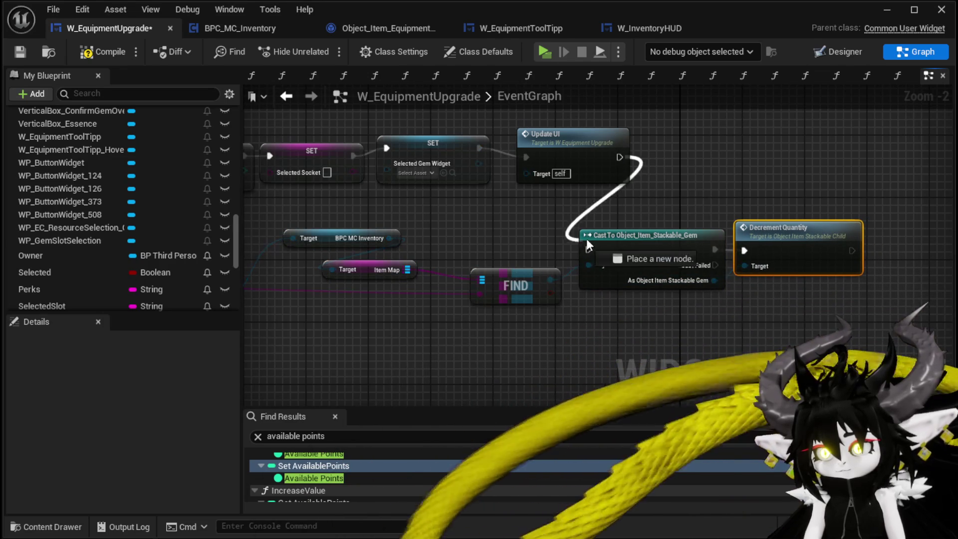
Bring Update UI and the cast chain into view and open the UpdateUI function graph
{"action": "left_click", "coordinate": [413, 280]}
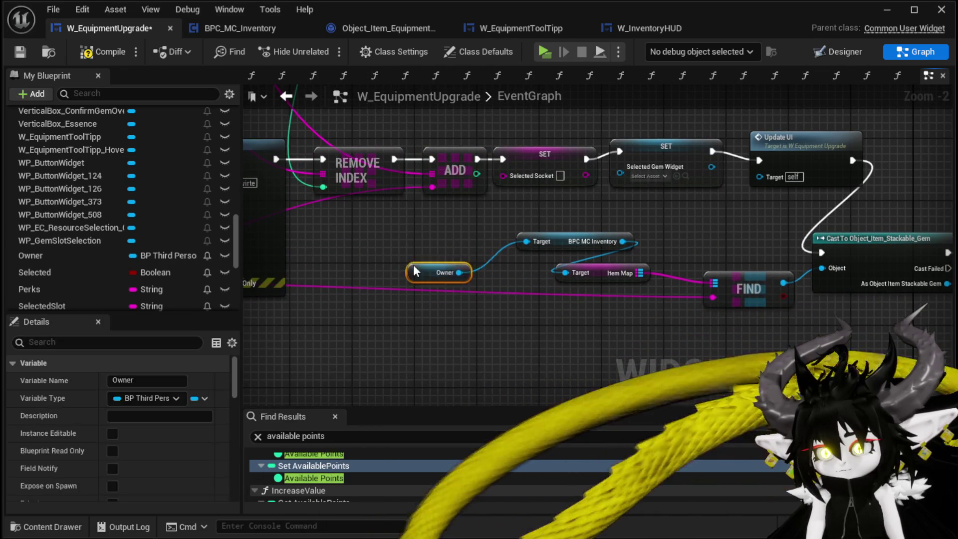
{"action": "left_click_drag", "start_coordinate": [670, 221], "coordinate": [336, 327]}
{"action": "left_click", "coordinate": [623, 248]}
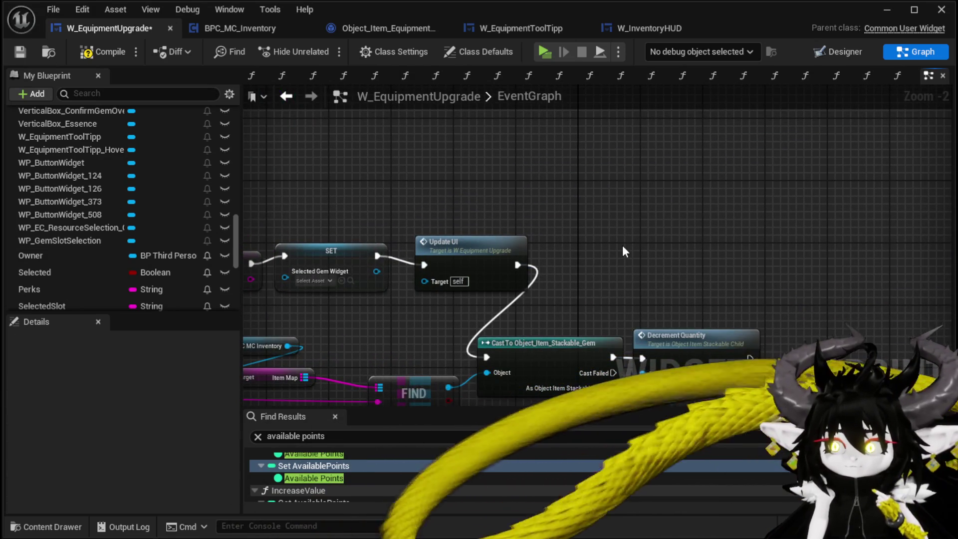
{"action": "double_click", "coordinate": [490, 257]}
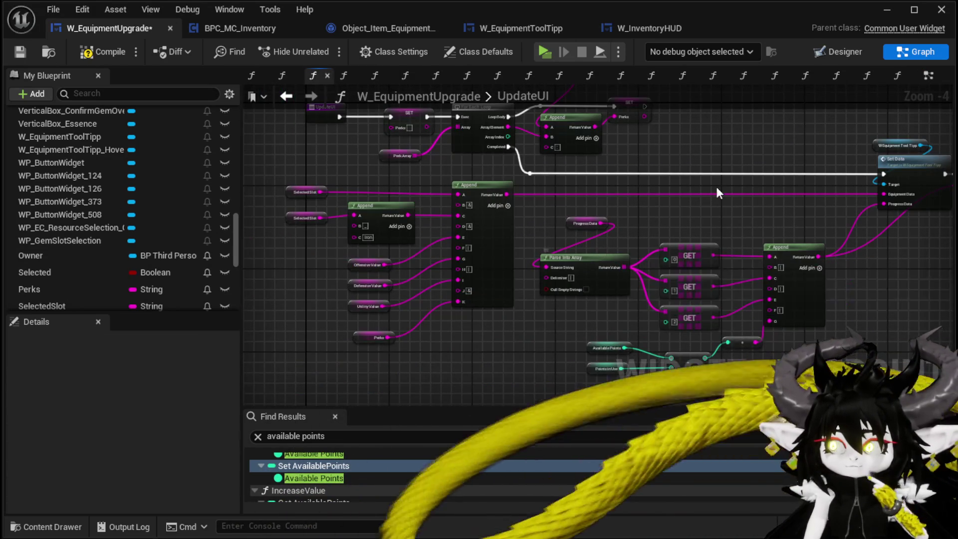
Save W_EquipmentUpgrade and open the ShowGemSlotSelection function graph
{"action": "left_click_drag", "start_coordinate": [696, 201], "coordinate": [746, 285]}
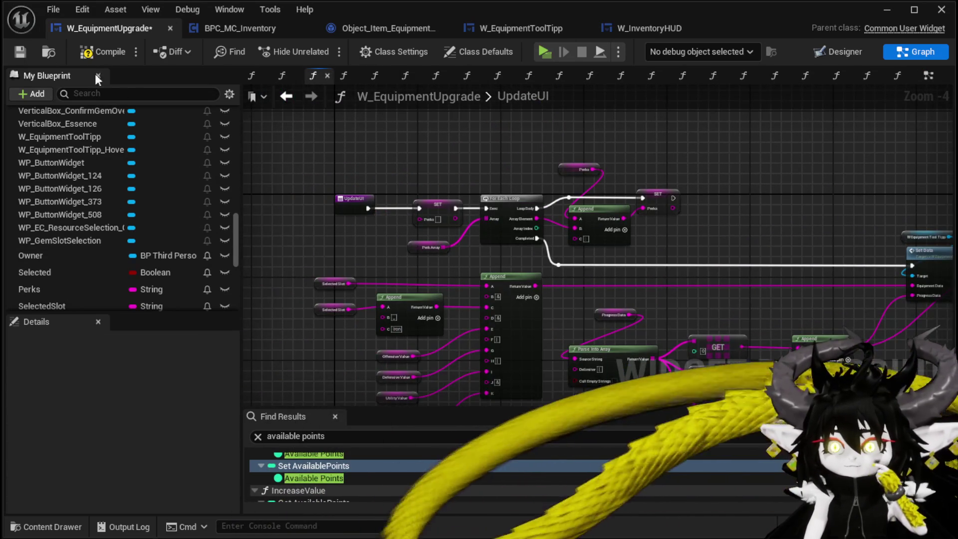
{"action": "left_click", "coordinate": [19, 52]}
{"action": "scroll", "coordinate": [130, 160], "scroll_direction": "up", "scroll_amount": 5}
{"action": "scroll", "coordinate": [130, 160], "scroll_direction": "up", "scroll_amount": 10}
{"action": "scroll", "coordinate": [133, 159], "scroll_direction": "up", "scroll_amount": 3}
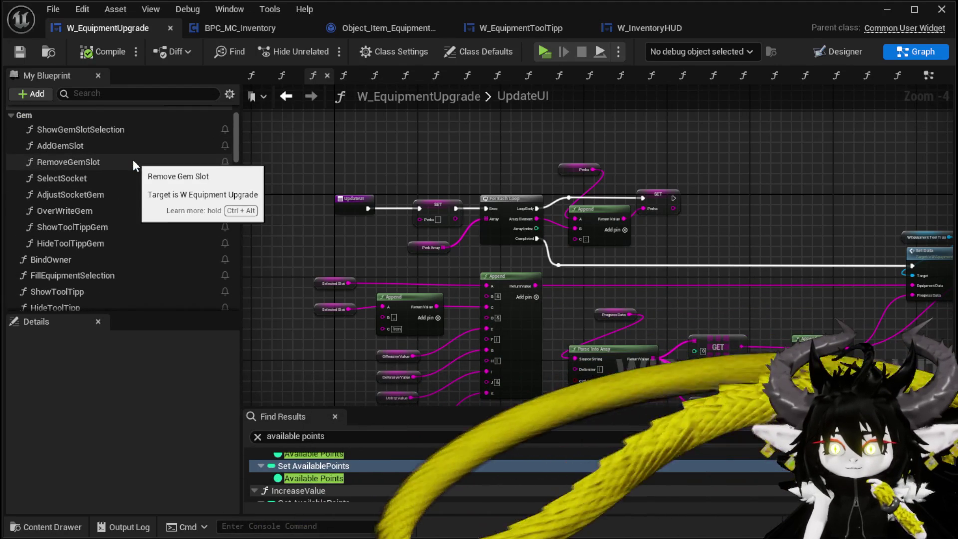
{"action": "double_click", "coordinate": [128, 130]}
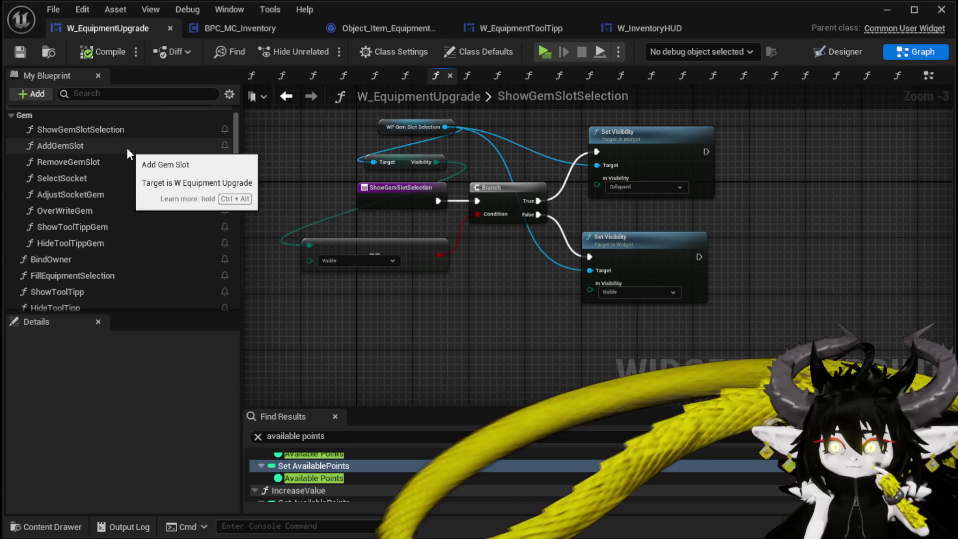
Open AddGemSlot and pan across its Available Points check, Branch and Append chain
{"action": "double_click", "coordinate": [127, 148]}
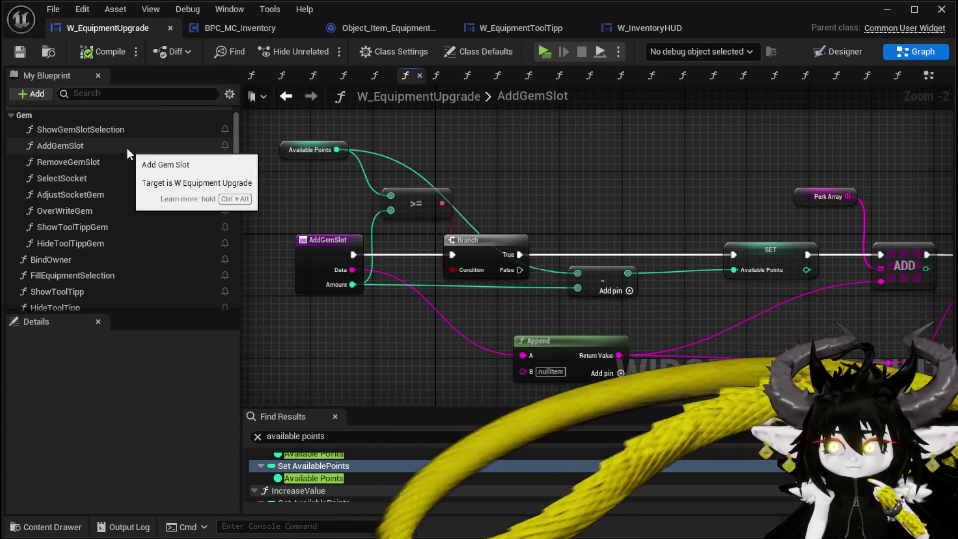
{"action": "left_click_drag", "start_coordinate": [644, 200], "coordinate": [298, 159]}
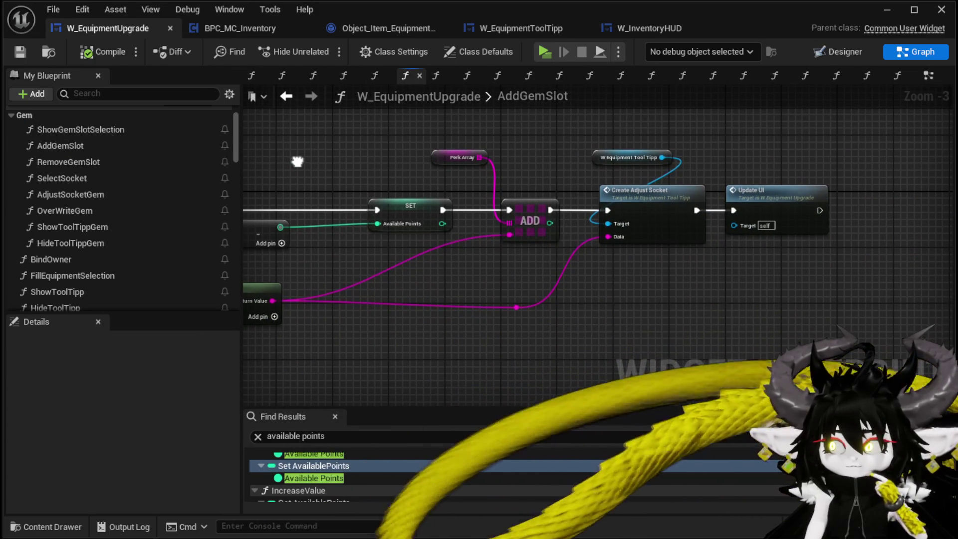
{"action": "left_click_drag", "start_coordinate": [298, 162], "coordinate": [639, 201]}
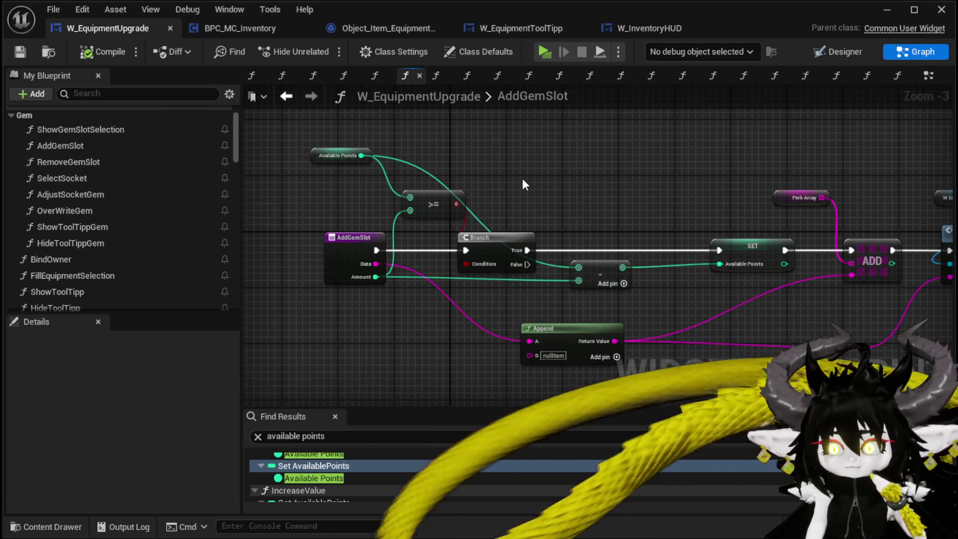
Zoom around the AddGemSlot graph, then open the BindOwner function graph
{"action": "scroll", "coordinate": [170, 196], "scroll_direction": "down", "scroll_amount": 4}
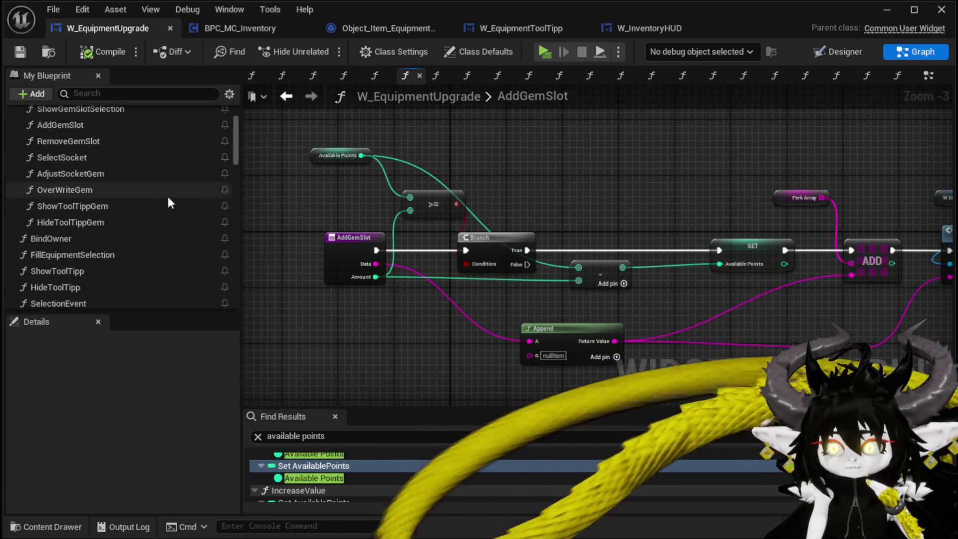
{"action": "scroll", "coordinate": [173, 200], "scroll_direction": "down", "scroll_amount": 3}
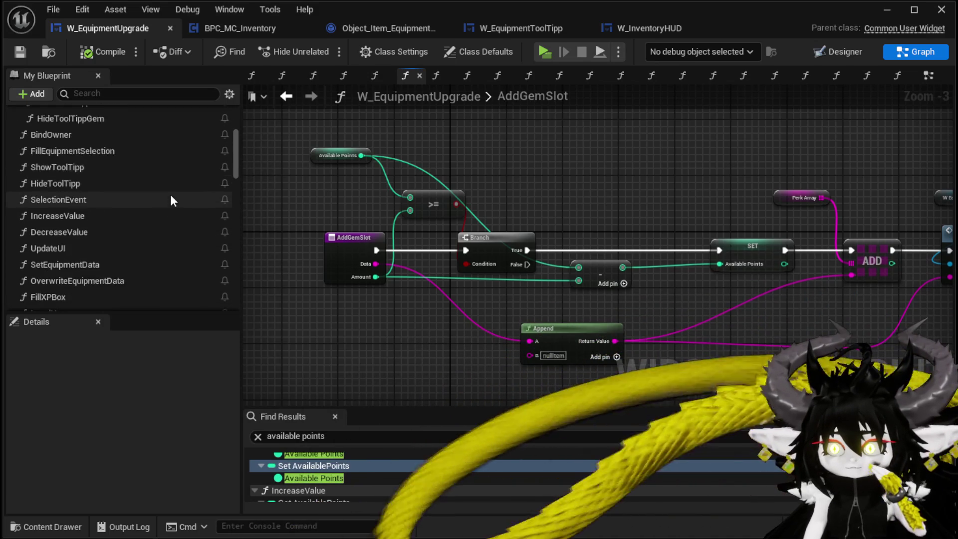
{"action": "scroll", "coordinate": [173, 201], "scroll_direction": "down", "scroll_amount": 1}
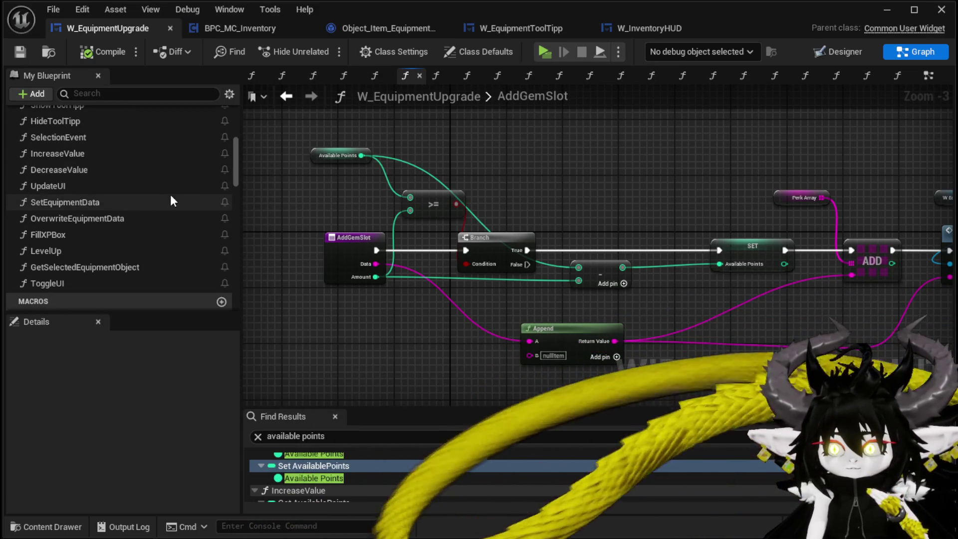
{"action": "scroll", "coordinate": [171, 201], "scroll_direction": "up", "scroll_amount": 1}
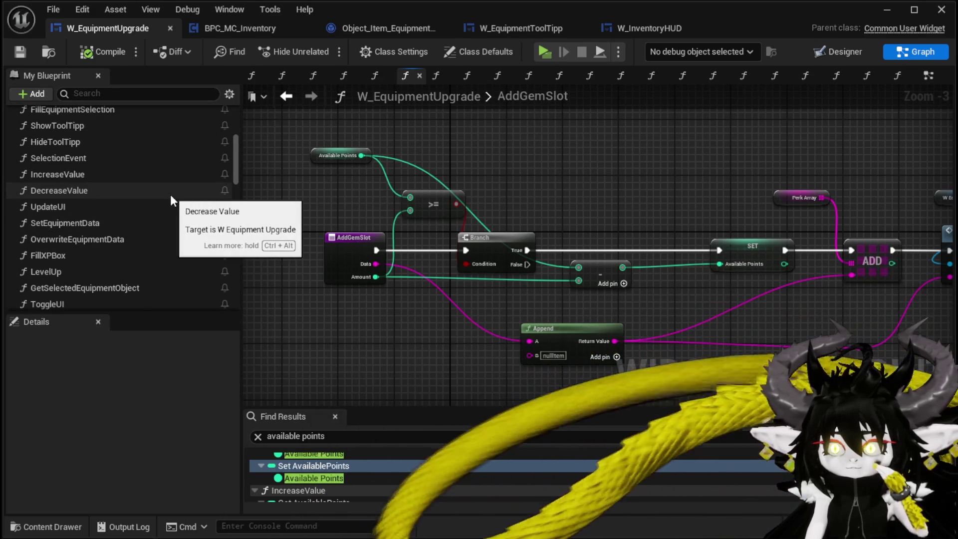
{"action": "scroll", "coordinate": [171, 200], "scroll_direction": "up", "scroll_amount": 2}
{"action": "scroll", "coordinate": [171, 199], "scroll_direction": "up", "scroll_amount": 6}
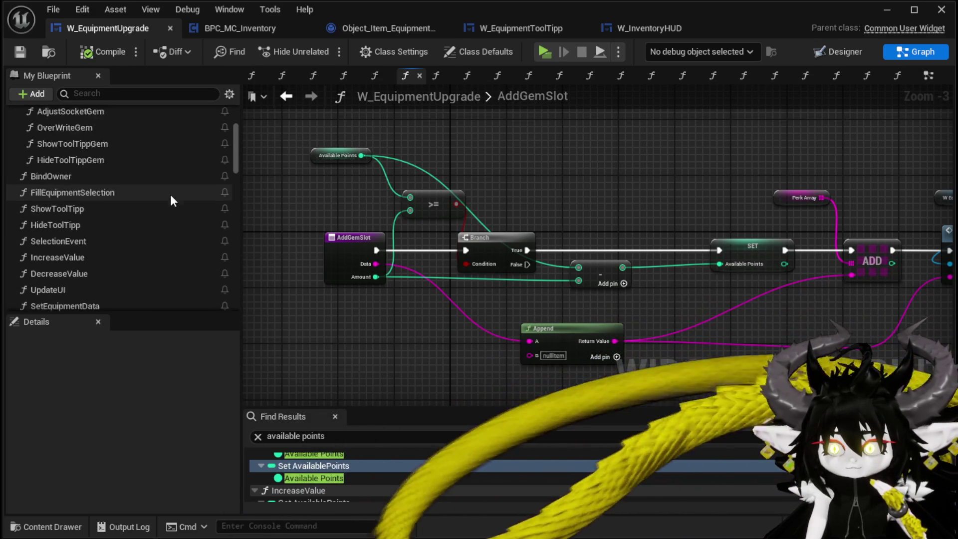
{"action": "scroll", "coordinate": [171, 193], "scroll_direction": "up", "scroll_amount": 2}
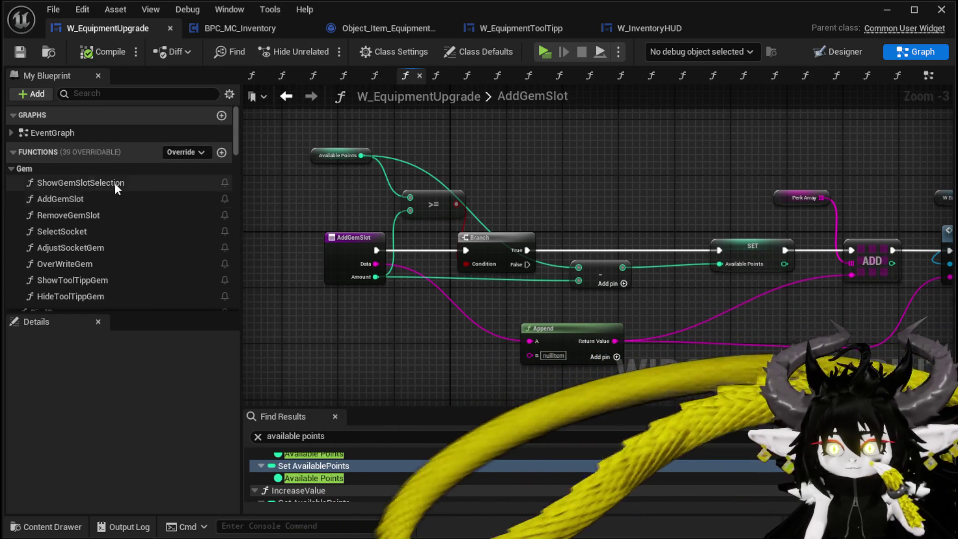
{"action": "scroll", "coordinate": [80, 230], "scroll_direction": "down", "scroll_amount": 3}
{"action": "double_click", "coordinate": [75, 231]}
{"action": "mouse_move", "coordinate": [695, 208]}
{"action": "left_mouse_down"}
{"action": "mouse_move", "coordinate": [693, 190]}
{"action": "mouse_move", "coordinate": [410, 196]}
{"action": "left_mouse_up"}
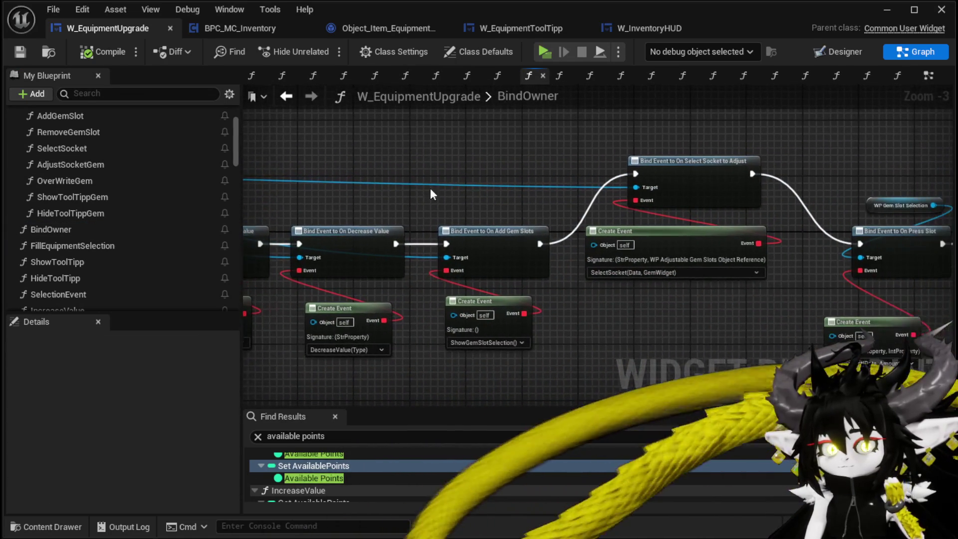
{"action": "left_click_drag", "start_coordinate": [831, 162], "coordinate": [429, 157]}
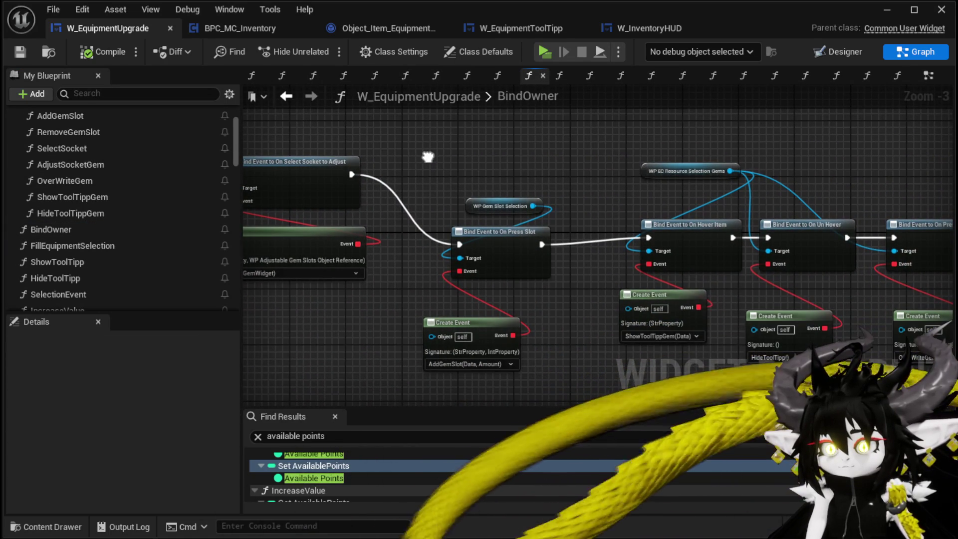
{"action": "left_click_drag", "start_coordinate": [428, 156], "coordinate": [354, 166]}
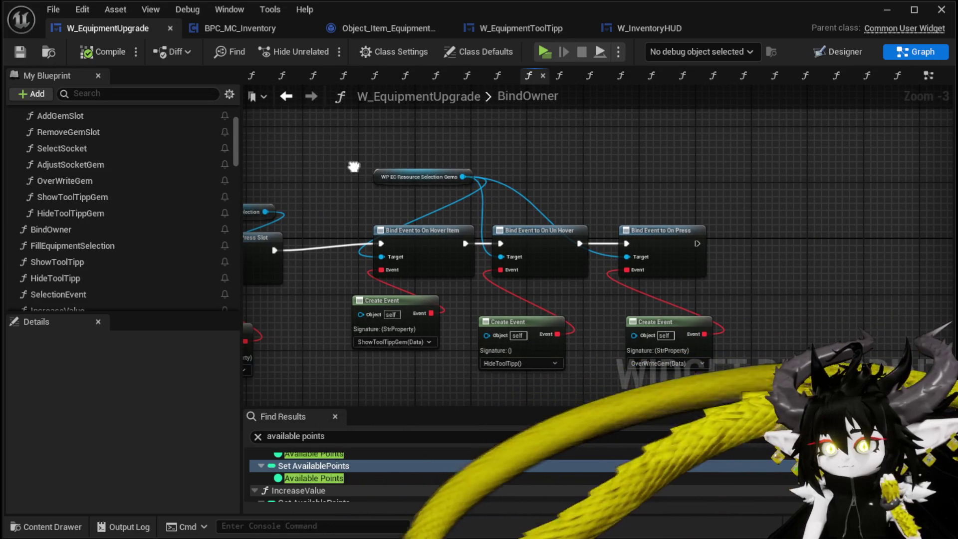
{"action": "mouse_move", "coordinate": [354, 166]}
{"action": "left_mouse_down"}
{"action": "mouse_move", "coordinate": [388, 146]}
{"action": "mouse_move", "coordinate": [817, 180]}
{"action": "left_mouse_up"}
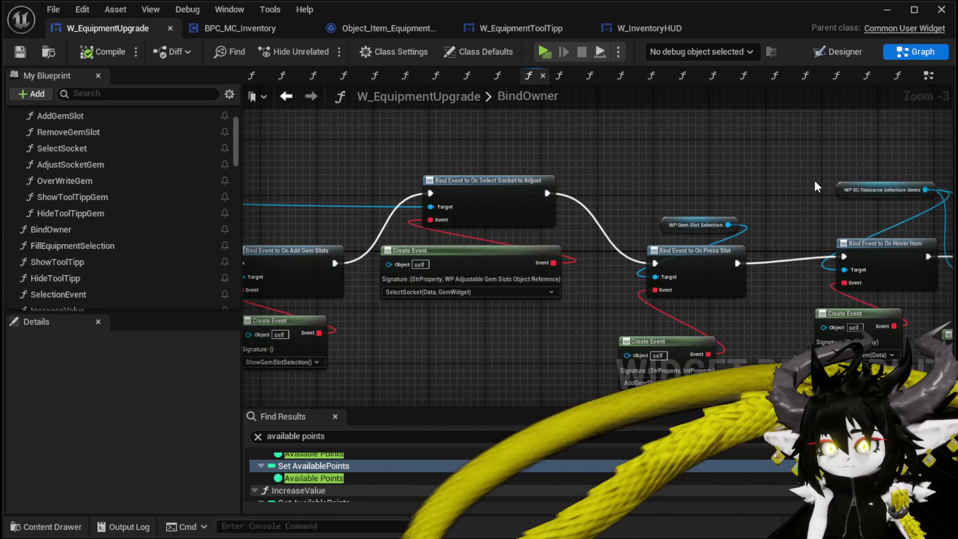
{"action": "scroll", "coordinate": [637, 174], "scroll_direction": "down", "scroll_amount": 2}
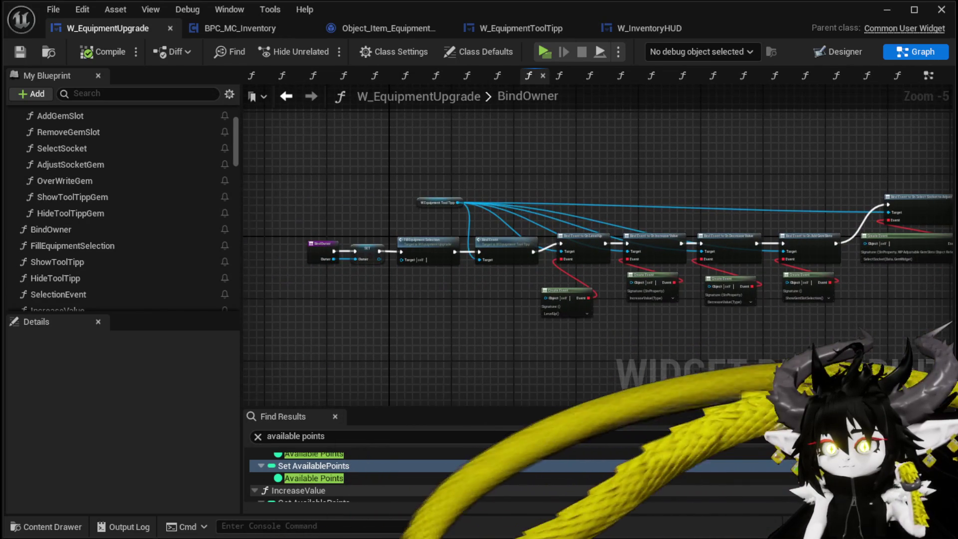
{"action": "scroll", "coordinate": [561, 195], "scroll_direction": "up", "scroll_amount": 3}
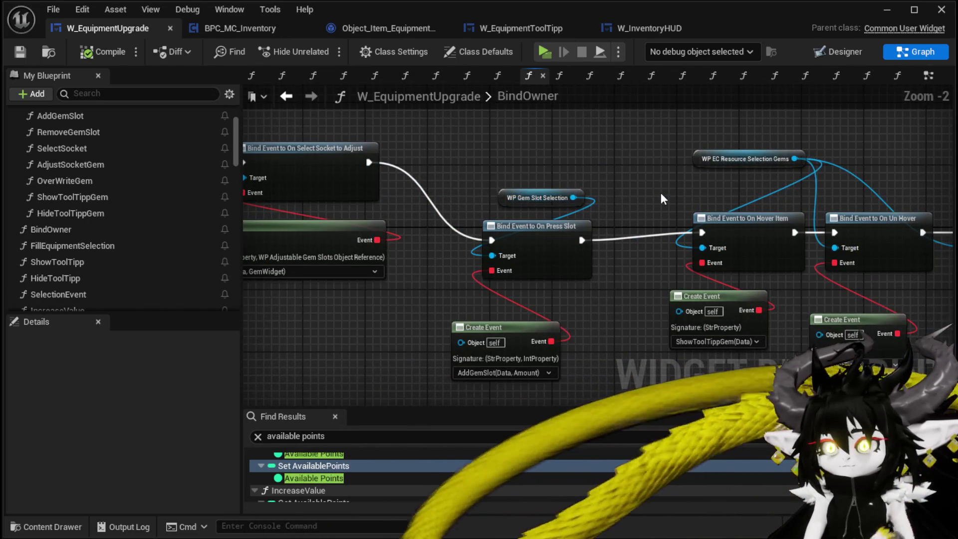
{"action": "left_click_drag", "start_coordinate": [660, 193], "coordinate": [517, 186]}
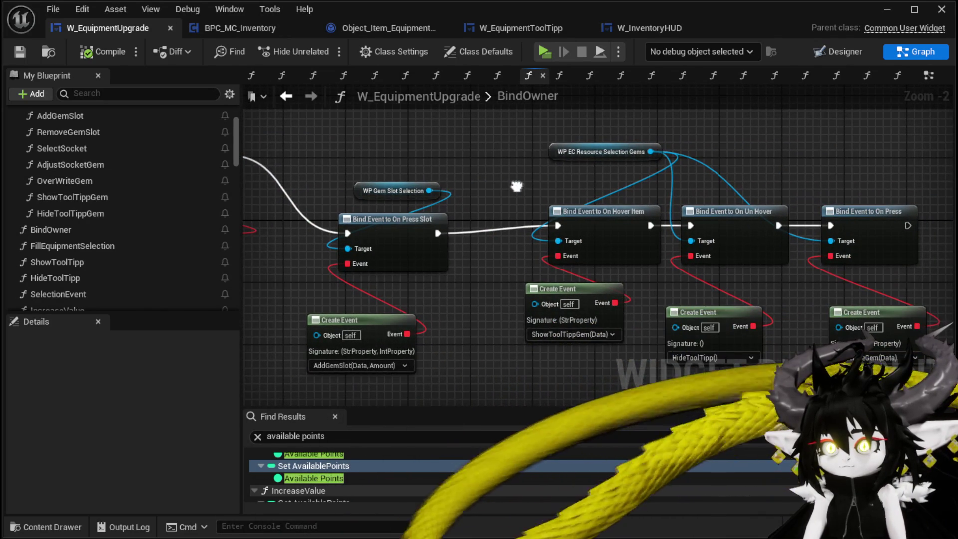
{"action": "scroll", "coordinate": [136, 191], "scroll_direction": "up", "scroll_amount": 3}
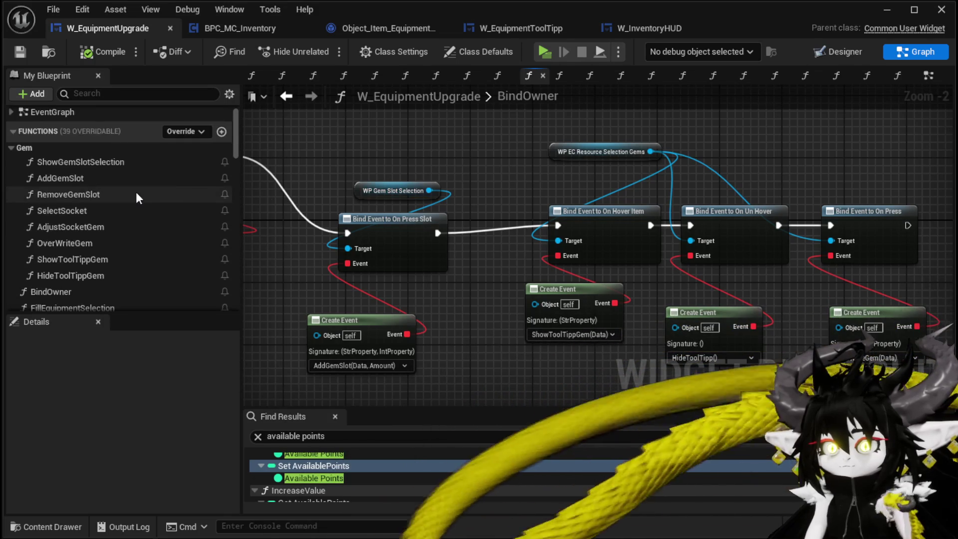
{"action": "double_click", "coordinate": [139, 178]}
{"action": "left_click_drag", "start_coordinate": [720, 200], "coordinate": [532, 199]}
{"action": "scroll", "coordinate": [713, 196], "scroll_direction": "down", "scroll_amount": 1}
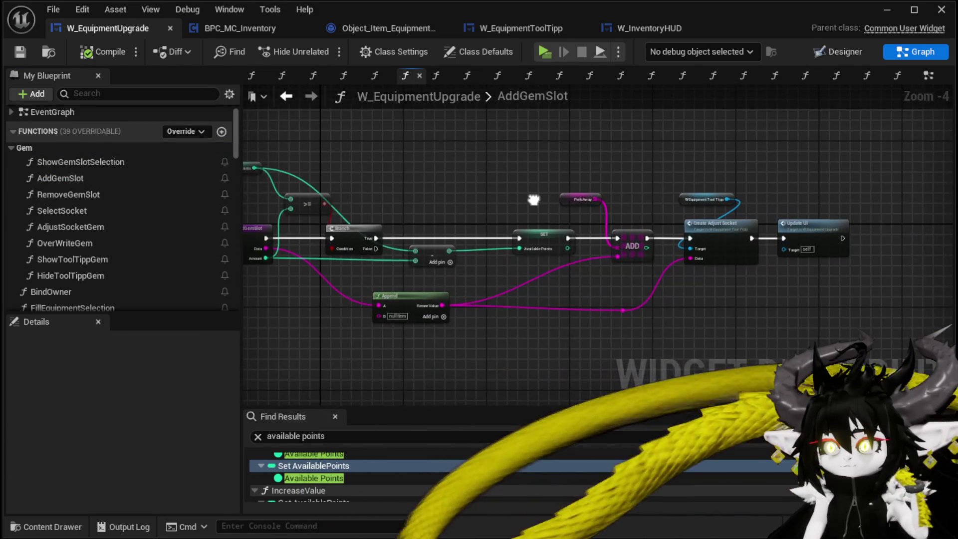
Open ShowGemSlotSelection and step back through the graph history to it
{"action": "double_click", "coordinate": [142, 164]}
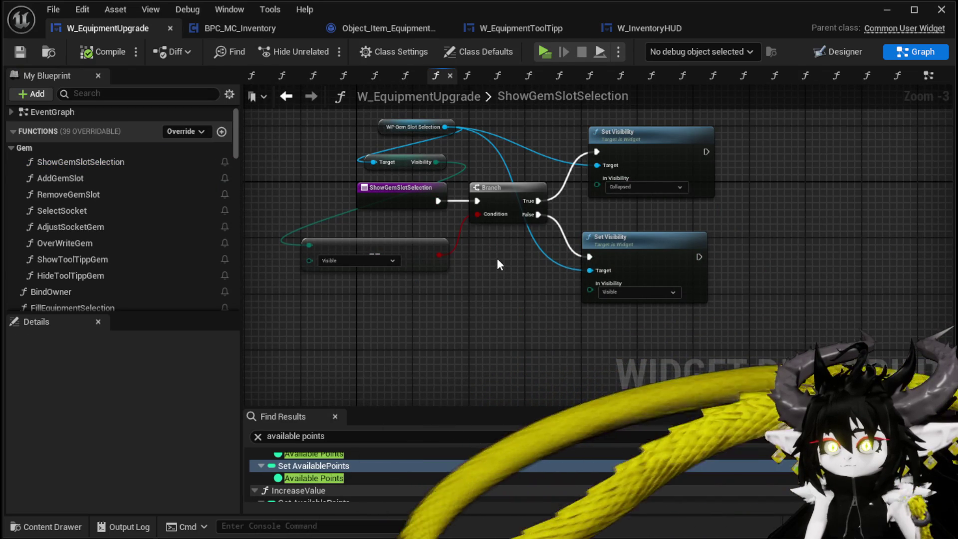
{"action": "left_click", "coordinate": [297, 100]}
{"action": "left_click", "coordinate": [297, 100]}
{"action": "left_click", "coordinate": [297, 100]}
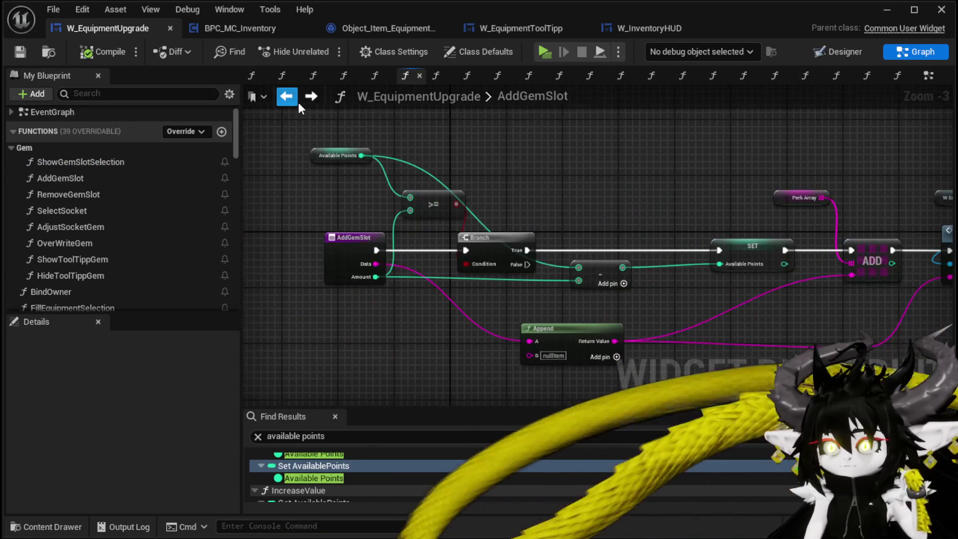
{"action": "left_click", "coordinate": [297, 101]}
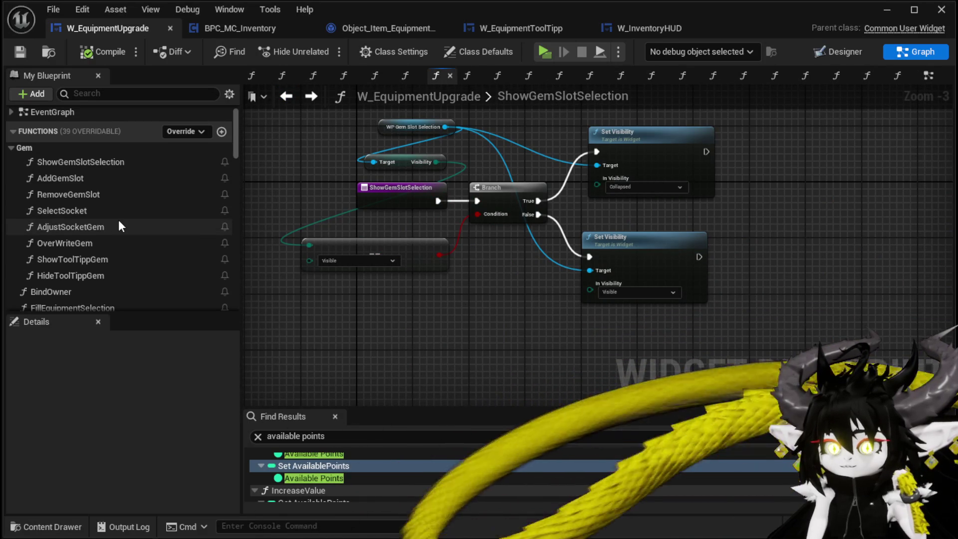
Open FillEquipmentSelection and pan to its Bind Event and Create Event nodes
{"action": "scroll", "coordinate": [118, 219], "scroll_direction": "down", "scroll_amount": 1}
{"action": "double_click", "coordinate": [88, 286]}
{"action": "mouse_move", "coordinate": [341, 279]}
{"action": "left_mouse_down"}
{"action": "mouse_move", "coordinate": [50, 280]}
{"action": "mouse_move", "coordinate": [5, 260]}
{"action": "left_mouse_up"}
{"action": "scroll", "coordinate": [649, 239], "scroll_direction": "down", "scroll_amount": 2}
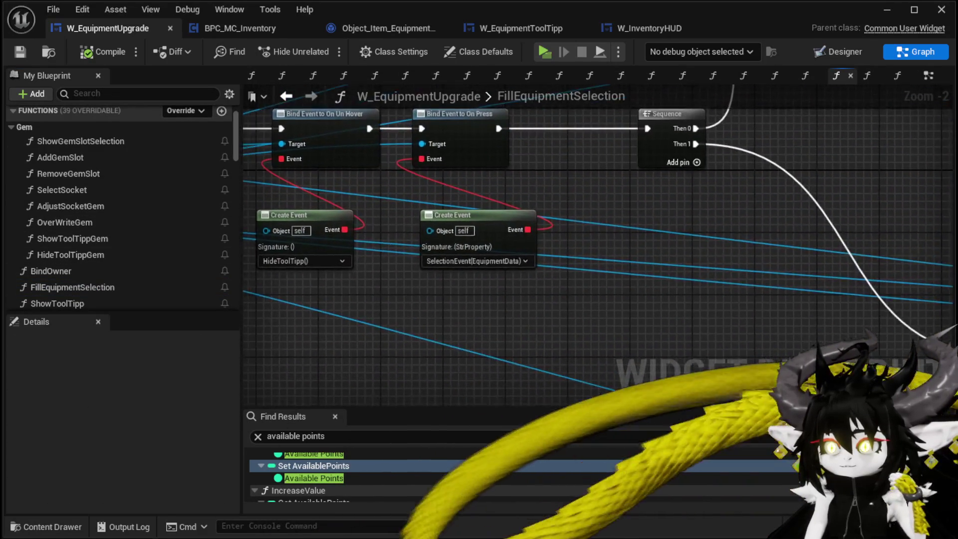
Review the FillEquipmentSelection node chain, then return to the widget's EventGraph
{"action": "mouse_move", "coordinate": [708, 239]}
{"action": "left_mouse_down"}
{"action": "mouse_move", "coordinate": [449, 220]}
{"action": "mouse_move", "coordinate": [360, 196]}
{"action": "mouse_move", "coordinate": [479, 302]}
{"action": "left_mouse_up"}
{"action": "scroll", "coordinate": [142, 256], "scroll_direction": "down", "scroll_amount": 5}
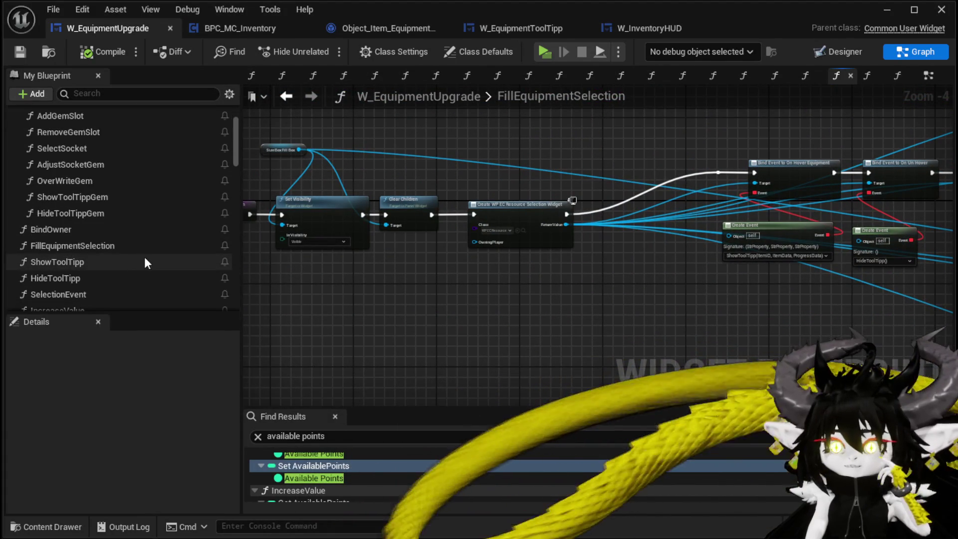
{"action": "scroll", "coordinate": [145, 256], "scroll_direction": "down", "scroll_amount": 3}
{"action": "scroll", "coordinate": [144, 256], "scroll_direction": "down", "scroll_amount": 1}
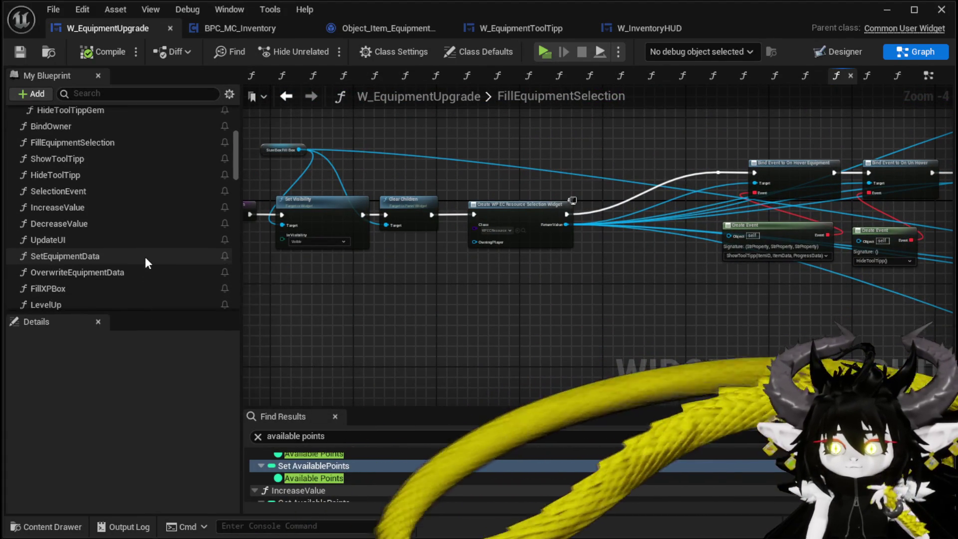
{"action": "scroll", "coordinate": [145, 257], "scroll_direction": "down", "scroll_amount": 1}
{"action": "scroll", "coordinate": [145, 259], "scroll_direction": "down", "scroll_amount": 1}
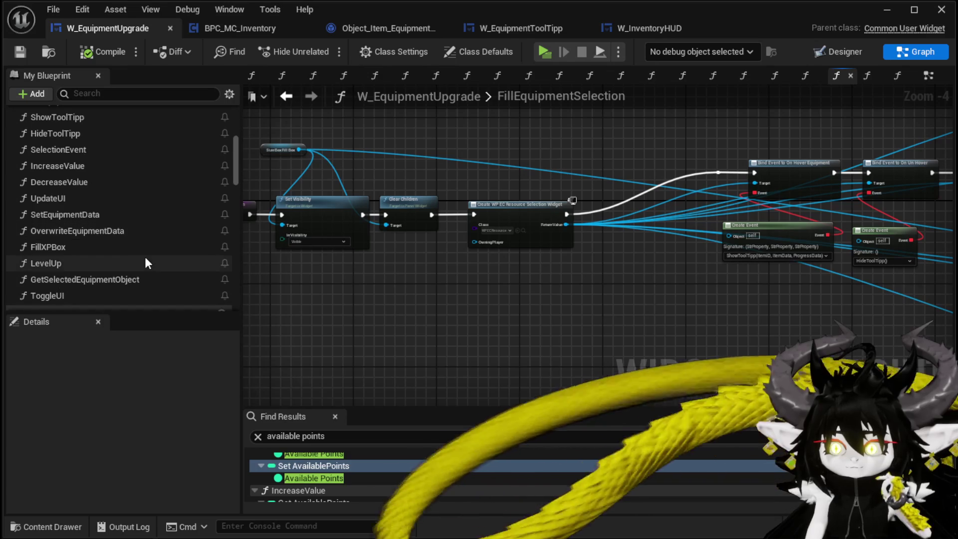
{"action": "scroll", "coordinate": [145, 257], "scroll_direction": "up", "scroll_amount": 10}
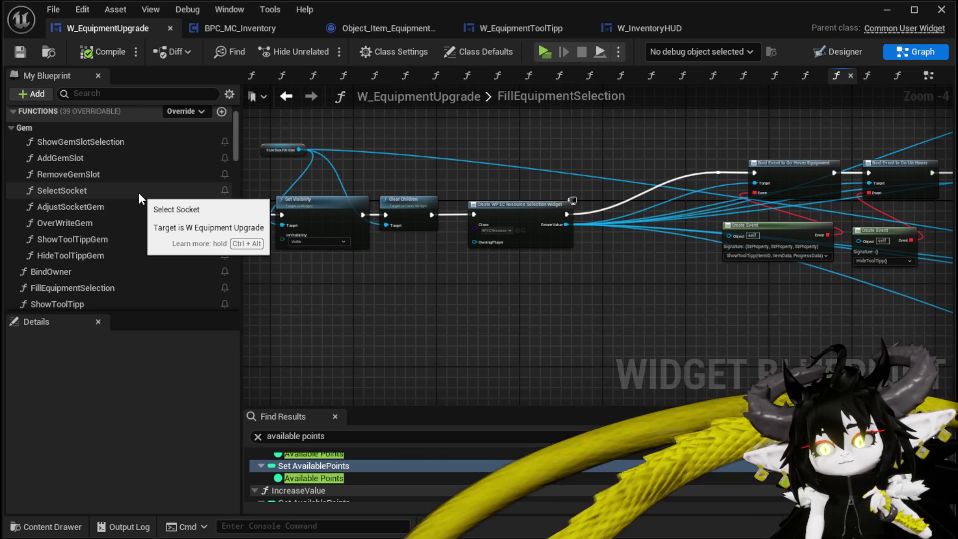
{"action": "scroll", "coordinate": [139, 193], "scroll_direction": "up", "scroll_amount": 2}
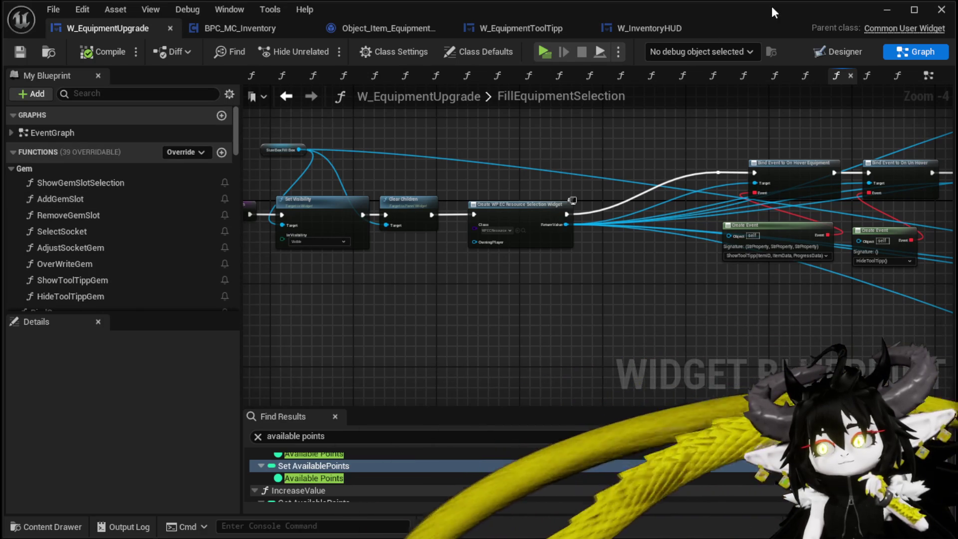
{"action": "left_click", "coordinate": [924, 74]}
Pan the EventGraph across Update UI, Decrement Quantity, Button_Upgrade, AddXP and the AdjustSocket/RemoveSocket events
{"action": "scroll", "coordinate": [495, 168], "scroll_direction": "down", "scroll_amount": 5}
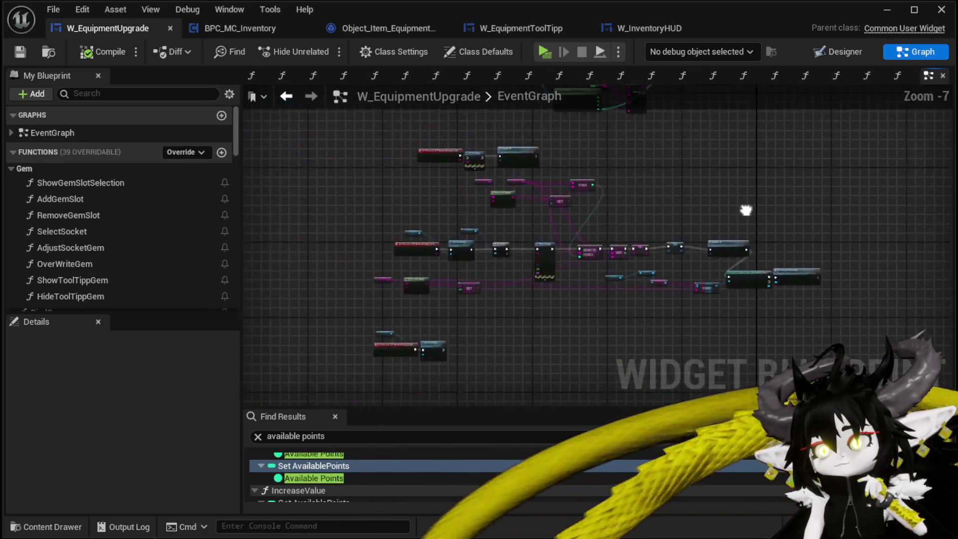
{"action": "scroll", "coordinate": [753, 248], "scroll_direction": "up", "scroll_amount": 4}
{"action": "mouse_move", "coordinate": [753, 248]}
{"action": "left_mouse_down"}
{"action": "mouse_move", "coordinate": [514, 106]}
{"action": "mouse_move", "coordinate": [787, 218]}
{"action": "left_mouse_up"}
{"action": "scroll", "coordinate": [582, 241], "scroll_direction": "down", "scroll_amount": 5}
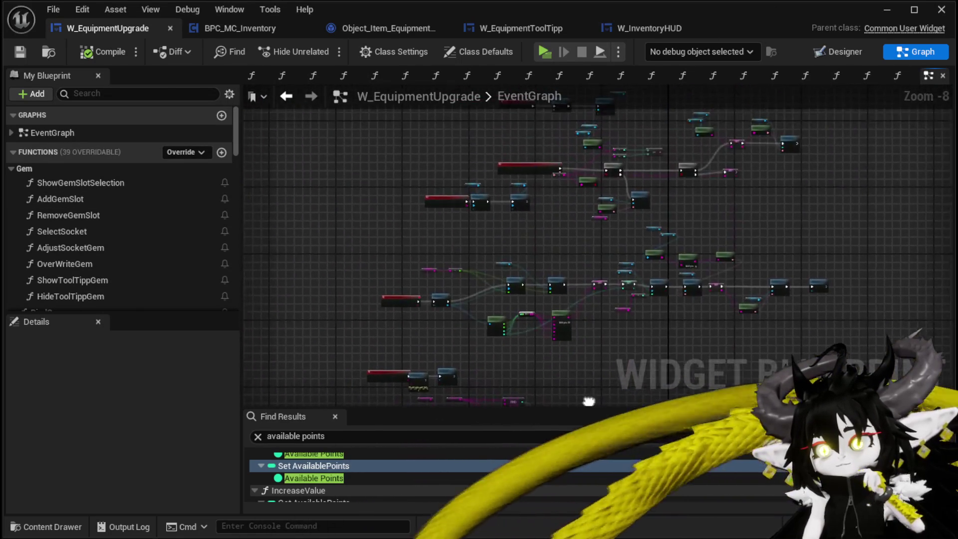
{"action": "scroll", "coordinate": [583, 241], "scroll_direction": "up", "scroll_amount": 4}
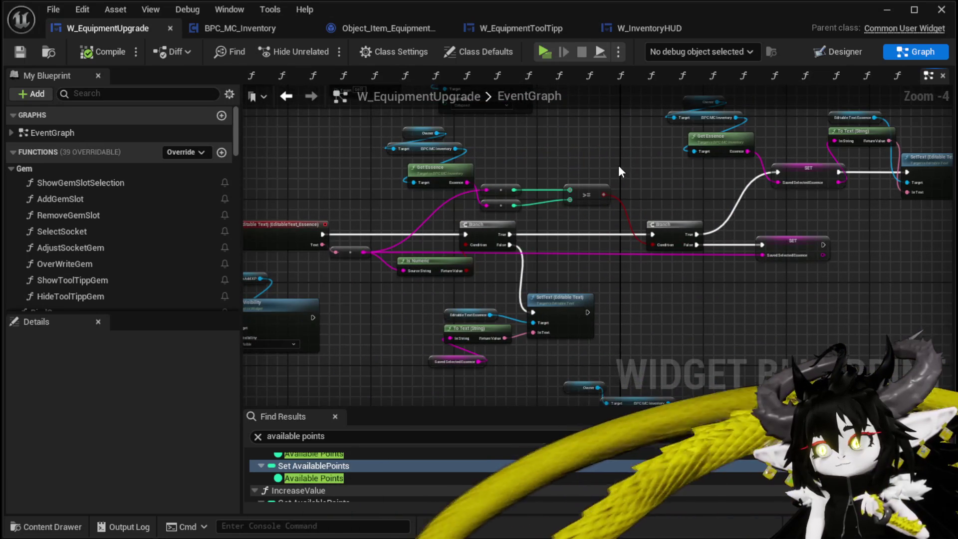
{"action": "scroll", "coordinate": [606, 149], "scroll_direction": "up", "scroll_amount": 1}
{"action": "left_click_drag", "start_coordinate": [606, 149], "coordinate": [704, 269]}
{"action": "mouse_move", "coordinate": [527, 218]}
{"action": "left_mouse_down"}
{"action": "mouse_move", "coordinate": [490, 267]}
{"action": "mouse_move", "coordinate": [535, 390]}
{"action": "left_mouse_up"}
{"action": "scroll", "coordinate": [490, 266], "scroll_direction": "down", "scroll_amount": 1}
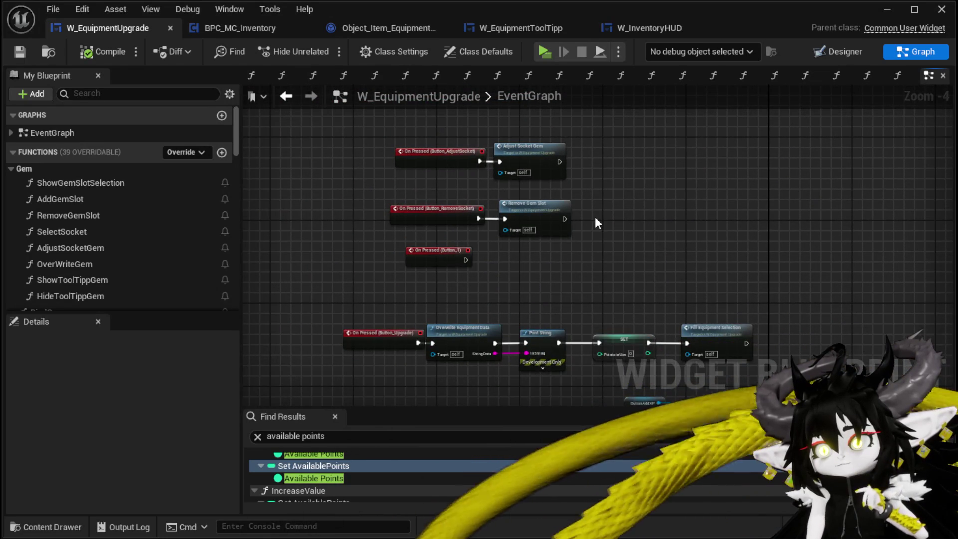
{"action": "scroll", "coordinate": [595, 217], "scroll_direction": "up", "scroll_amount": 3}
{"action": "left_click_drag", "start_coordinate": [595, 217], "coordinate": [627, 292]}
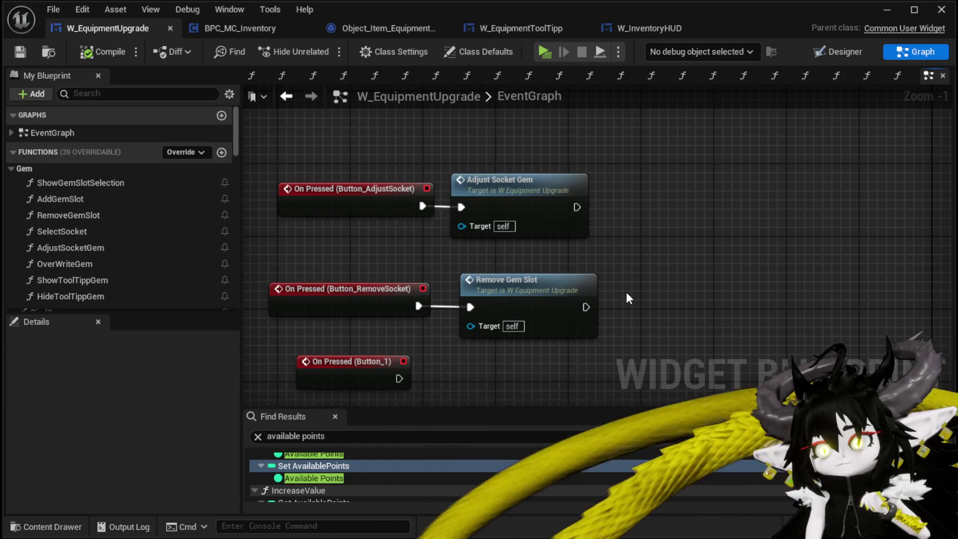
{"action": "scroll", "coordinate": [627, 298], "scroll_direction": "down", "scroll_amount": 7}
{"action": "scroll", "coordinate": [618, 394], "scroll_direction": "up", "scroll_amount": 4}
Inspect the Branch, SET, SetText and Fill Equipment Selection nodes of the confirmation chain
{"action": "mouse_move", "coordinate": [564, 238]}
{"action": "left_mouse_down"}
{"action": "mouse_move", "coordinate": [379, 220]}
{"action": "mouse_move", "coordinate": [411, 146]}
{"action": "mouse_move", "coordinate": [449, 125]}
{"action": "mouse_move", "coordinate": [375, 212]}
{"action": "mouse_move", "coordinate": [708, 202]}
{"action": "left_mouse_up"}
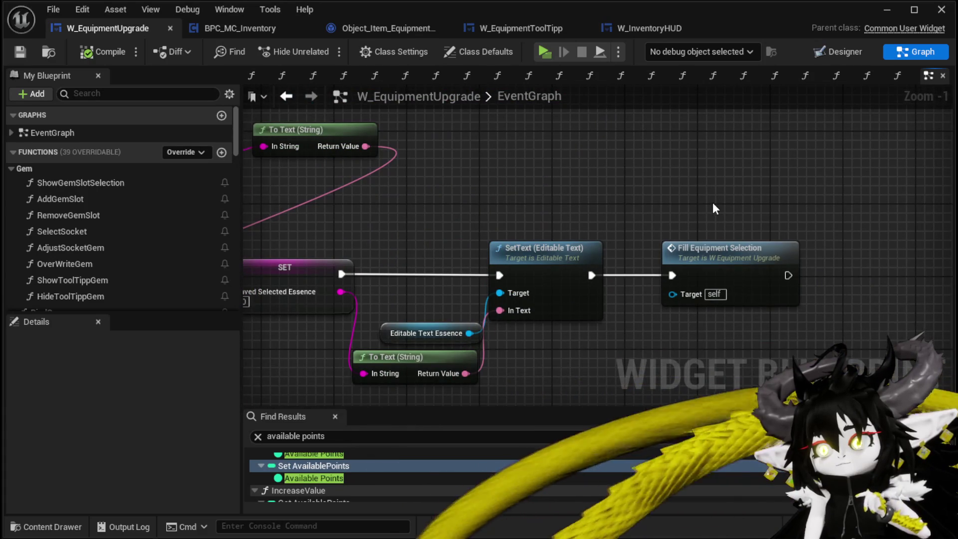
{"action": "scroll", "coordinate": [713, 202], "scroll_direction": "down", "scroll_amount": 4}
{"action": "scroll", "coordinate": [585, 196], "scroll_direction": "down", "scroll_amount": 2}
{"action": "scroll", "coordinate": [492, 300], "scroll_direction": "up", "scroll_amount": 5}
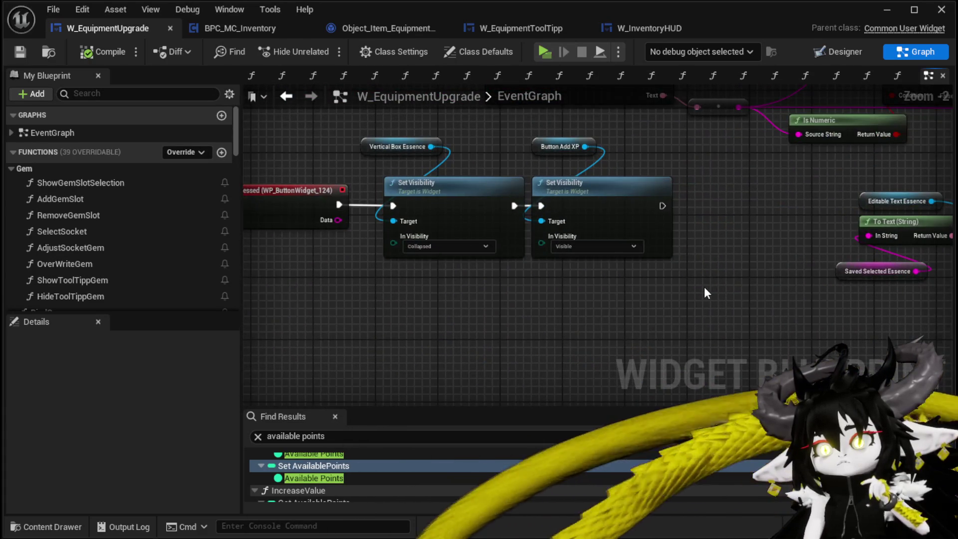
{"action": "scroll", "coordinate": [704, 293], "scroll_direction": "down", "scroll_amount": 4}
{"action": "scroll", "coordinate": [638, 282], "scroll_direction": "up", "scroll_amount": 4}
{"action": "scroll", "coordinate": [506, 293], "scroll_direction": "down", "scroll_amount": 3}
{"action": "scroll", "coordinate": [448, 230], "scroll_direction": "up", "scroll_amount": 6}
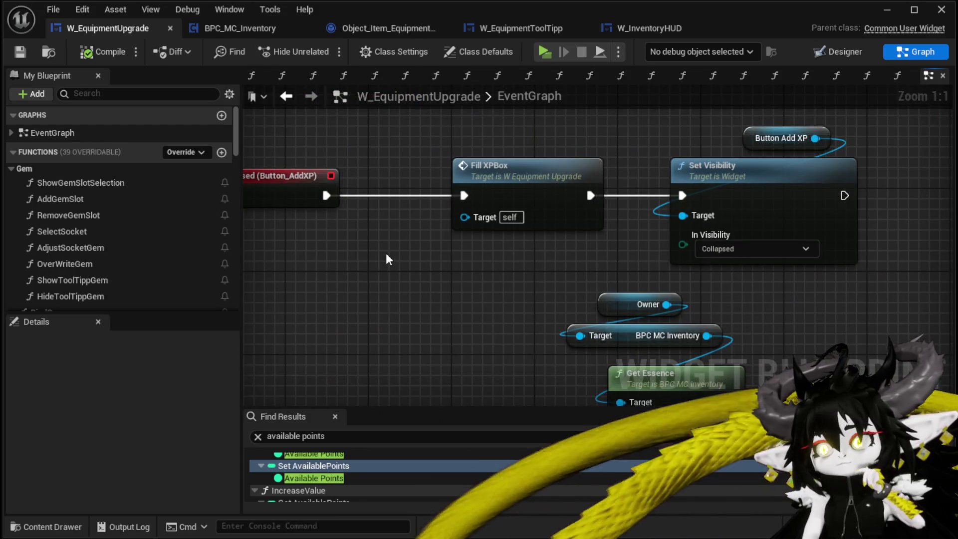
{"action": "scroll", "coordinate": [398, 259], "scroll_direction": "down", "scroll_amount": 8}
{"action": "scroll", "coordinate": [384, 229], "scroll_direction": "up", "scroll_amount": 6}
{"action": "mouse_move", "coordinate": [462, 238]}
{"action": "left_mouse_down"}
{"action": "mouse_move", "coordinate": [504, 222]}
{"action": "mouse_move", "coordinate": [437, 325]}
{"action": "mouse_move", "coordinate": [371, 320]}
{"action": "mouse_move", "coordinate": [636, 327]}
{"action": "mouse_move", "coordinate": [487, 313]}
{"action": "mouse_move", "coordinate": [421, 238]}
{"action": "mouse_move", "coordinate": [590, 280]}
{"action": "mouse_move", "coordinate": [616, 251]}
{"action": "mouse_move", "coordinate": [613, 207]}
{"action": "left_mouse_up"}
{"action": "scroll", "coordinate": [636, 328], "scroll_direction": "down", "scroll_amount": 1}
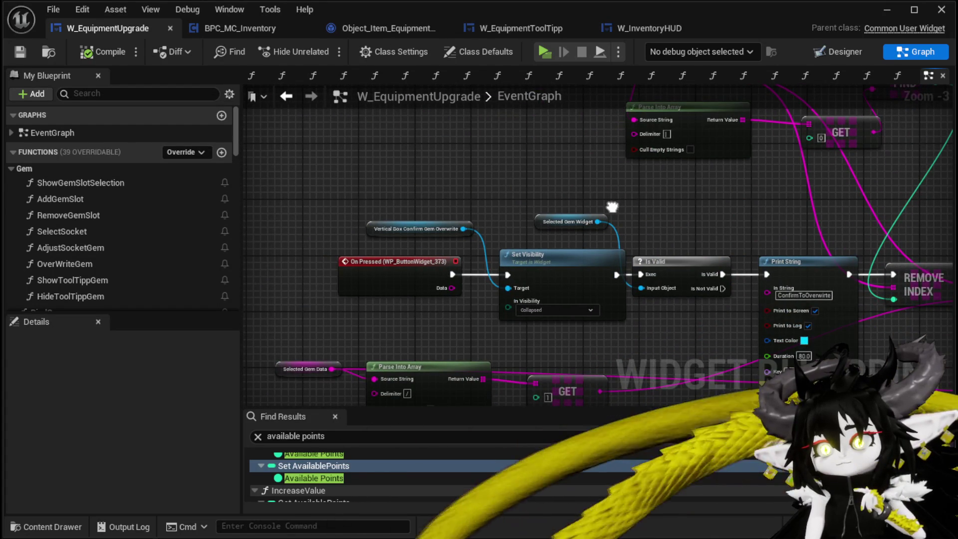
Zoom out over the SET, Update UI and Cast nodes to see the whole event cluster
{"action": "mouse_move", "coordinate": [612, 206]}
{"action": "left_mouse_down"}
{"action": "mouse_move", "coordinate": [348, 209]}
{"action": "mouse_move", "coordinate": [555, 196]}
{"action": "mouse_move", "coordinate": [314, 187]}
{"action": "left_mouse_up"}
{"action": "scroll", "coordinate": [314, 186], "scroll_direction": "down", "scroll_amount": 9}
{"action": "left_click_drag", "start_coordinate": [378, 172], "coordinate": [574, 262]}
{"action": "scroll", "coordinate": [472, 192], "scroll_direction": "up", "scroll_amount": 10}
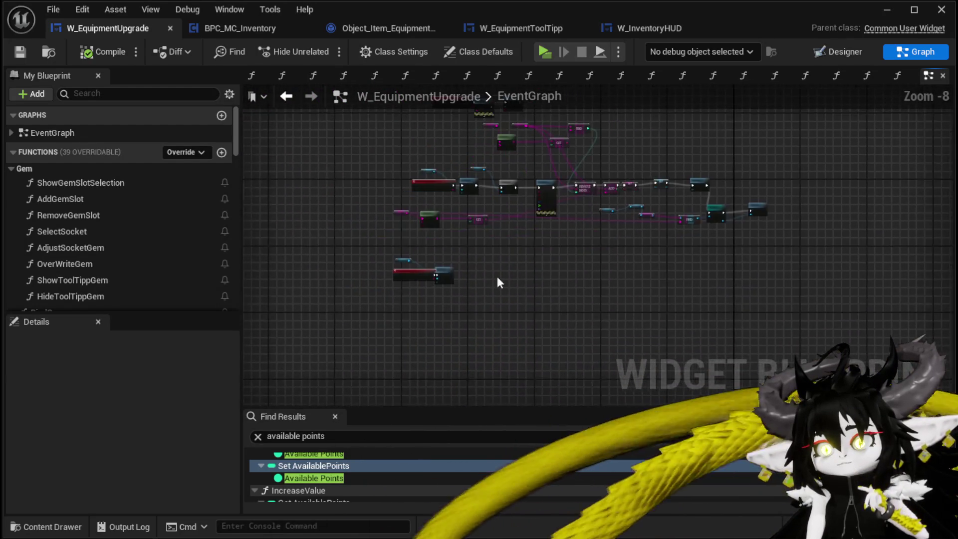
{"action": "scroll", "coordinate": [444, 252], "scroll_direction": "down", "scroll_amount": 1}
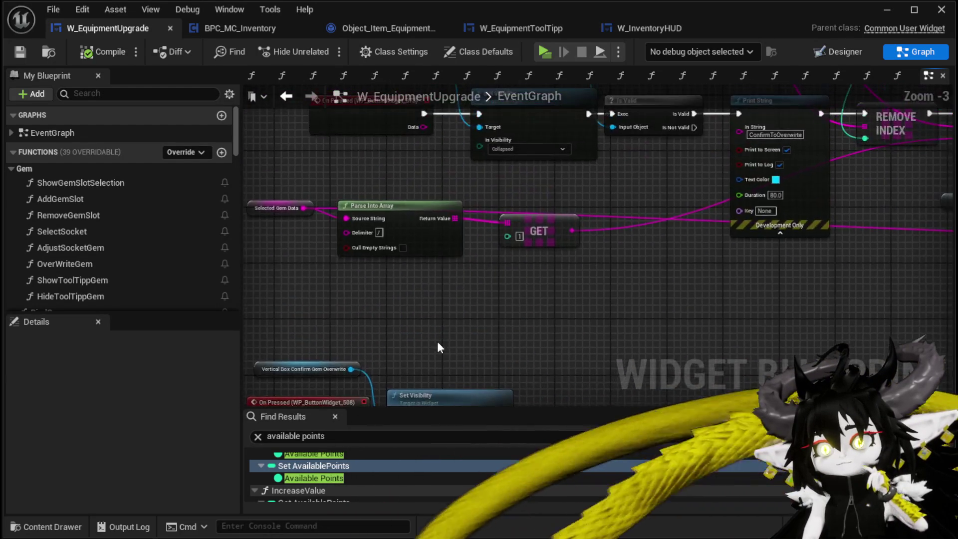
{"action": "scroll", "coordinate": [505, 313], "scroll_direction": "down", "scroll_amount": 1}
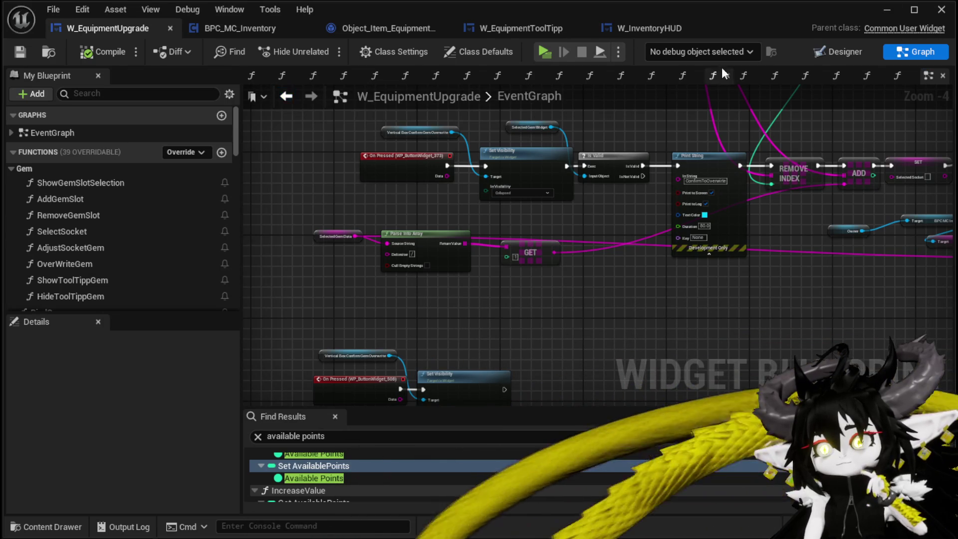
Select SizeBox_FillBox_Gems in the Designer, then start a play-test of the level
{"action": "key", "text": "shift+F12"}
{"action": "left_click", "coordinate": [568, 256]}
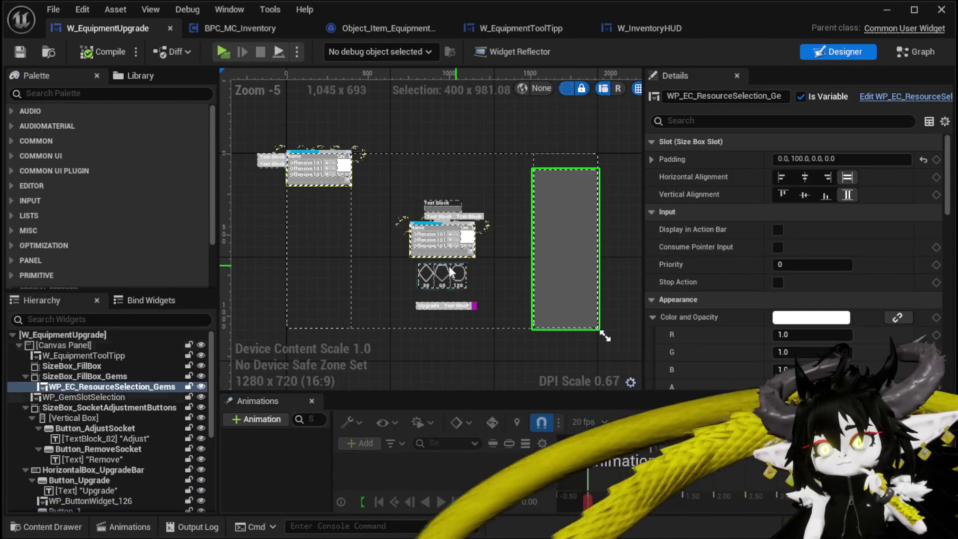
{"action": "left_click", "coordinate": [56, 377]}
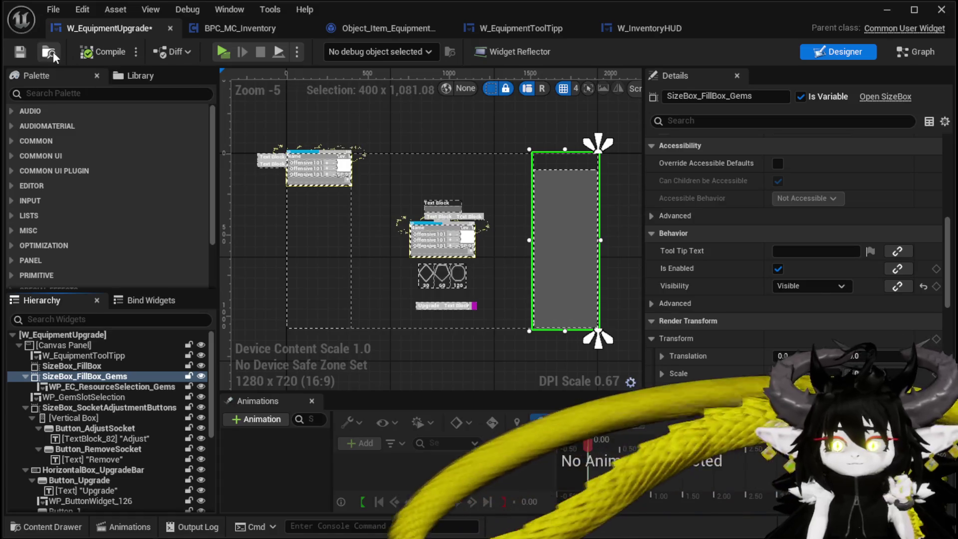
{"action": "left_click", "coordinate": [889, 10]}
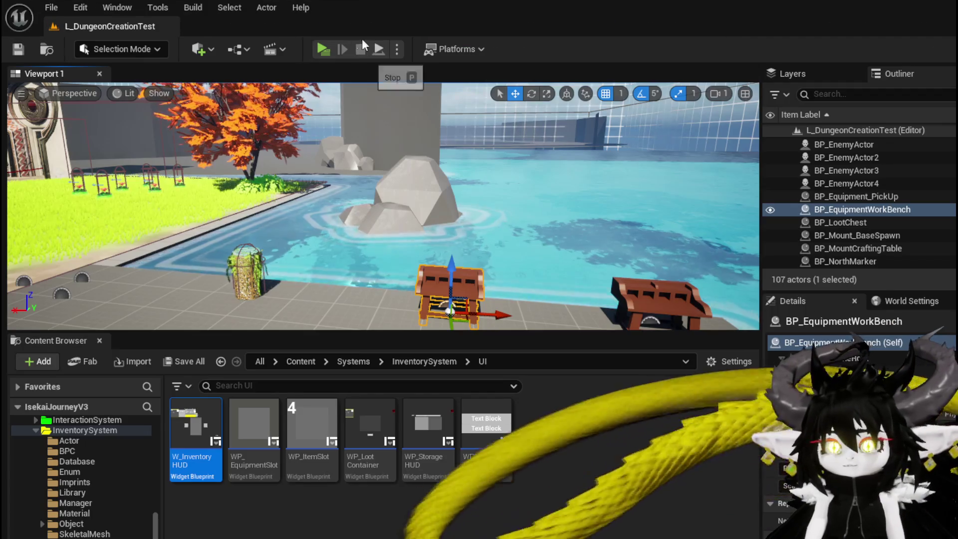
{"action": "left_click", "coordinate": [327, 50]}
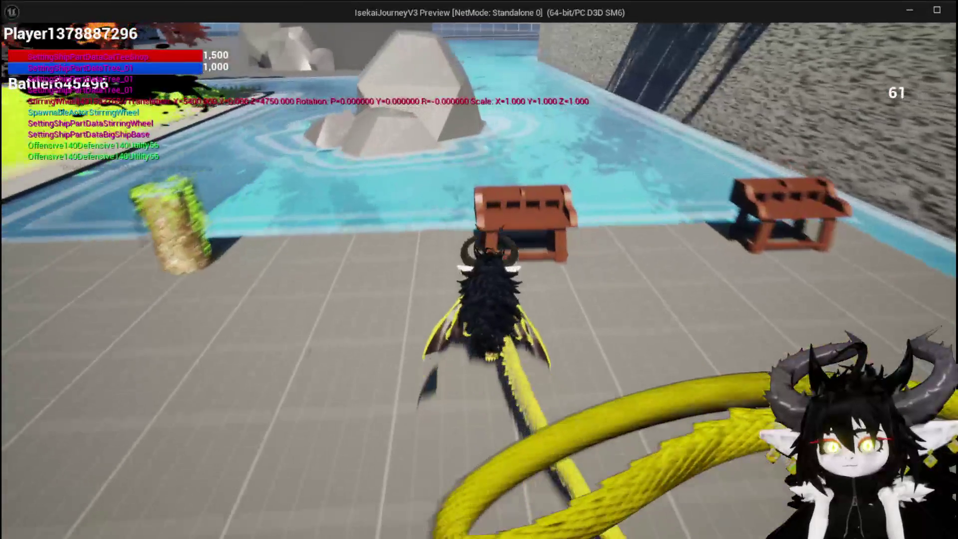
At the workbench, load Iron_Chest, pick the 30 gem and spend 100 essence on it
{"action": "key", "text": "e"}
{"action": "left_click", "coordinate": [265, 38]}
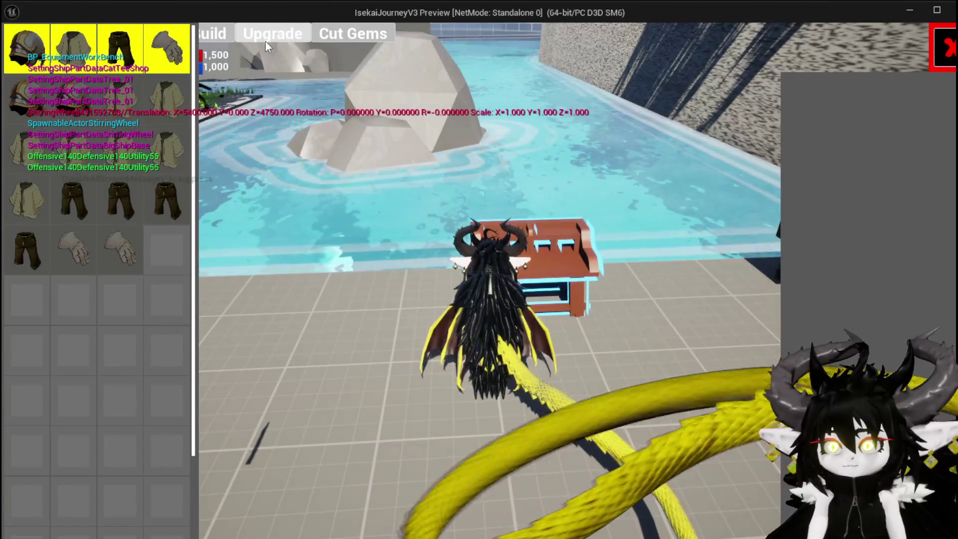
{"action": "left_click", "coordinate": [176, 94]}
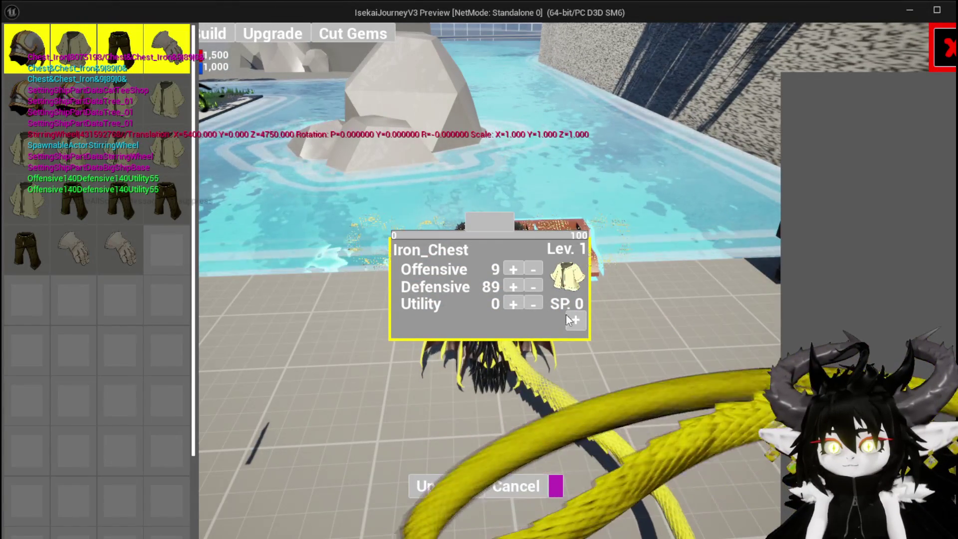
{"action": "left_click", "coordinate": [574, 321]}
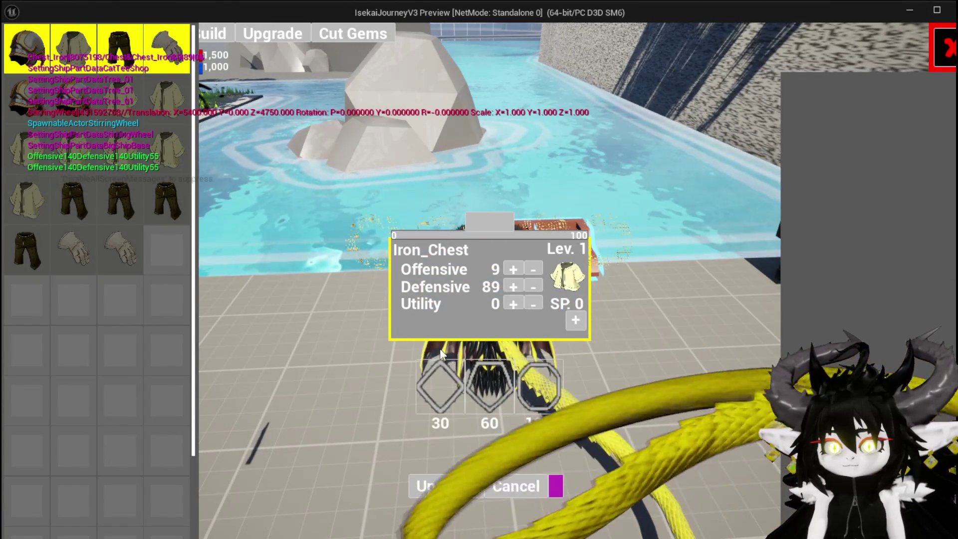
{"action": "left_click", "coordinate": [447, 376]}
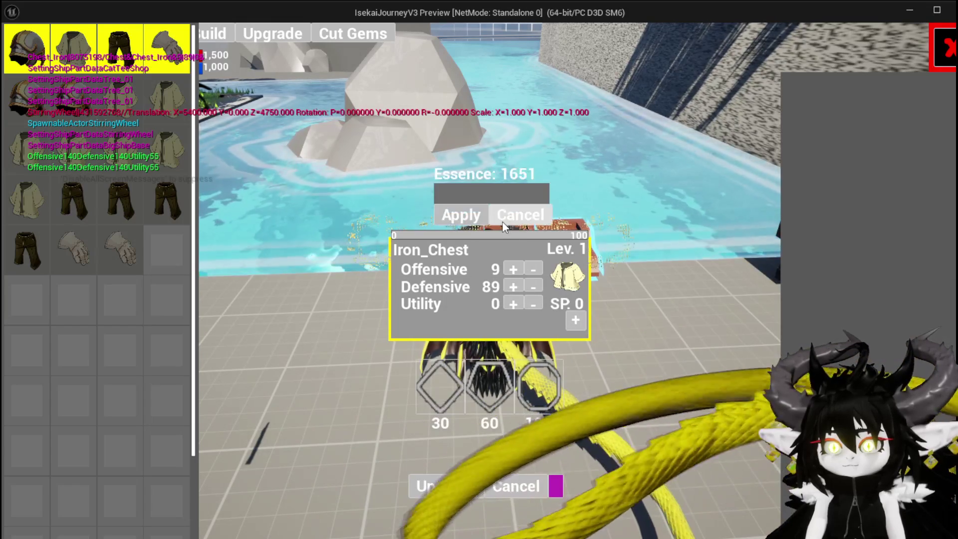
{"action": "left_click", "coordinate": [492, 193]}
{"action": "type", "text": "100"}
{"action": "left_click", "coordinate": [475, 214]}
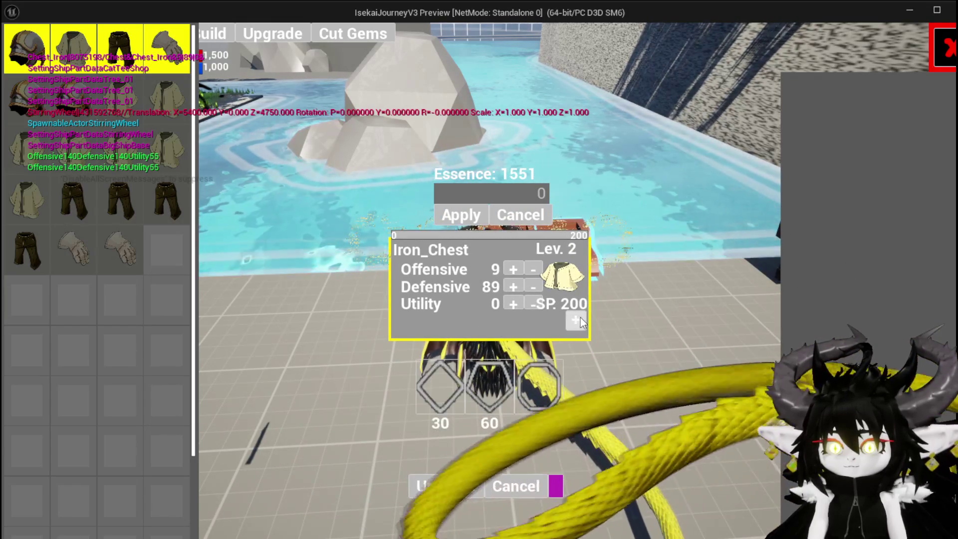
Socket the 30 gem into Iron_Chest, test Adjust, then end the play-test and save all
{"action": "left_click", "coordinate": [441, 382]}
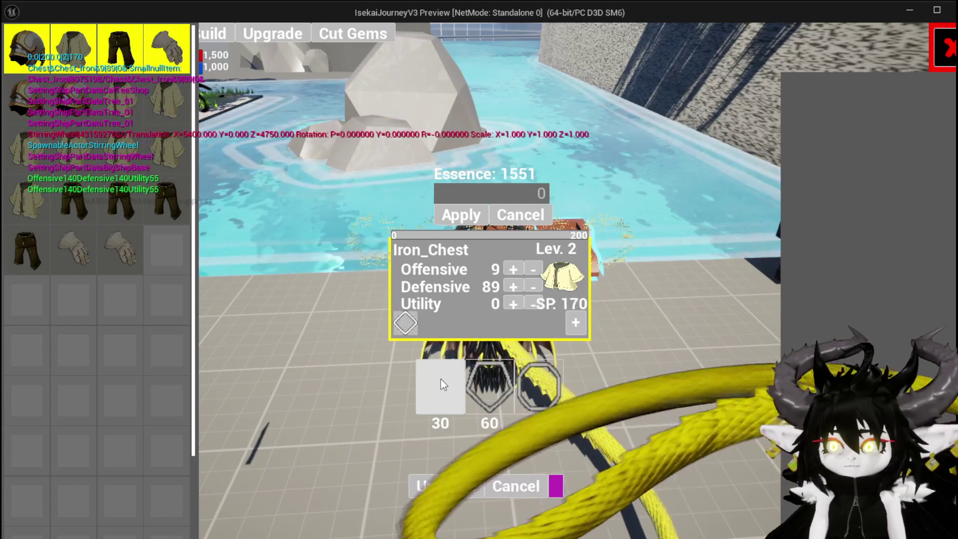
{"action": "left_click", "coordinate": [405, 323]}
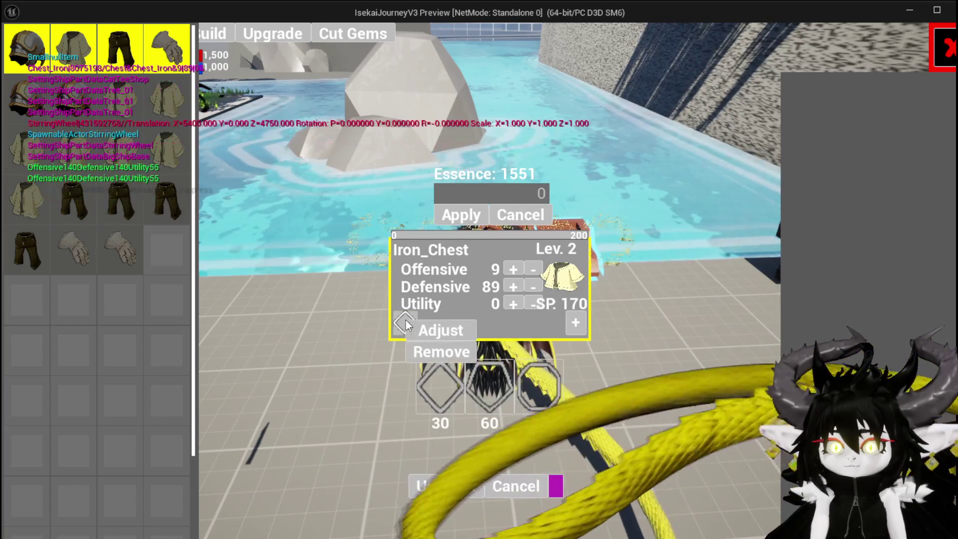
{"action": "left_click", "coordinate": [448, 331]}
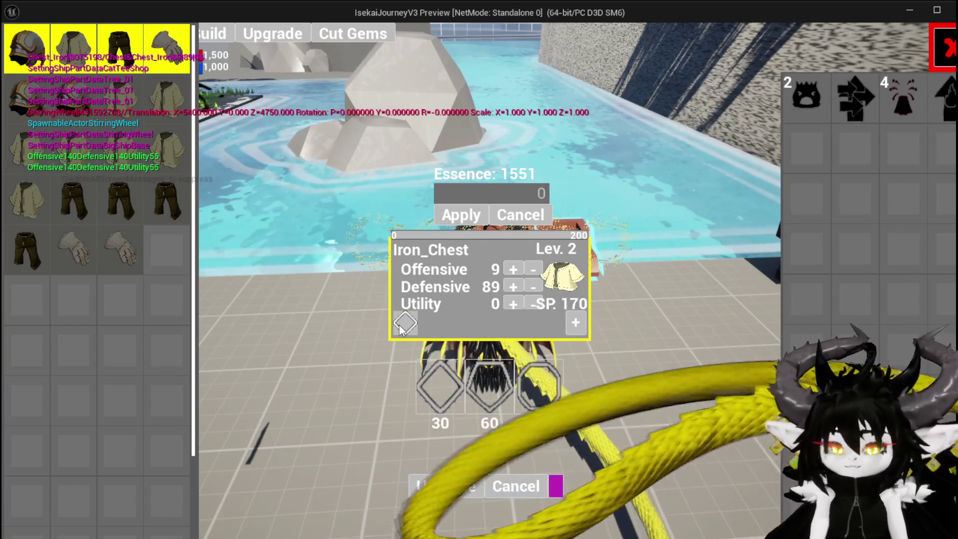
{"action": "key", "text": "Escape"}
{"action": "key", "text": "ctrl+s"}
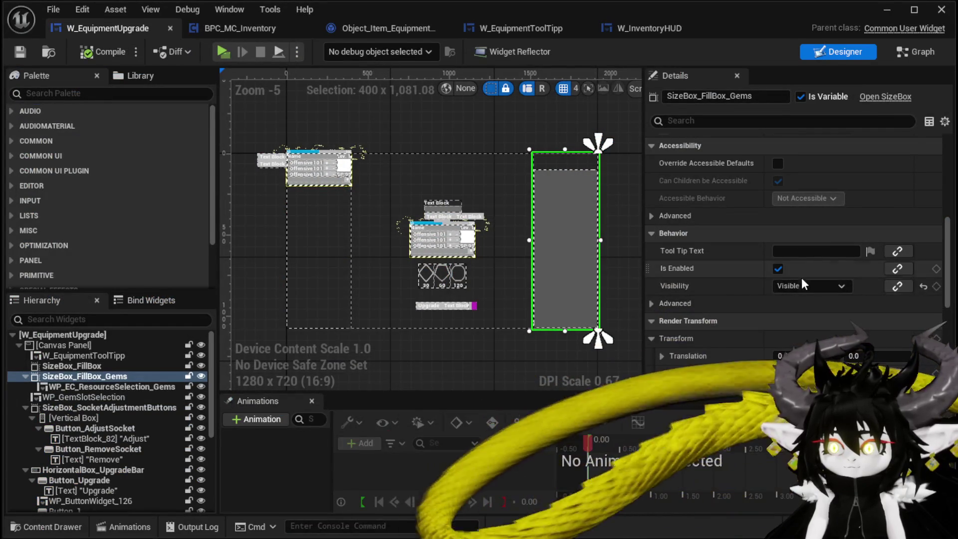
Set the selected widget's visibility to Collapsed and compile the blueprint
{"action": "left_click", "coordinate": [803, 285]}
{"action": "left_click", "coordinate": [804, 299]}
{"action": "left_click", "coordinate": [103, 52]}
Open the Adjust Socket Gem function and move its entry node up and left
{"action": "left_click", "coordinate": [916, 52]}
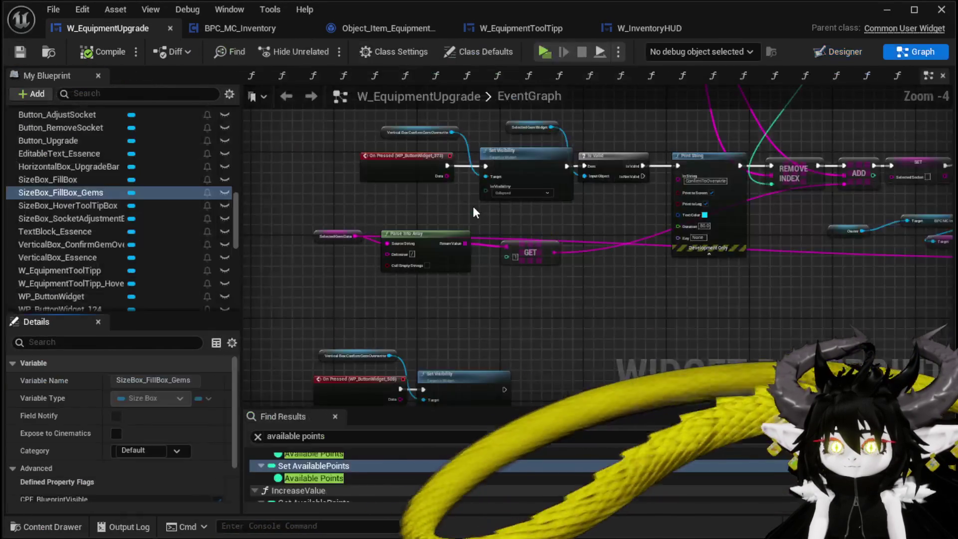
{"action": "scroll", "coordinate": [474, 213], "scroll_direction": "down", "scroll_amount": 4}
{"action": "scroll", "coordinate": [500, 306], "scroll_direction": "up", "scroll_amount": 8}
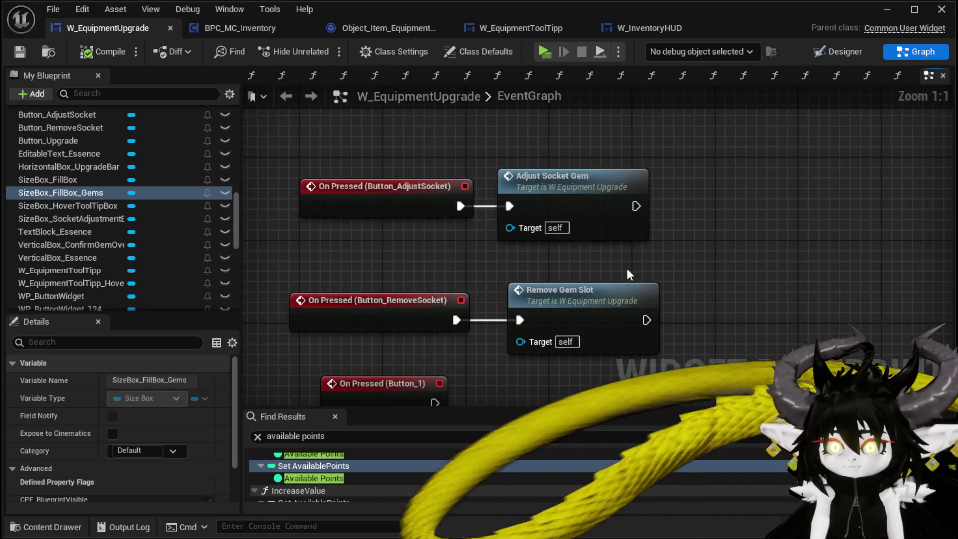
{"action": "left_click_drag", "start_coordinate": [555, 163], "coordinate": [570, 199]}
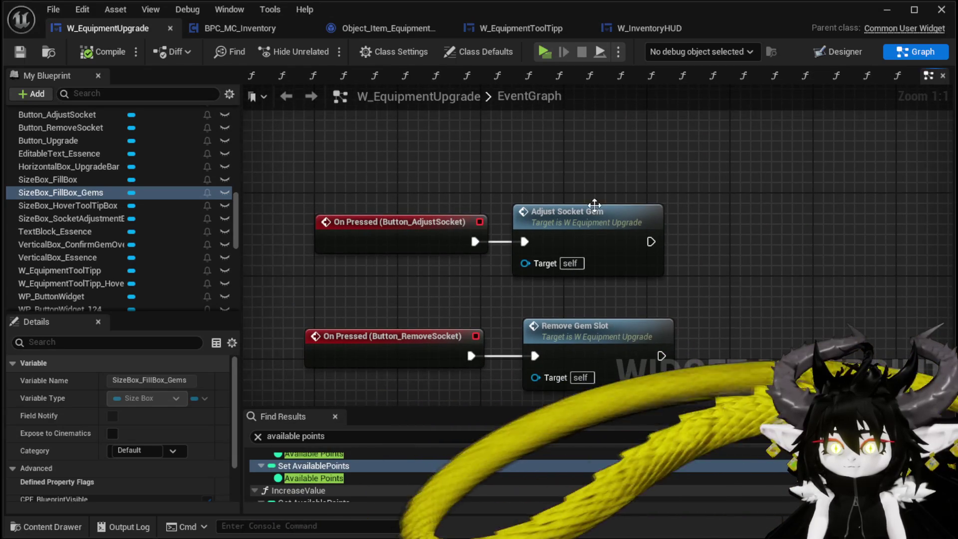
{"action": "double_click", "coordinate": [574, 210]}
{"action": "left_click", "coordinate": [579, 280]}
{"action": "mouse_move", "coordinate": [521, 349]}
{"action": "left_mouse_down"}
{"action": "mouse_move", "coordinate": [644, 275]}
{"action": "mouse_move", "coordinate": [719, 310]}
{"action": "left_mouse_up"}
{"action": "left_click_drag", "start_coordinate": [317, 254], "coordinate": [295, 210]}
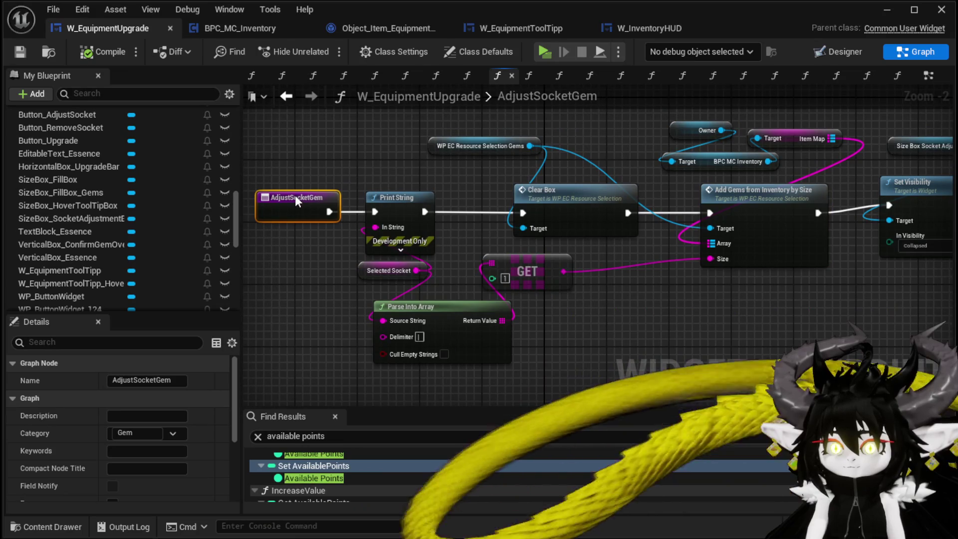
{"action": "scroll", "coordinate": [295, 200], "scroll_direction": "up", "scroll_amount": 2}
Rename the function to FillGemBox, then compile and save the blueprint
{"action": "double_click", "coordinate": [388, 227]}
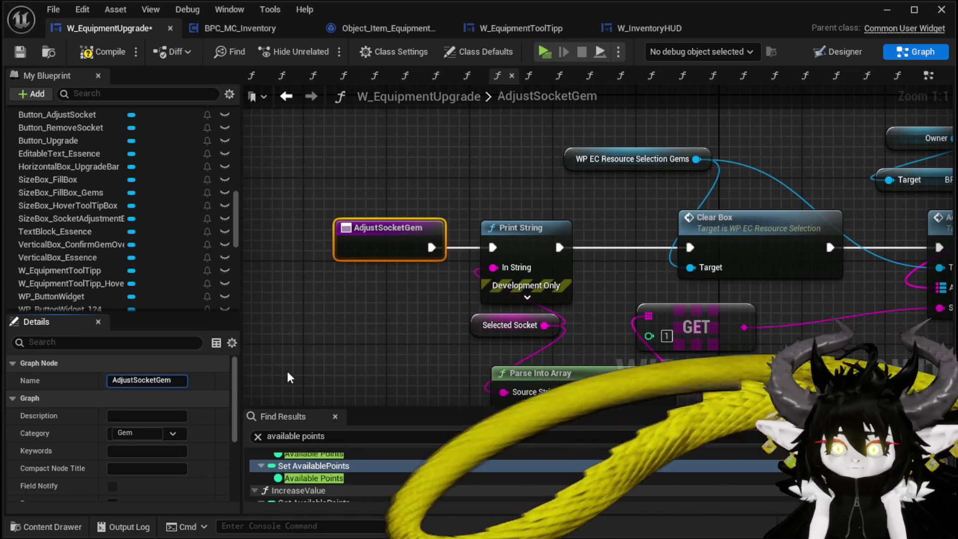
{"action": "type", "text": "Selection"}
{"action": "key", "text": "Return"}
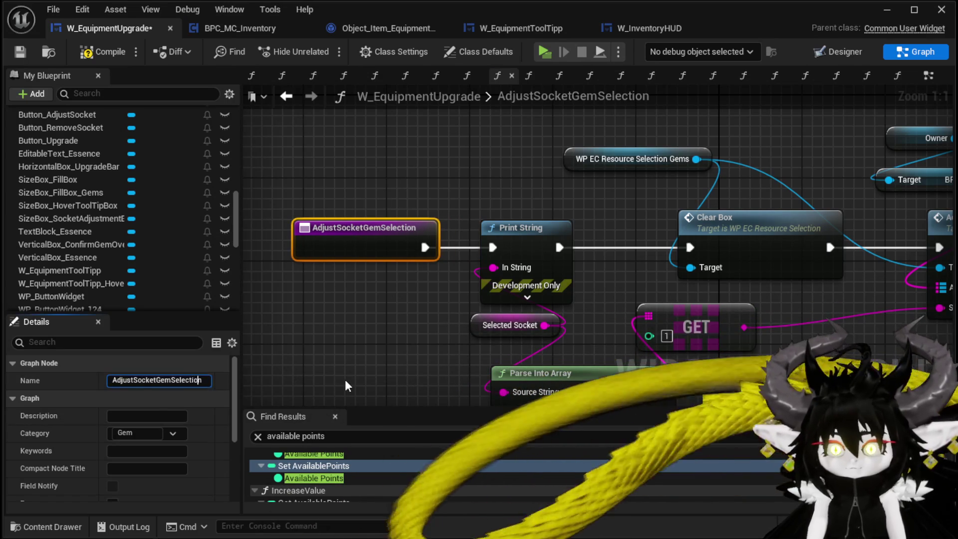
{"action": "type", "text": "Box"}
{"action": "key", "text": "BackSpace"}
{"action": "key", "text": "BackSpace"}
{"action": "key", "text": "BackSpace"}
{"action": "type", "text": "Fill"}
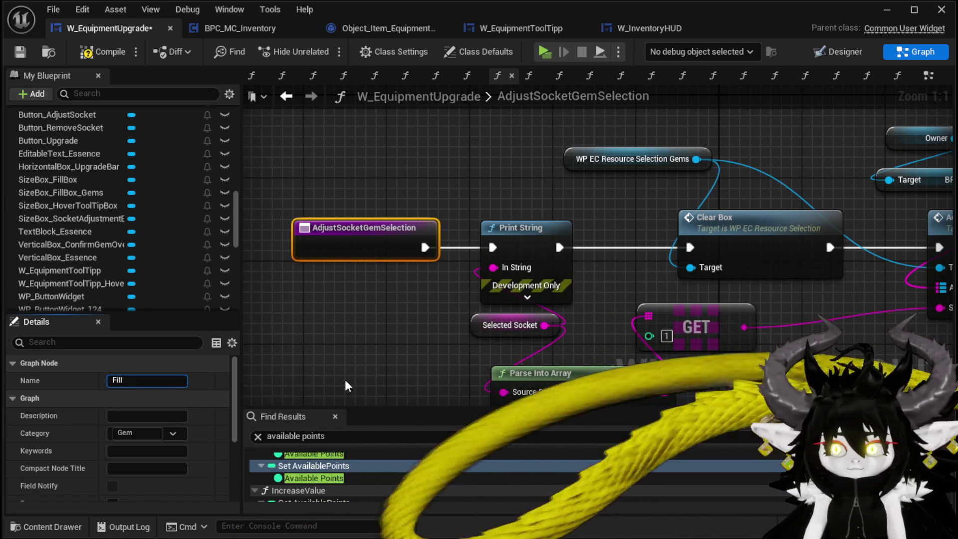
{"action": "type", "text": "Gem"}
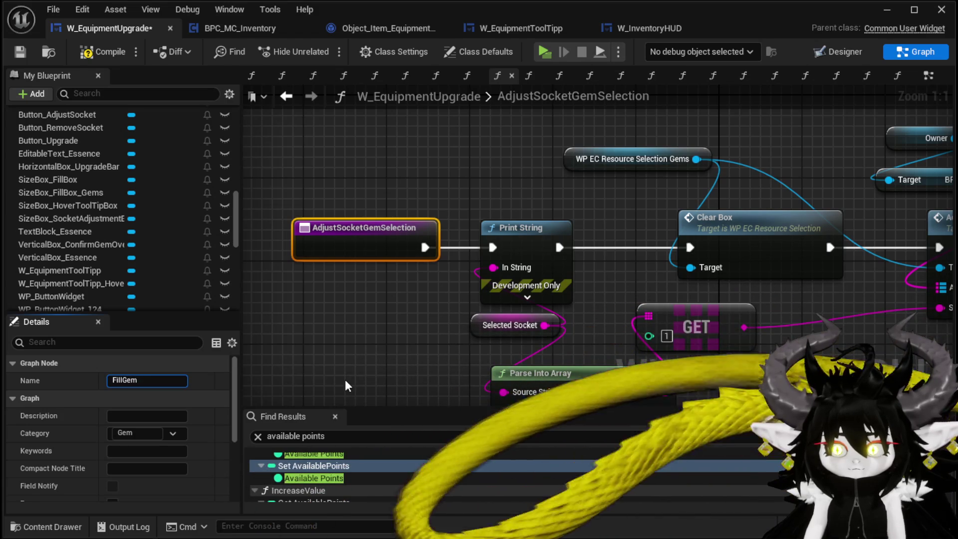
{"action": "type", "text": "Box"}
{"action": "key", "text": "Return"}
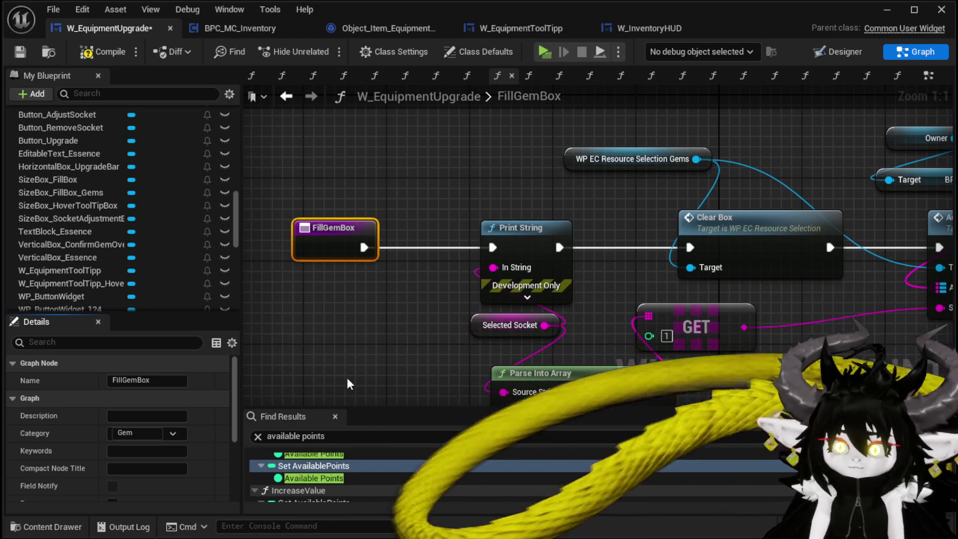
{"action": "left_click", "coordinate": [98, 52]}
{"action": "left_click", "coordinate": [15, 53]}
Nudge the Set Visibility node group lower and pan to the Print String nodes
{"action": "scroll", "coordinate": [574, 175], "scroll_direction": "down", "scroll_amount": 3}
{"action": "left_click", "coordinate": [677, 247]}
{"action": "left_click_drag", "start_coordinate": [677, 247], "coordinate": [678, 255]}
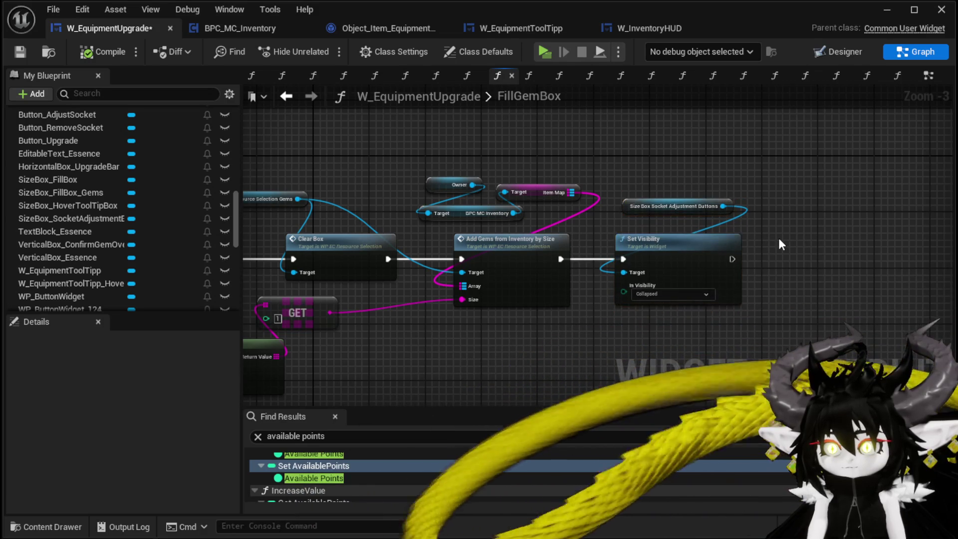
{"action": "scroll", "coordinate": [779, 241], "scroll_direction": "up", "scroll_amount": 1}
{"action": "left_click_drag", "start_coordinate": [778, 235], "coordinate": [951, 218]}
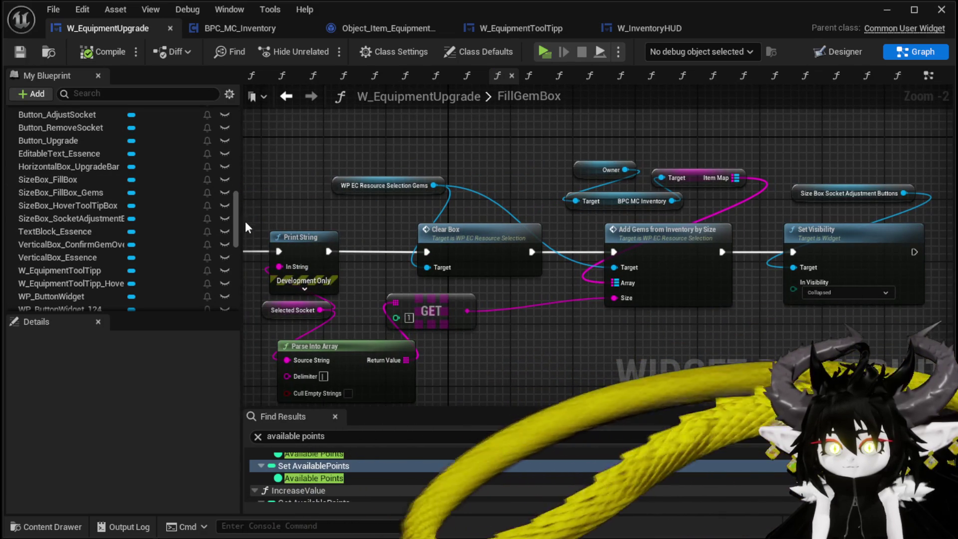
Locate the Decrement Quantity node in the EventGraph
{"action": "left_click", "coordinate": [929, 79]}
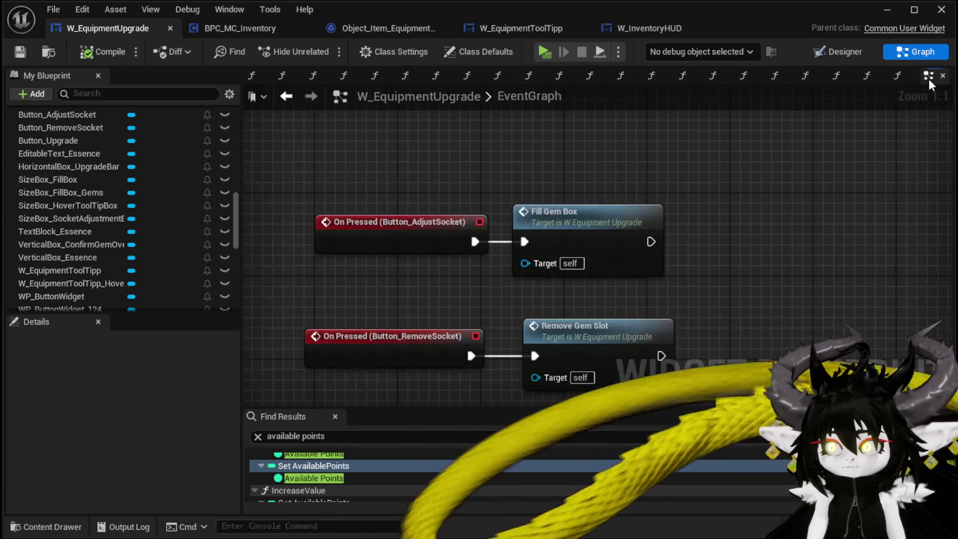
{"action": "scroll", "coordinate": [573, 241], "scroll_direction": "down", "scroll_amount": 8}
{"action": "scroll", "coordinate": [578, 196], "scroll_direction": "up", "scroll_amount": 9}
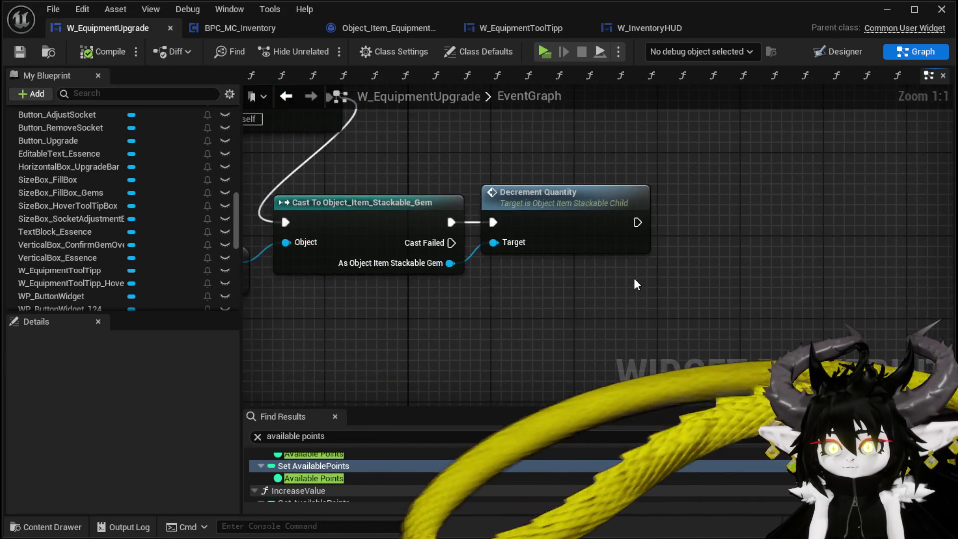
{"action": "scroll", "coordinate": [634, 277], "scroll_direction": "down", "scroll_amount": 2}
{"action": "scroll", "coordinate": [164, 238], "scroll_direction": "down", "scroll_amount": 2}
{"action": "scroll", "coordinate": [163, 239], "scroll_direction": "down", "scroll_amount": 2}
{"action": "scroll", "coordinate": [163, 238], "scroll_direction": "down", "scroll_amount": 2}
{"action": "scroll", "coordinate": [163, 236], "scroll_direction": "up", "scroll_amount": 2}
{"action": "scroll", "coordinate": [145, 234], "scroll_direction": "up", "scroll_amount": 10}
{"action": "scroll", "coordinate": [152, 228], "scroll_direction": "up", "scroll_amount": 8}
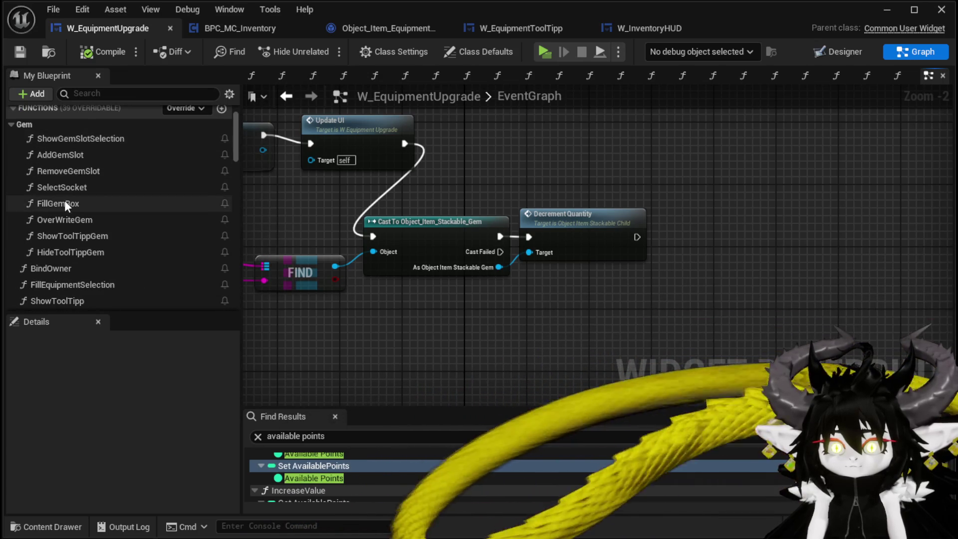
Add a Fill Gem Box call after Decrement Quantity, then start a play-test
{"action": "left_click_drag", "start_coordinate": [65, 202], "coordinate": [688, 235]}
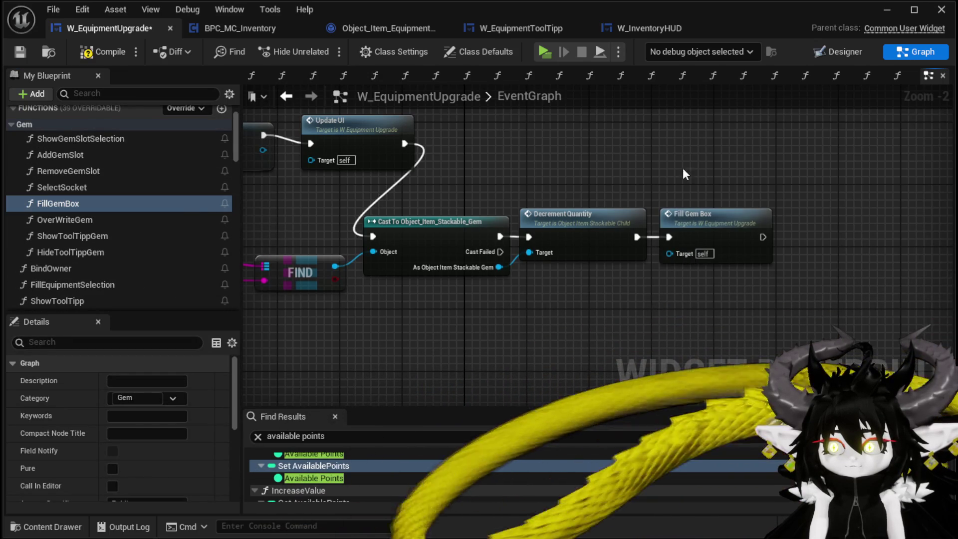
{"action": "left_click", "coordinate": [688, 185]}
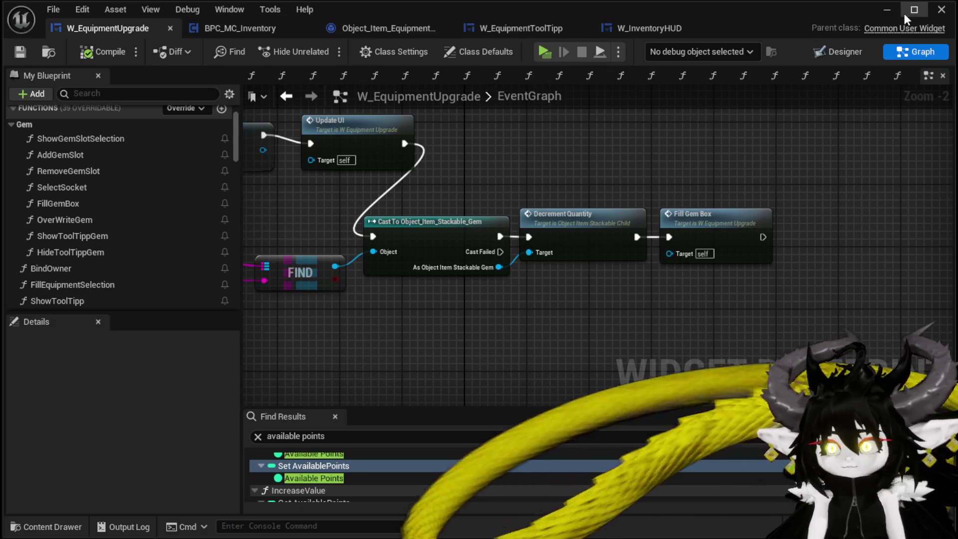
{"action": "left_click", "coordinate": [887, 9]}
{"action": "left_click", "coordinate": [321, 50]}
Upgrade Iron_Chest with 100 Essence and socket a diamond gem at the workbench
{"action": "key", "text": "w"}
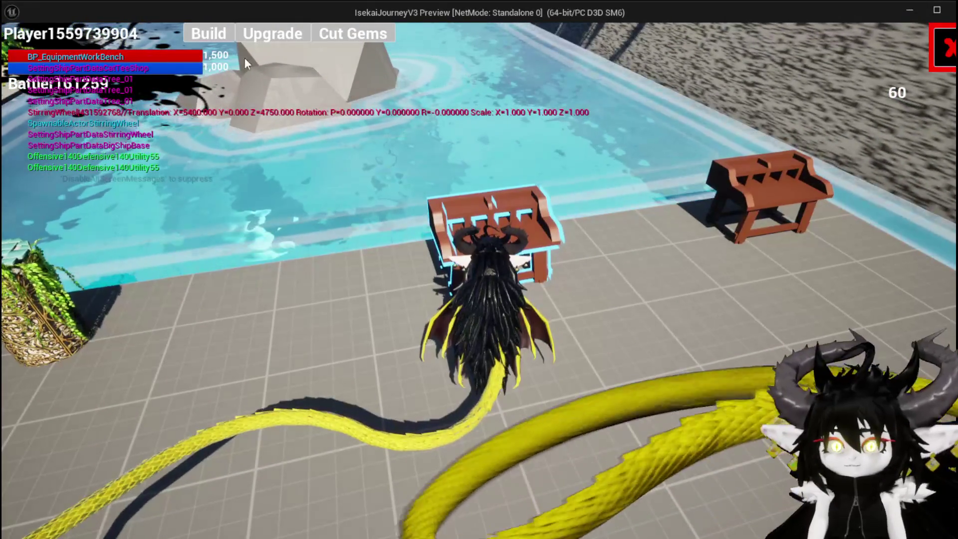
{"action": "key", "text": "i"}
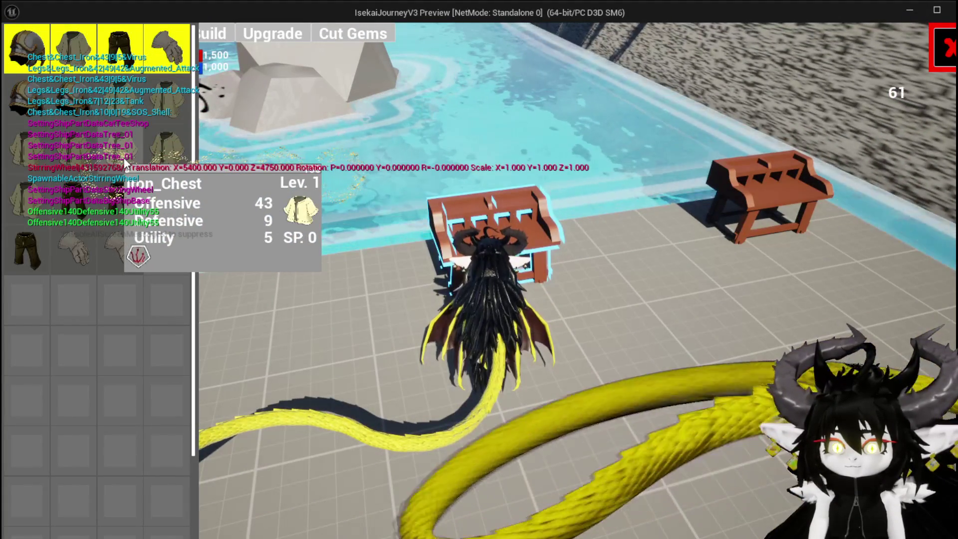
{"action": "left_click", "coordinate": [126, 163]}
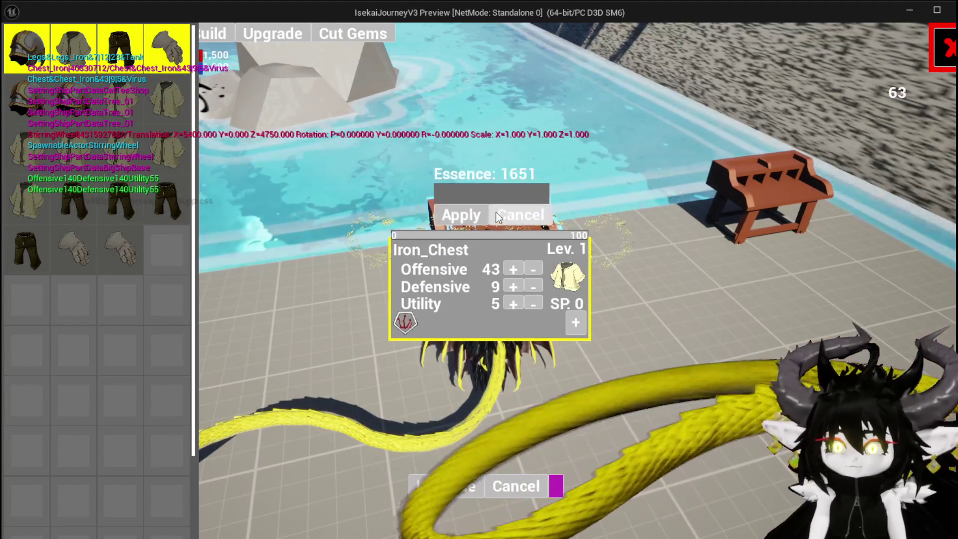
{"action": "type", "text": "100"}
{"action": "left_click", "coordinate": [453, 211]}
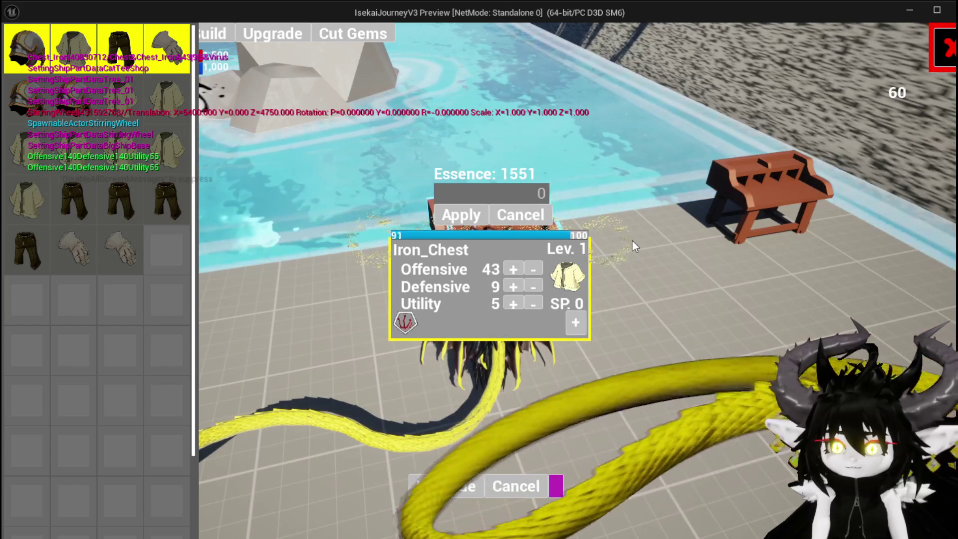
{"action": "left_click", "coordinate": [570, 329]}
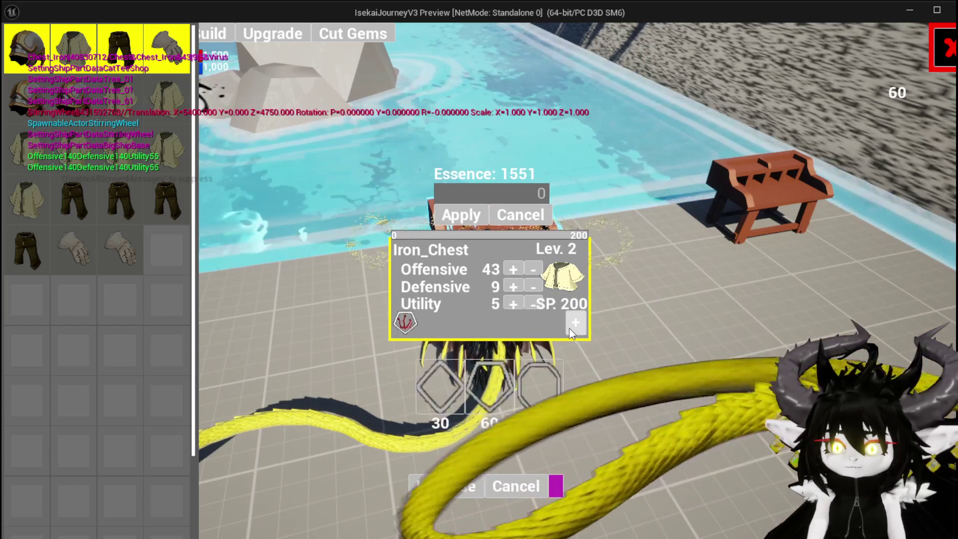
{"action": "left_click", "coordinate": [437, 376]}
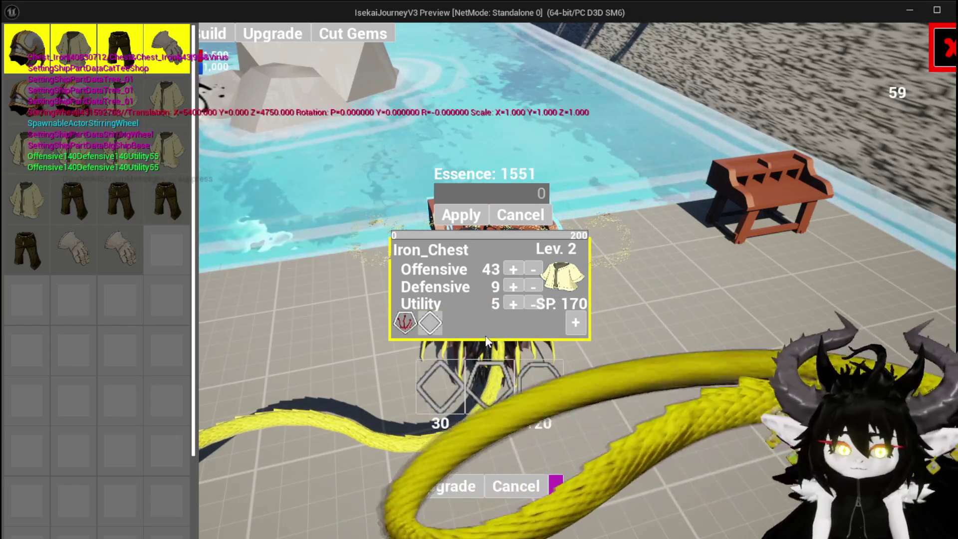
End the play-test, save all assets, and go to the widget Designer
{"action": "key", "text": "Escape"}
{"action": "key", "text": "ctrl+s"}
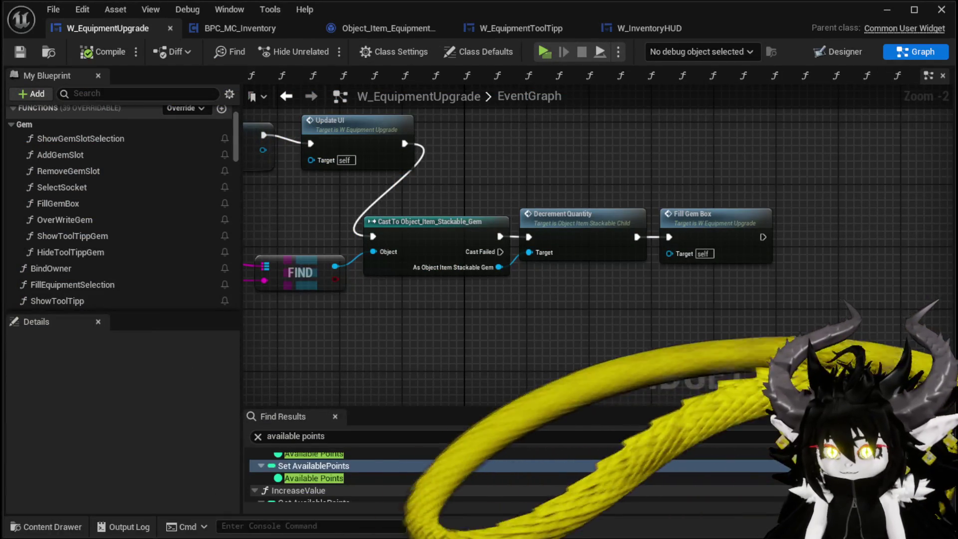
{"action": "mouse_move", "coordinate": [585, 315]}
{"action": "left_mouse_down"}
{"action": "mouse_move", "coordinate": [517, 336]}
{"action": "mouse_move", "coordinate": [533, 203]}
{"action": "mouse_move", "coordinate": [569, 246]}
{"action": "mouse_move", "coordinate": [564, 234]}
{"action": "mouse_move", "coordinate": [639, 244]}
{"action": "left_mouse_up"}
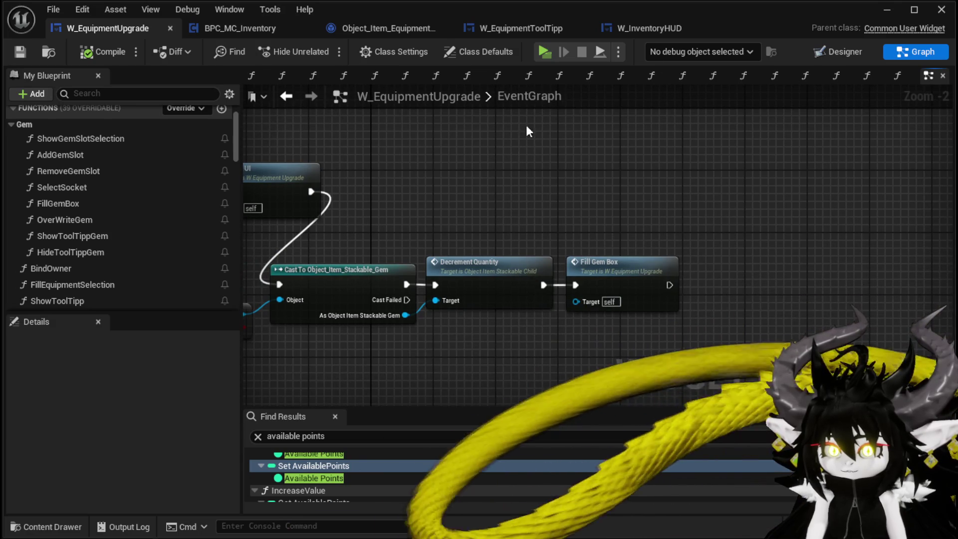
{"action": "left_click", "coordinate": [848, 50]}
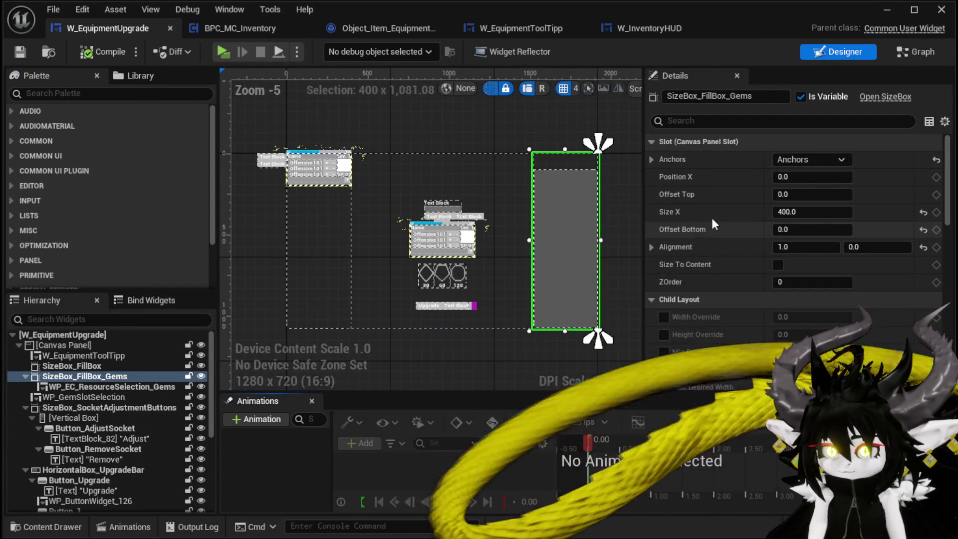
Compile and save the W_EquipmentUpgrade widget blueprint
{"action": "scroll", "coordinate": [782, 212], "scroll_direction": "down", "scroll_amount": 5}
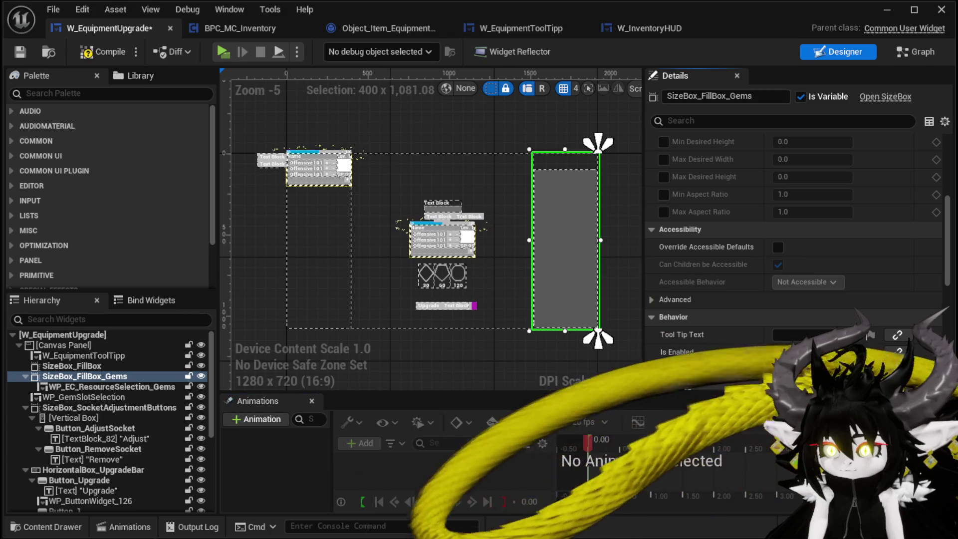
{"action": "left_click", "coordinate": [102, 51]}
{"action": "left_click", "coordinate": [20, 51]}
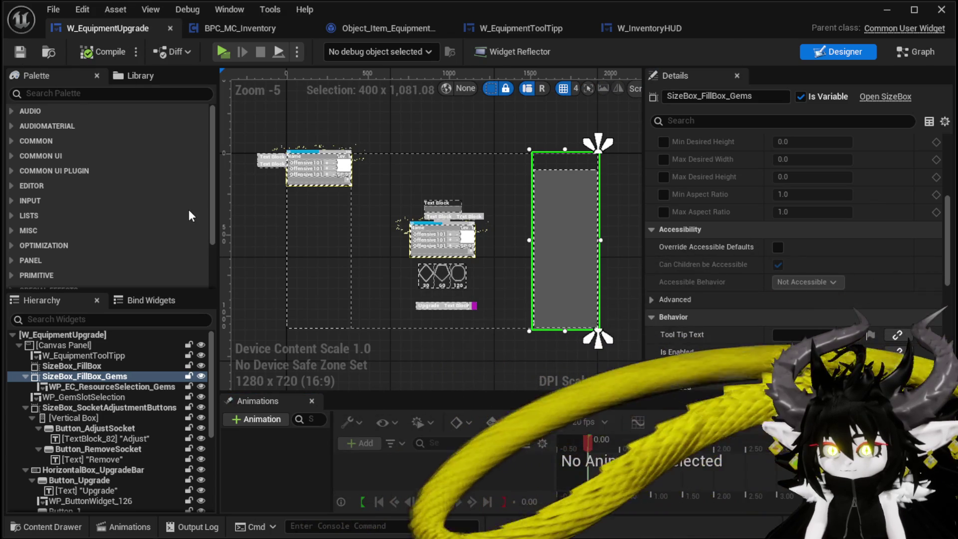
Set WP_EC_ResourceSelection_Gems visibility to Collapsed, compile, and start another play-test
{"action": "left_click", "coordinate": [73, 386]}
{"action": "scroll", "coordinate": [755, 220], "scroll_direction": "down", "scroll_amount": 5}
{"action": "left_click", "coordinate": [786, 191]}
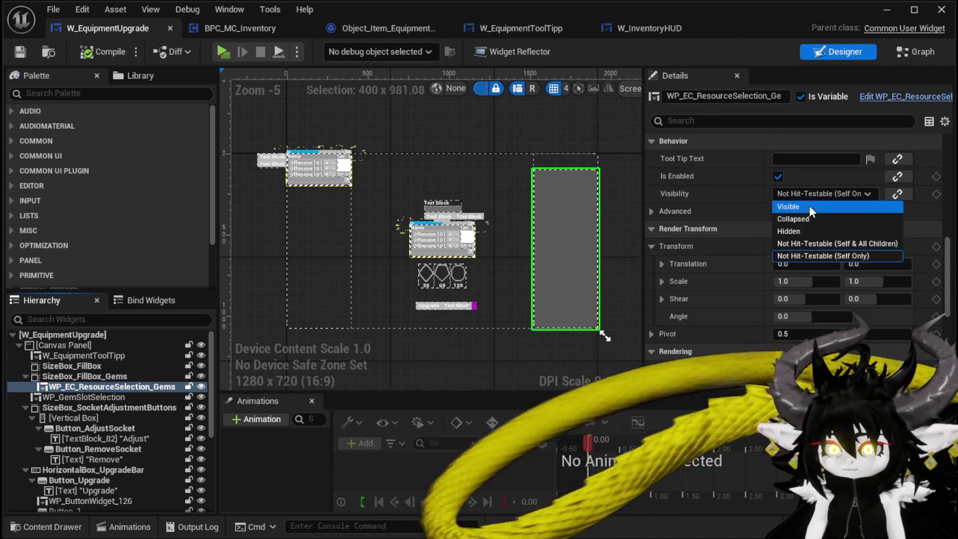
{"action": "left_click", "coordinate": [806, 222]}
{"action": "left_click", "coordinate": [91, 53]}
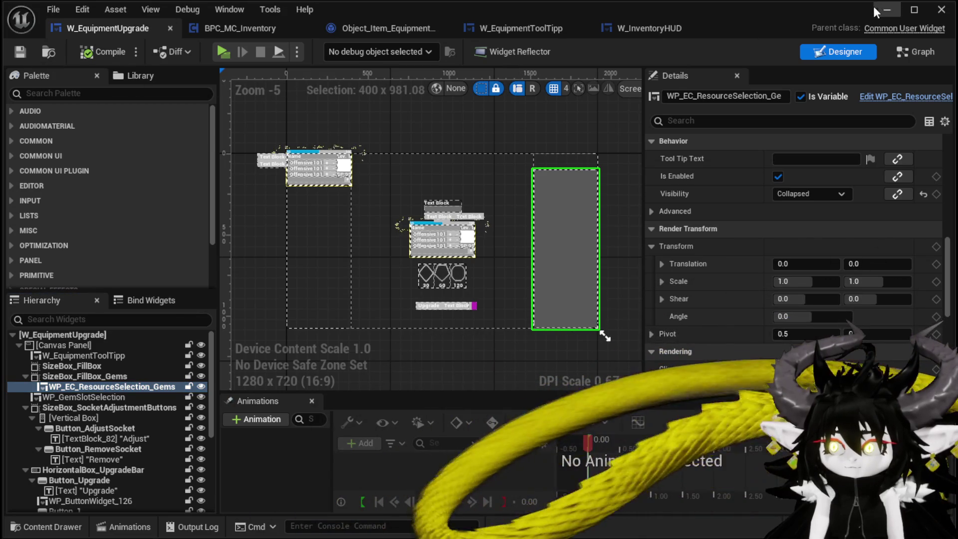
{"action": "left_click", "coordinate": [884, 9]}
{"action": "left_click", "coordinate": [320, 45]}
Level Iron_Chest to Lev. 2 with 100 Essence, socket a diamond gem, open its slot menu, then stop
{"action": "key", "text": "w"}
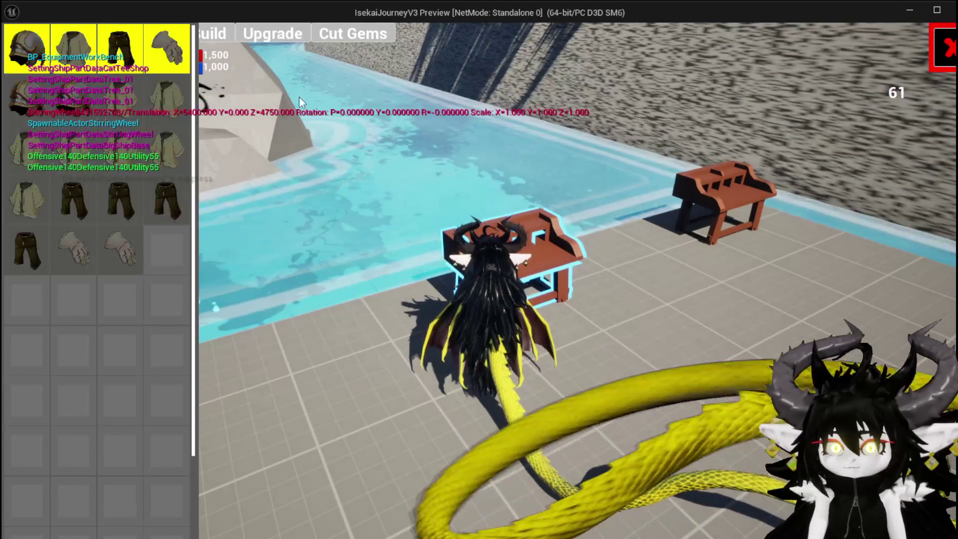
{"action": "left_click", "coordinate": [273, 34]}
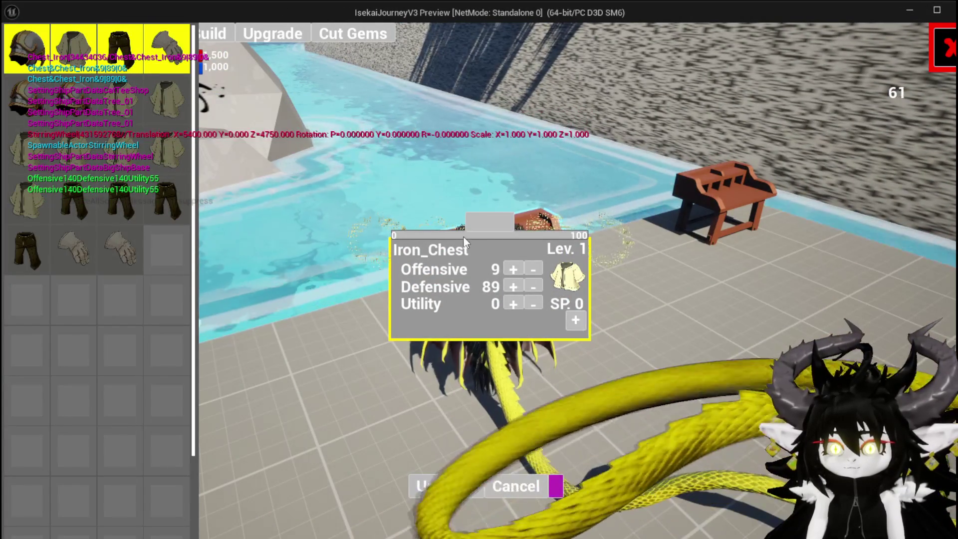
{"action": "left_click", "coordinate": [470, 215]}
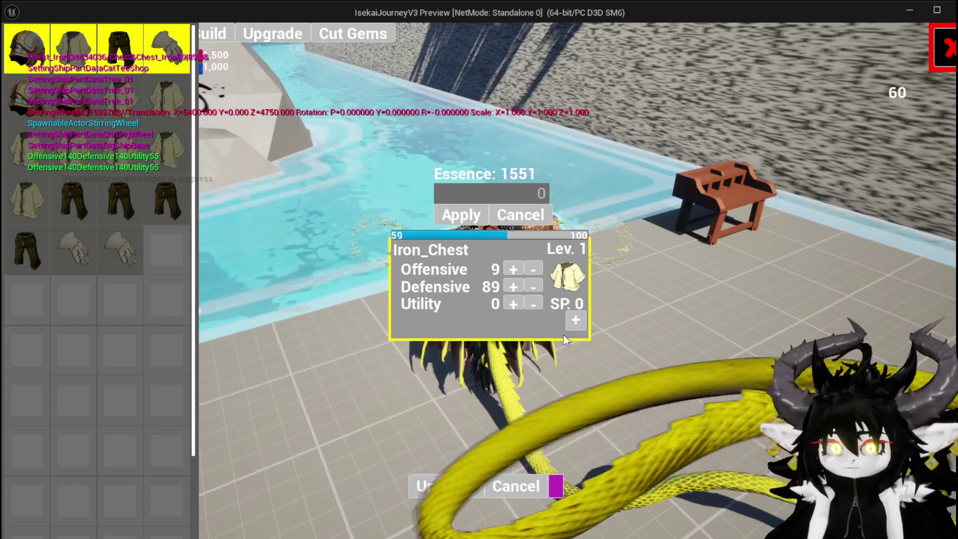
{"action": "left_click", "coordinate": [575, 320]}
{"action": "left_click", "coordinate": [576, 324]}
{"action": "left_click", "coordinate": [424, 381]}
{"action": "left_click", "coordinate": [402, 325]}
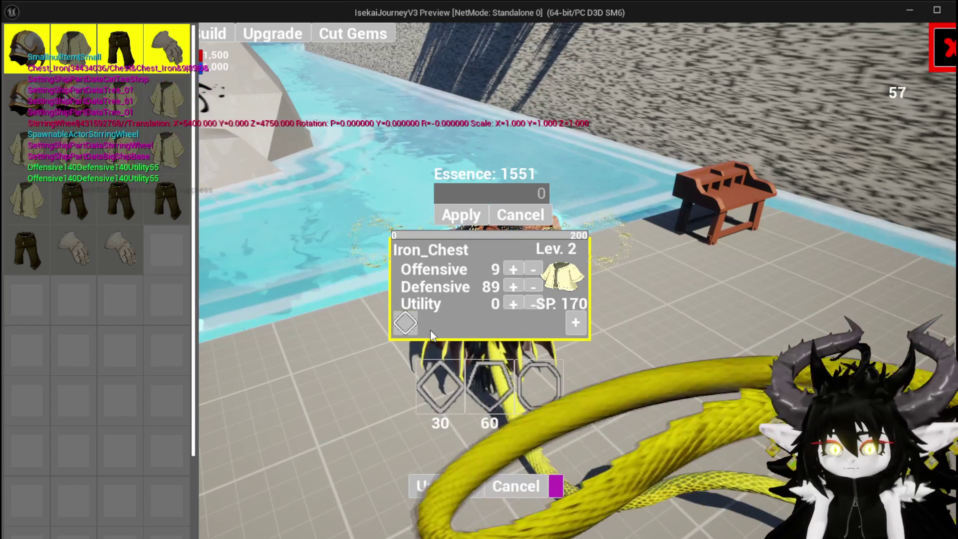
{"action": "key", "text": "Escape"}
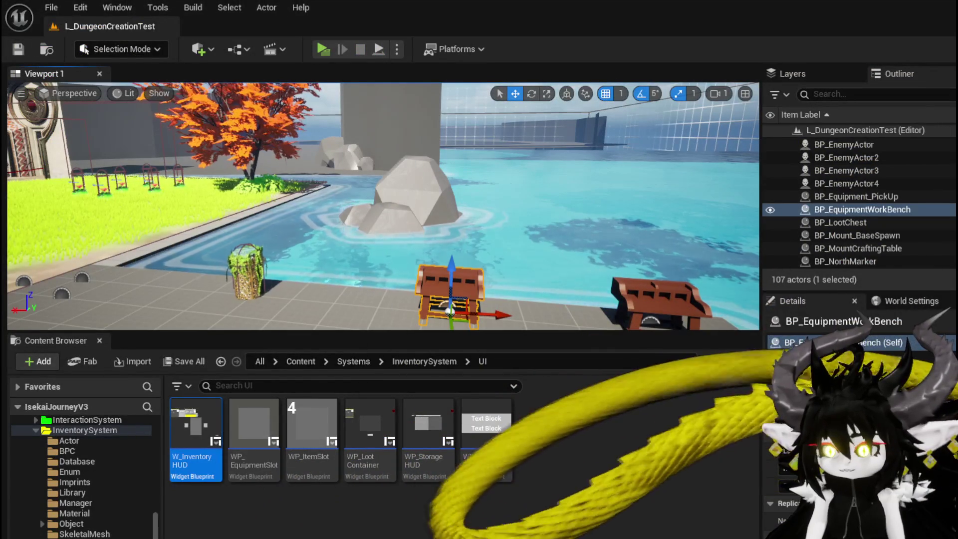
Make the gem selection widget Visible again and set SizeBox_FillBox_Gems to Collapsed
{"action": "key", "text": "alt+Tab"}
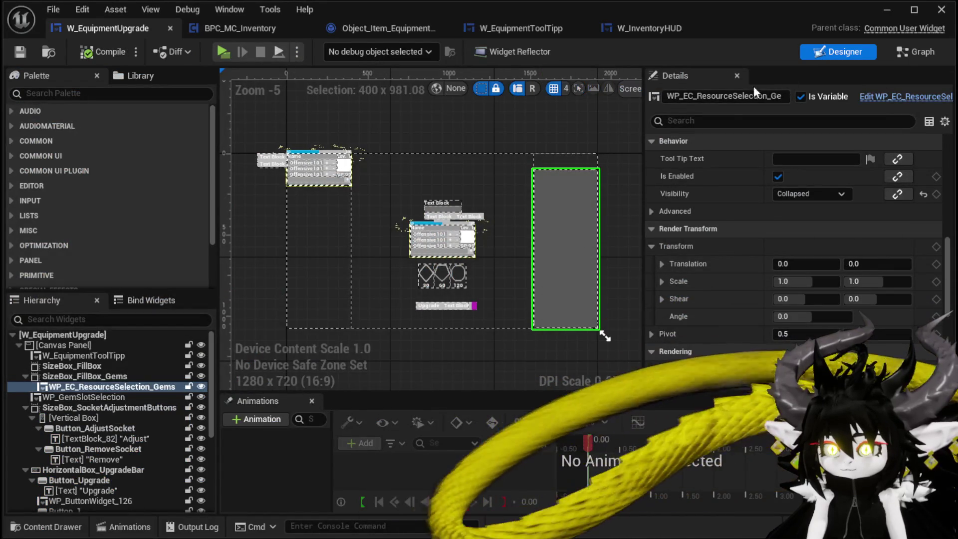
{"action": "left_click", "coordinate": [795, 198]}
{"action": "left_click", "coordinate": [770, 208]}
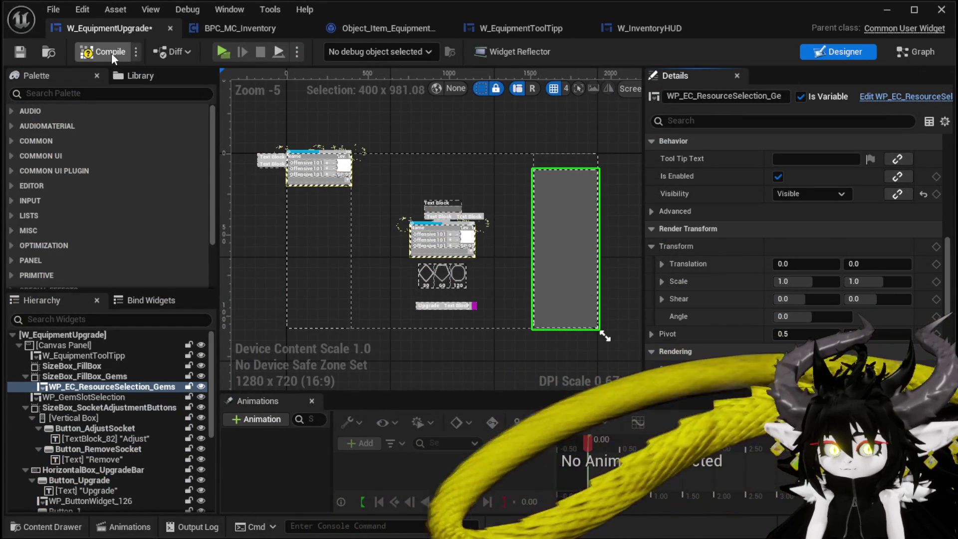
{"action": "left_click", "coordinate": [72, 378]}
{"action": "scroll", "coordinate": [798, 150], "scroll_direction": "up", "scroll_amount": 3}
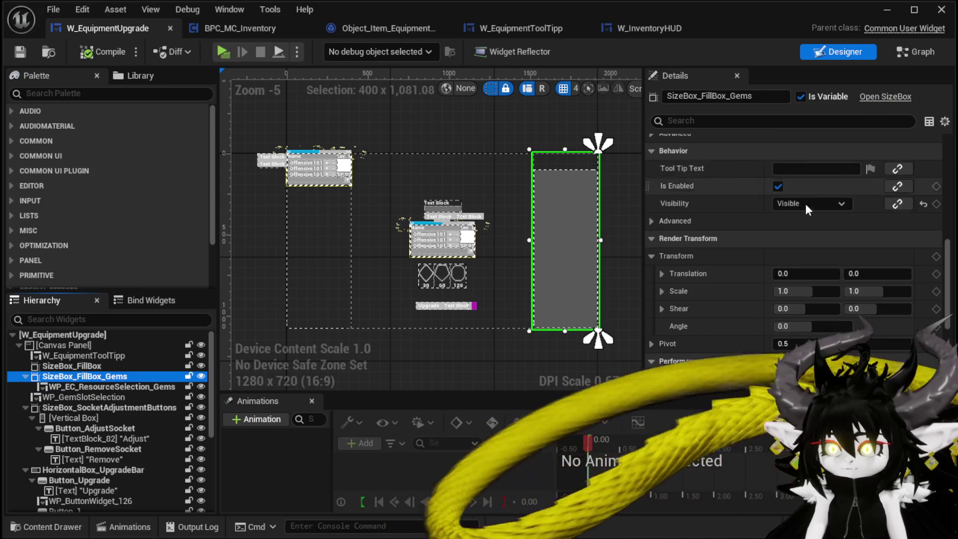
{"action": "left_click", "coordinate": [801, 204]}
{"action": "left_click", "coordinate": [794, 229]}
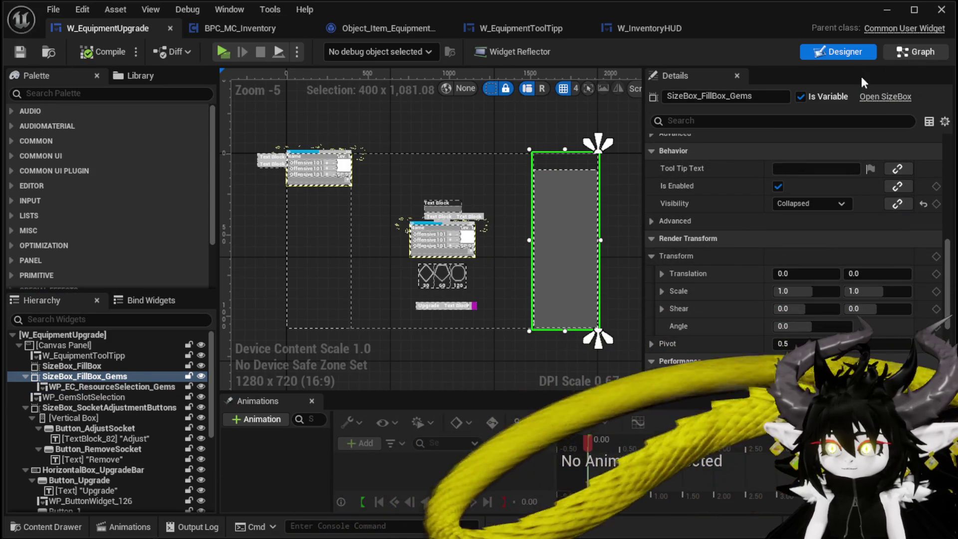
Open the FillGemBox function graph and pan to its start
{"action": "left_click", "coordinate": [898, 52]}
{"action": "scroll", "coordinate": [575, 186], "scroll_direction": "up", "scroll_amount": 4}
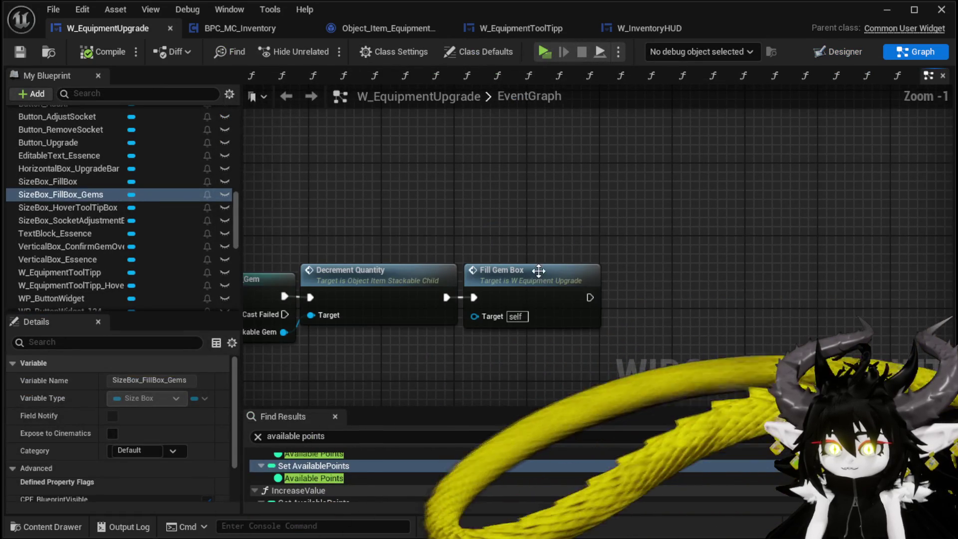
{"action": "double_click", "coordinate": [539, 270]}
{"action": "left_click_drag", "start_coordinate": [500, 180], "coordinate": [451, 174]}
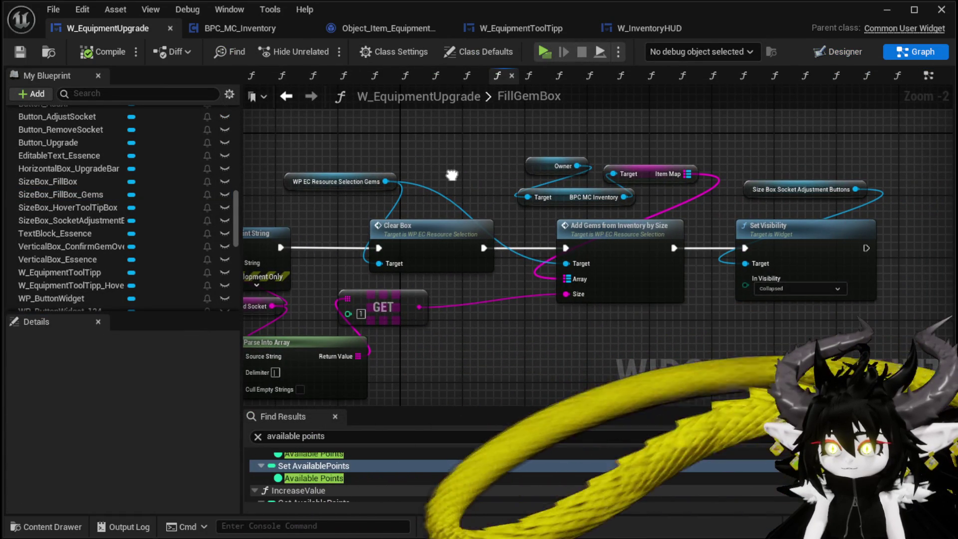
{"action": "left_click_drag", "start_coordinate": [451, 175], "coordinate": [746, 204]}
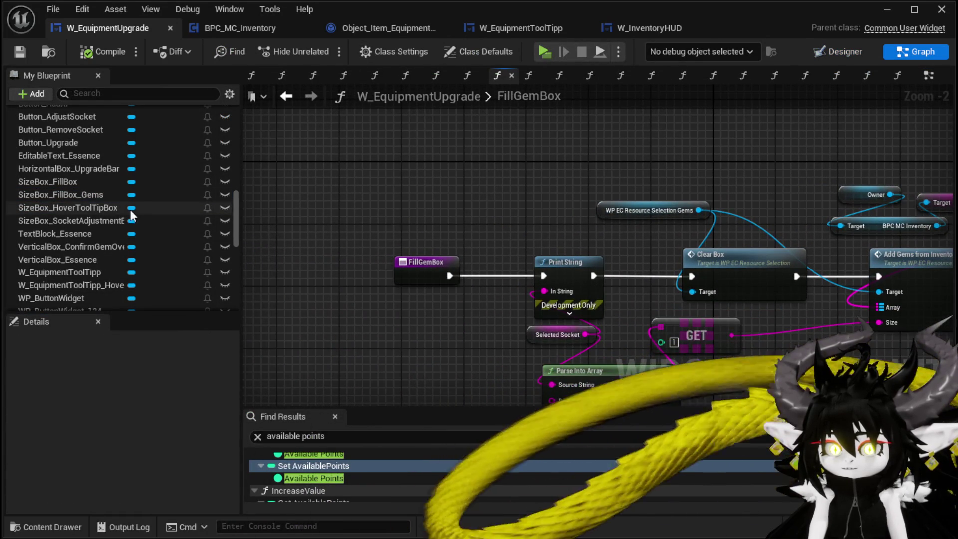
In FillGemBox, set SizeBox_FillBox_Gems visibility to Visible right after the entry node
{"action": "scroll", "coordinate": [104, 189], "scroll_direction": "down", "scroll_amount": 6}
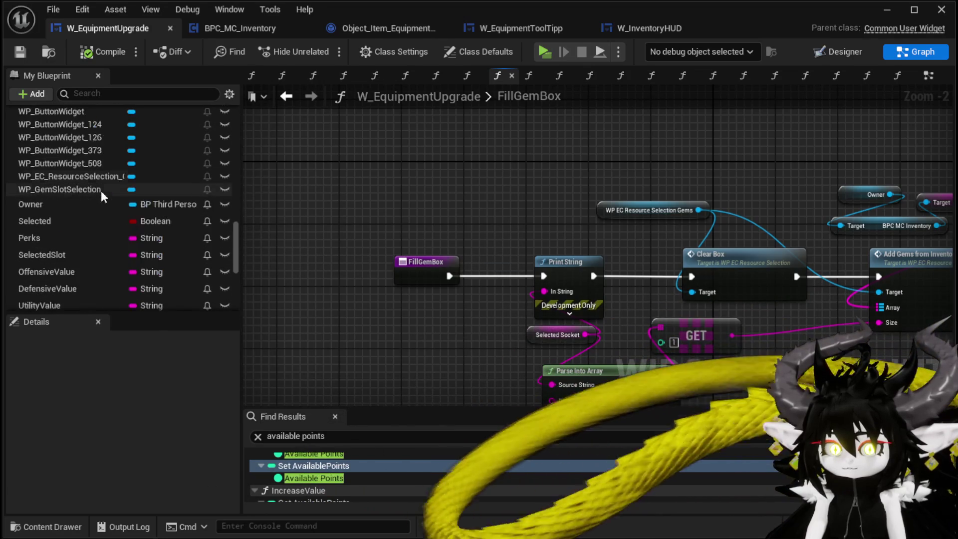
{"action": "scroll", "coordinate": [101, 191], "scroll_direction": "up", "scroll_amount": 3}
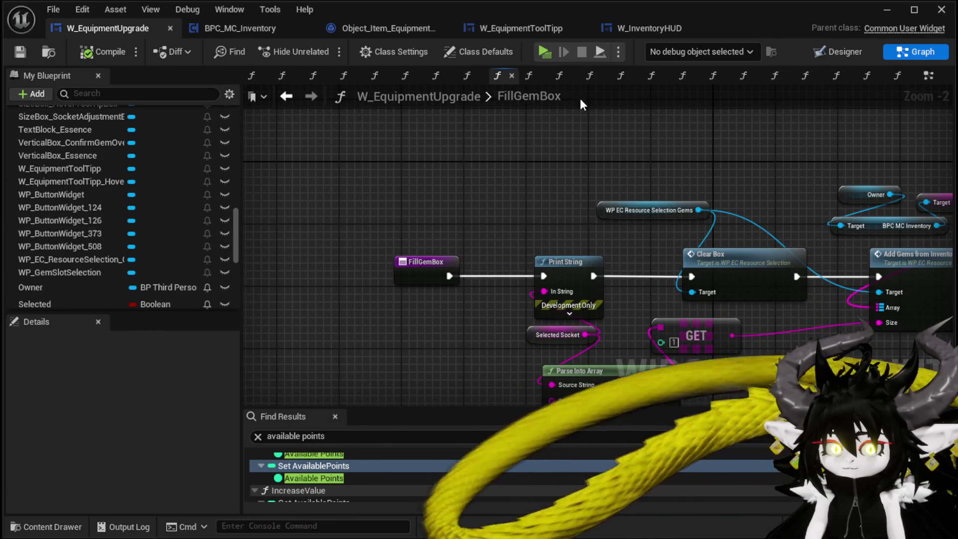
{"action": "key", "text": "ctrl+shift+d"}
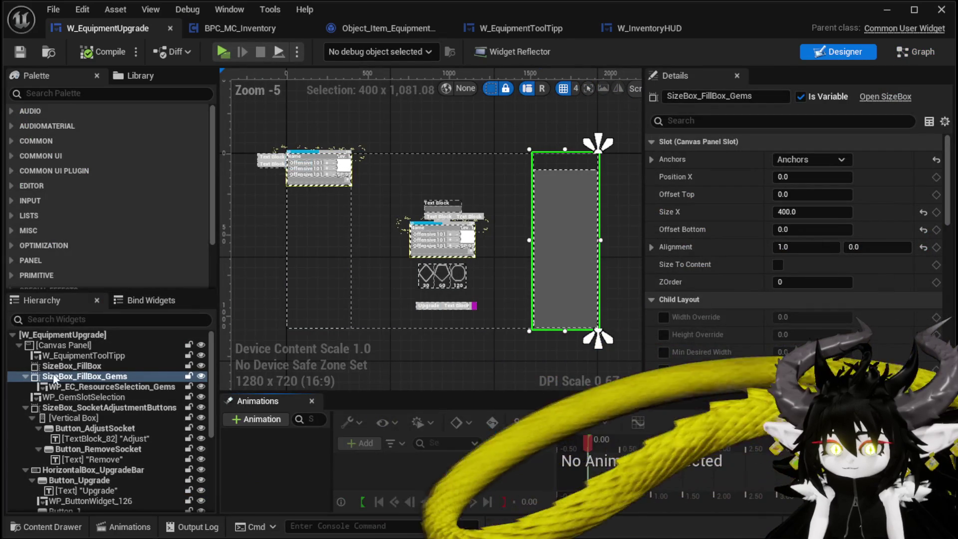
{"action": "left_click", "coordinate": [898, 55]}
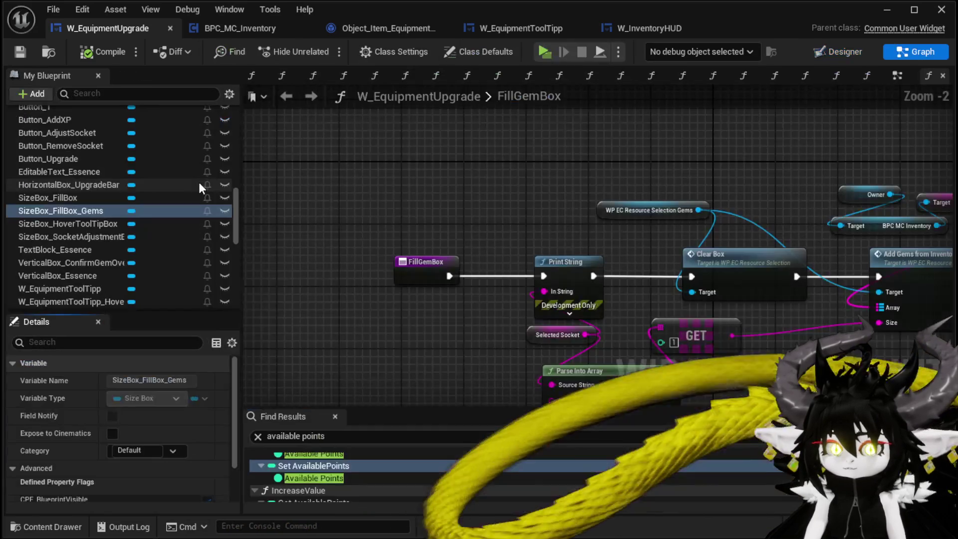
{"action": "left_click_drag", "start_coordinate": [366, 171], "coordinate": [366, 168]}
{"action": "left_click_drag", "start_coordinate": [438, 171], "coordinate": [480, 189]}
{"action": "type", "text": "Set Visi"}
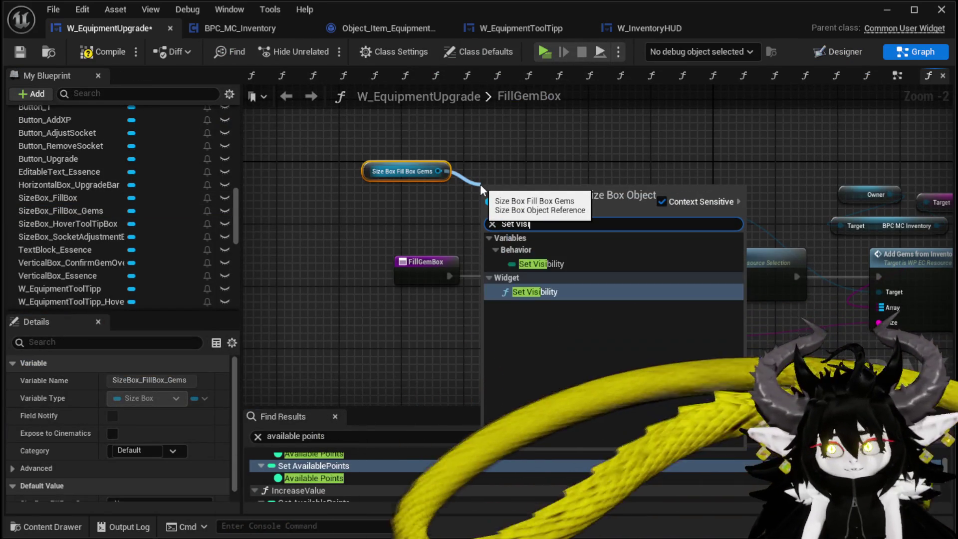
{"action": "left_click", "coordinate": [550, 292]}
{"action": "left_click_drag", "start_coordinate": [421, 274], "coordinate": [296, 265]}
{"action": "mouse_move", "coordinate": [546, 193]}
{"action": "left_mouse_down"}
{"action": "mouse_move", "coordinate": [452, 244]}
{"action": "mouse_move", "coordinate": [444, 263]}
{"action": "left_mouse_up"}
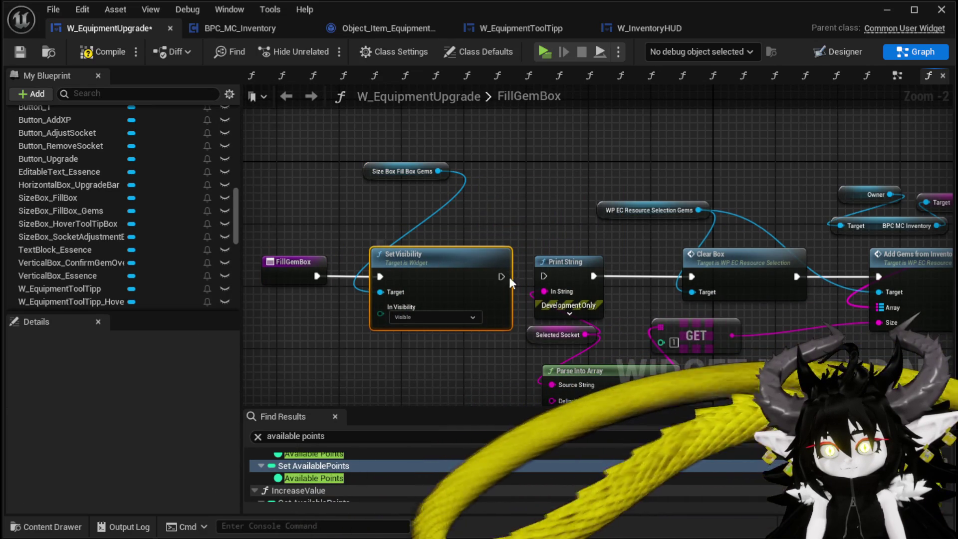
{"action": "left_click_drag", "start_coordinate": [374, 171], "coordinate": [395, 219]}
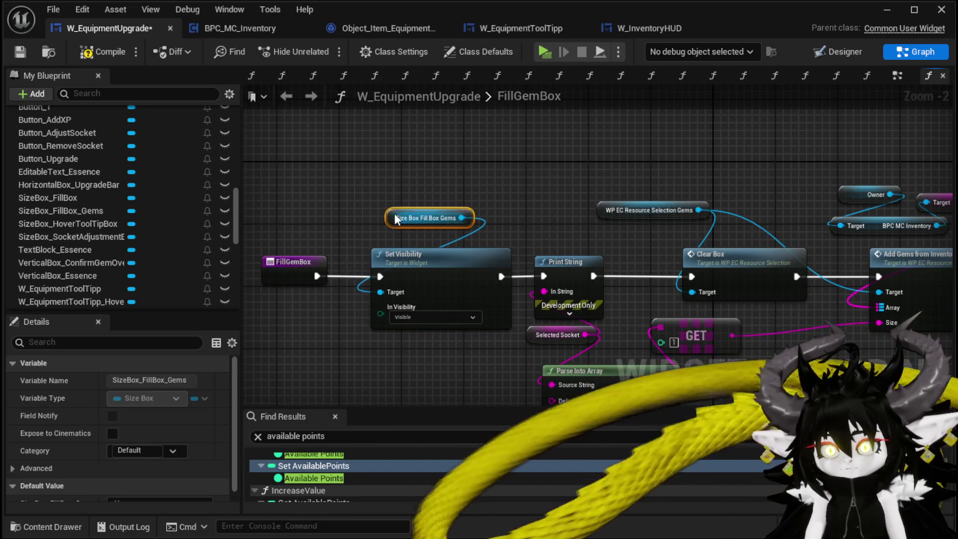
{"action": "left_click_drag", "start_coordinate": [417, 336], "coordinate": [417, 335]}
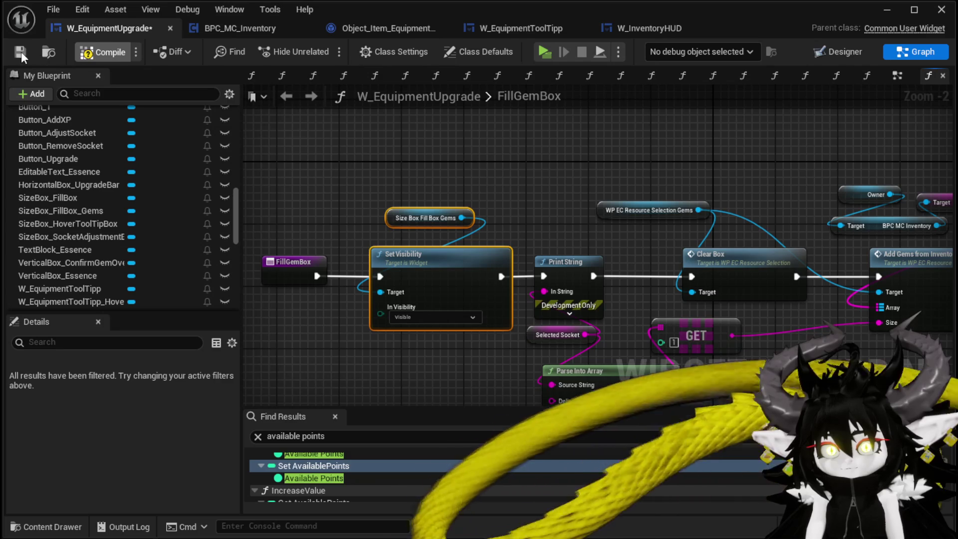
Paste the visibility nodes into ToggleUI, wire the size box to the Collapsed node, and compile
{"action": "scroll", "coordinate": [148, 168], "scroll_direction": "up", "scroll_amount": 10}
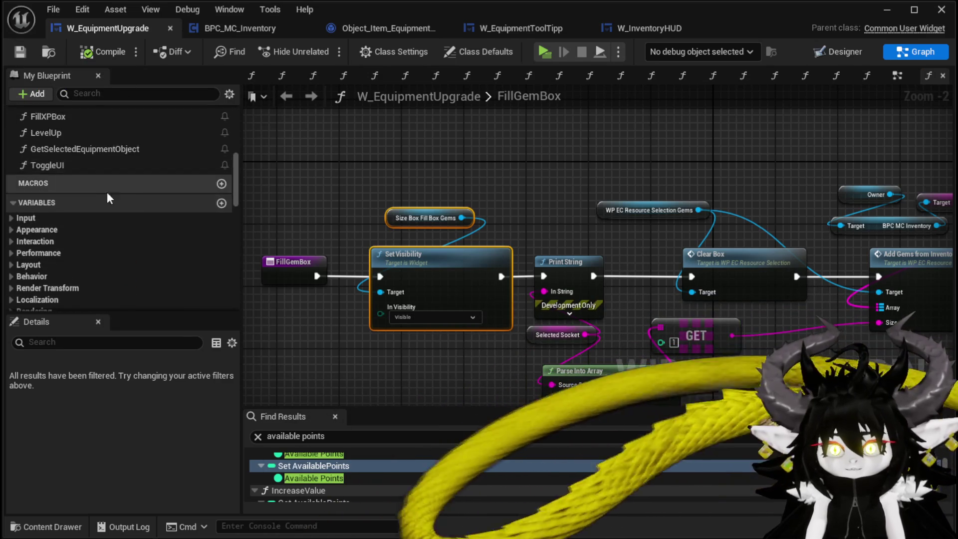
{"action": "left_click", "coordinate": [76, 188]}
{"action": "double_click", "coordinate": [76, 188]}
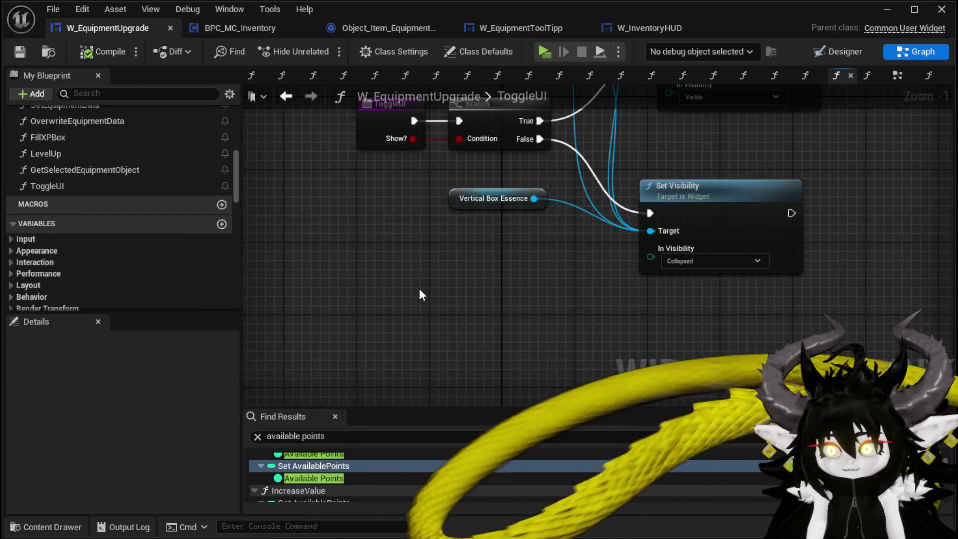
{"action": "key", "text": "ctrl+v"}
{"action": "mouse_move", "coordinate": [487, 310]}
{"action": "left_mouse_down"}
{"action": "mouse_move", "coordinate": [908, 206]}
{"action": "mouse_move", "coordinate": [541, 309]}
{"action": "left_mouse_up"}
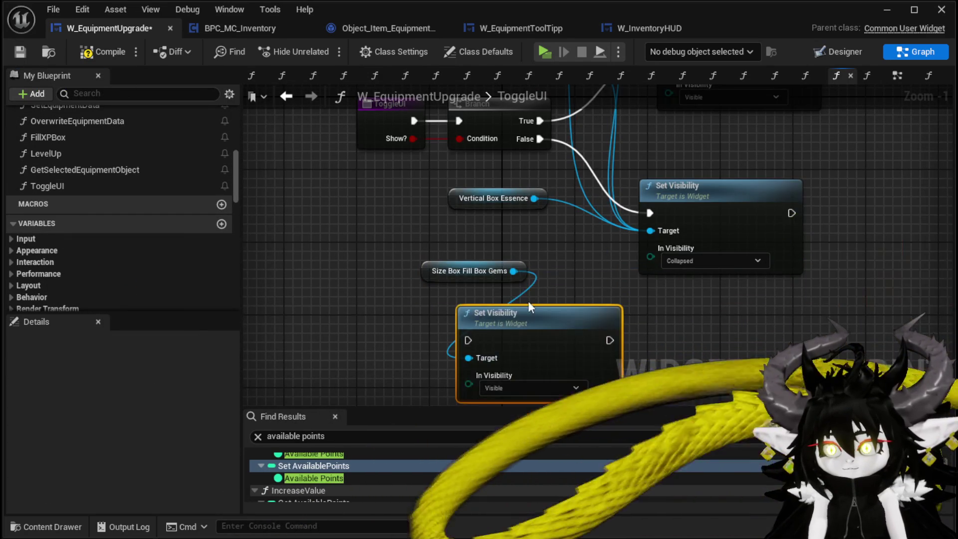
{"action": "left_click_drag", "start_coordinate": [513, 271], "coordinate": [651, 231]}
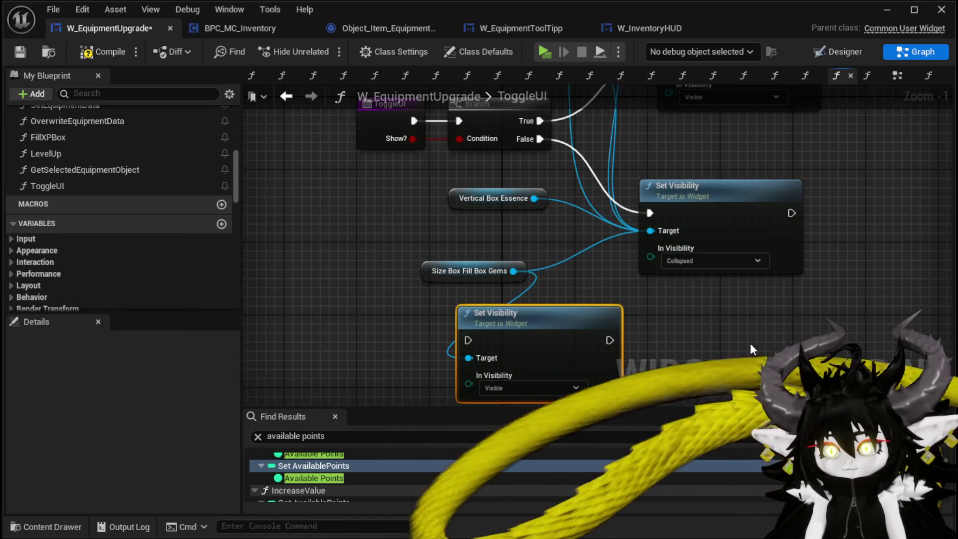
{"action": "left_click", "coordinate": [88, 56]}
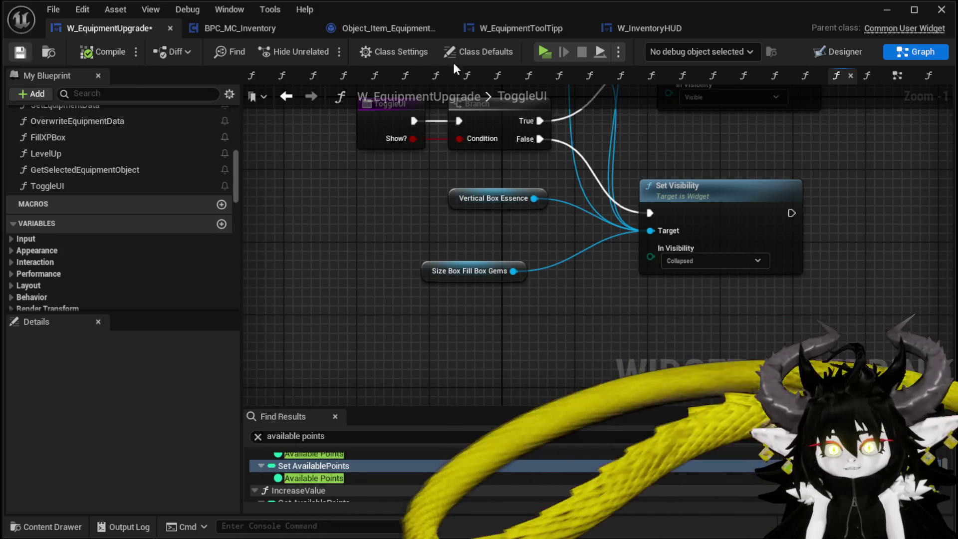
{"action": "left_click", "coordinate": [884, 13]}
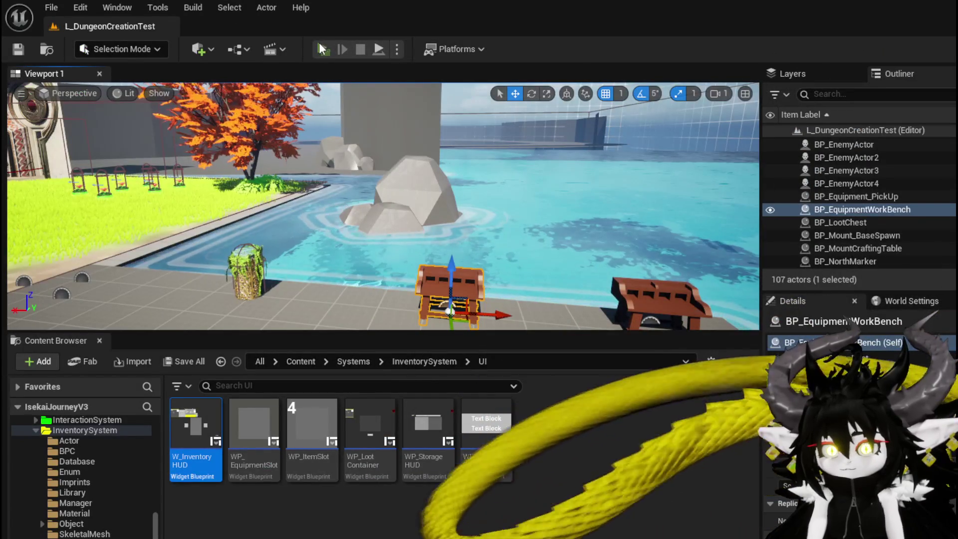
Start a play-test and select Iron_Legs in the workbench Upgrade menu
{"action": "left_click", "coordinate": [321, 49]}
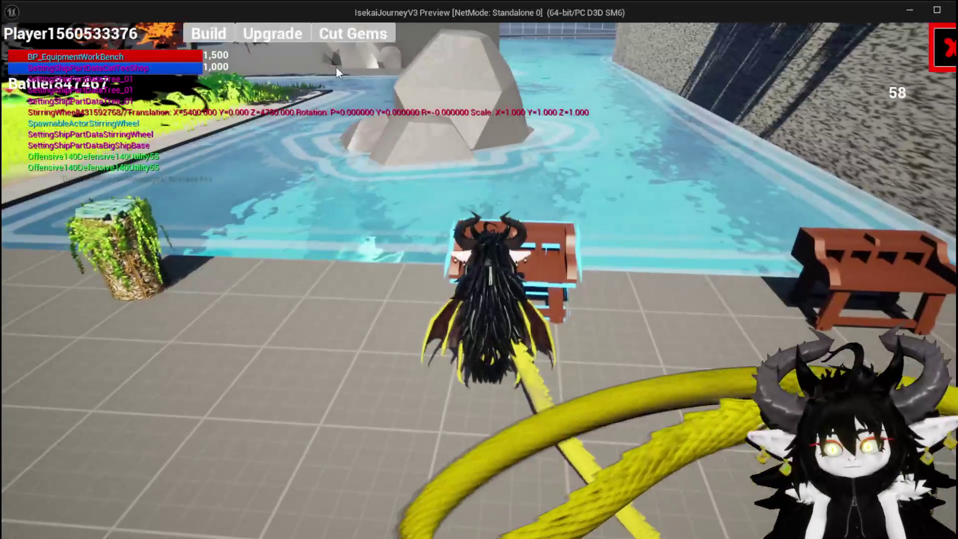
{"action": "left_click", "coordinate": [289, 36]}
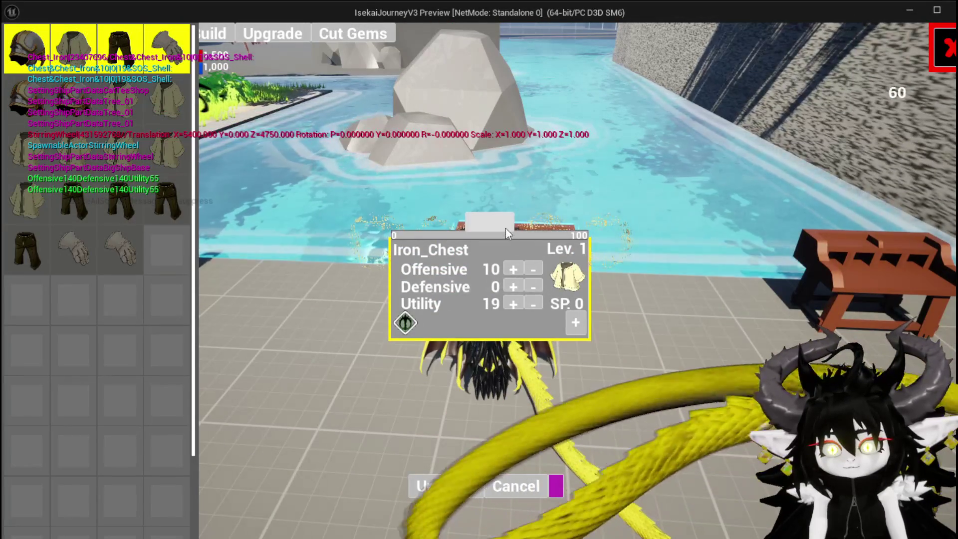
{"action": "mouse_move", "coordinate": [64, 100]}
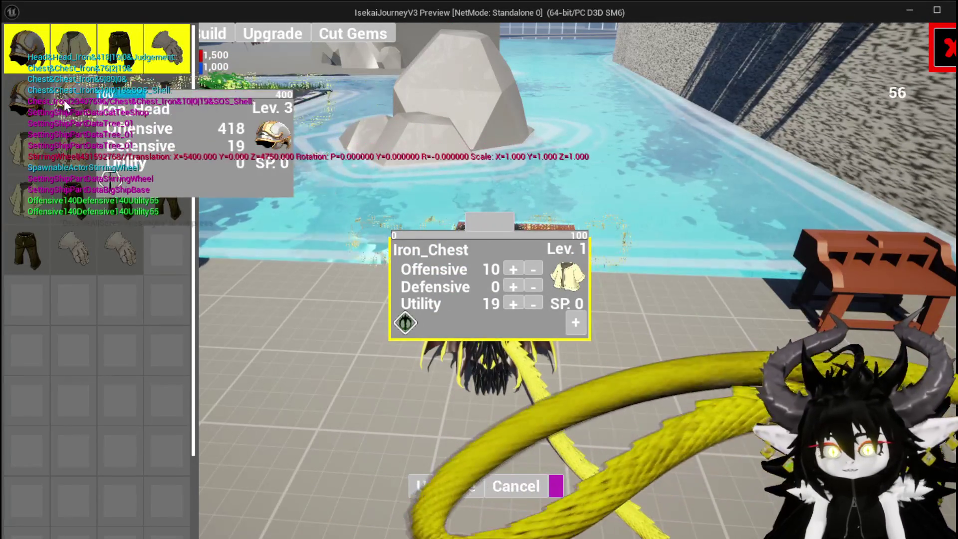
{"action": "mouse_move", "coordinate": [169, 157]}
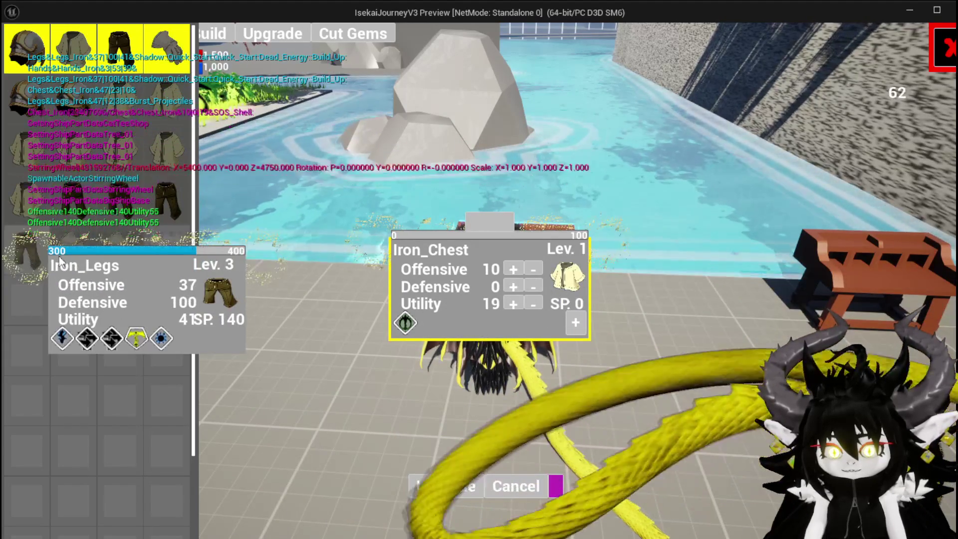
{"action": "left_click", "coordinate": [32, 254]}
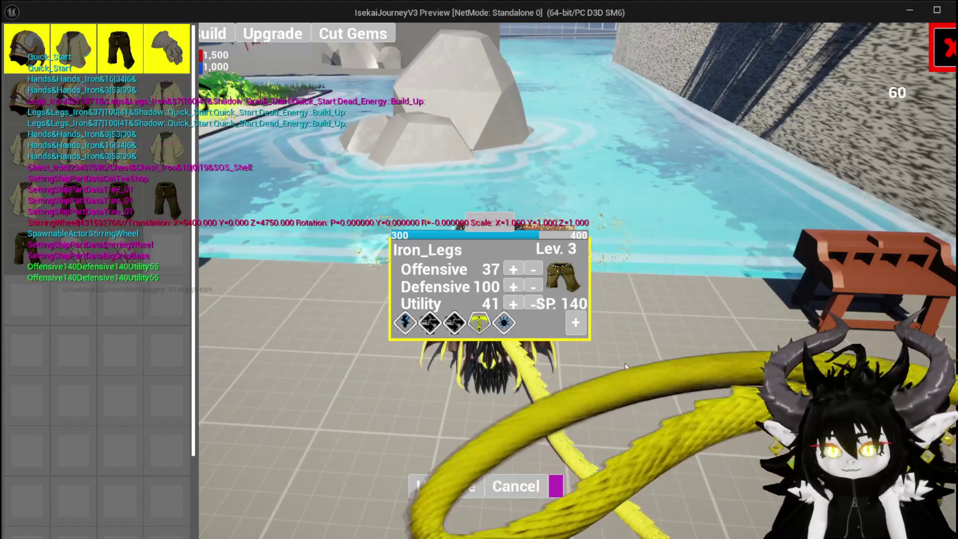
Buy a 30-point socket on Iron_Legs, apply a gem into it, and end the play-test
{"action": "left_click", "coordinate": [574, 322]}
{"action": "left_click", "coordinate": [451, 369]}
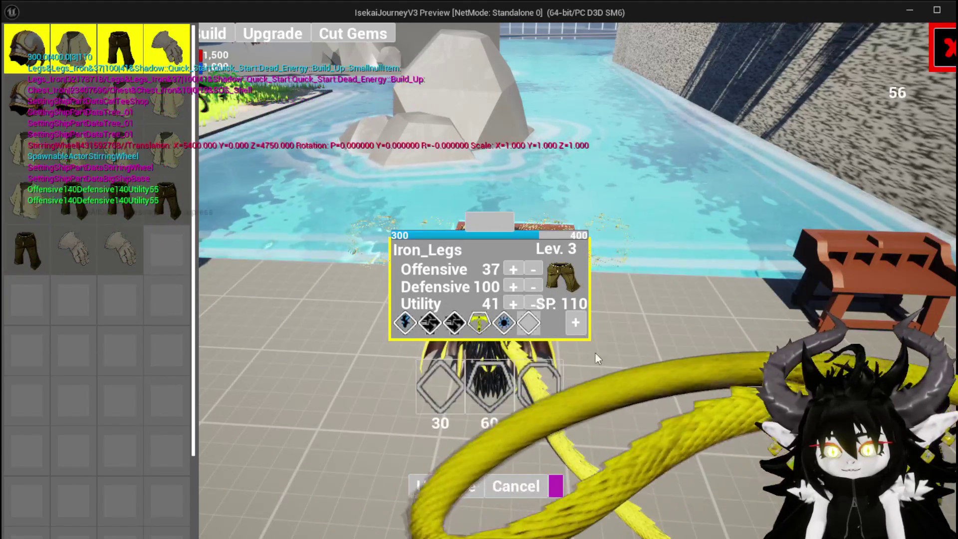
{"action": "left_click", "coordinate": [529, 323]}
{"action": "left_click", "coordinate": [566, 330]}
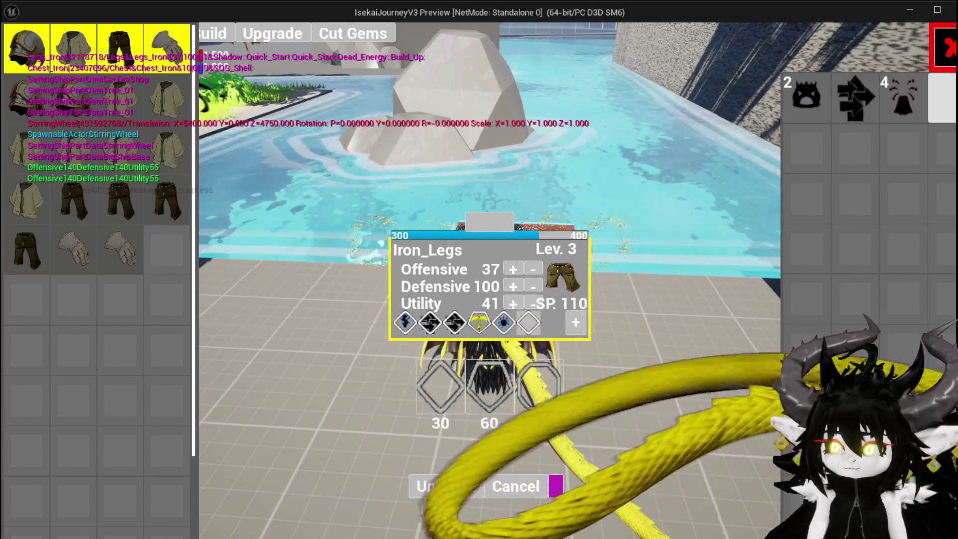
{"action": "left_click", "coordinate": [942, 115]}
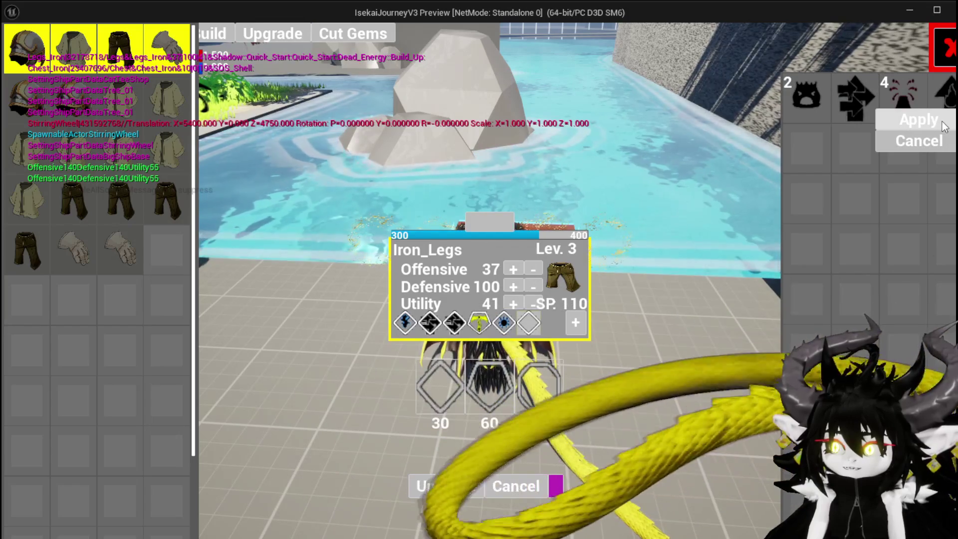
{"action": "left_click", "coordinate": [942, 122]}
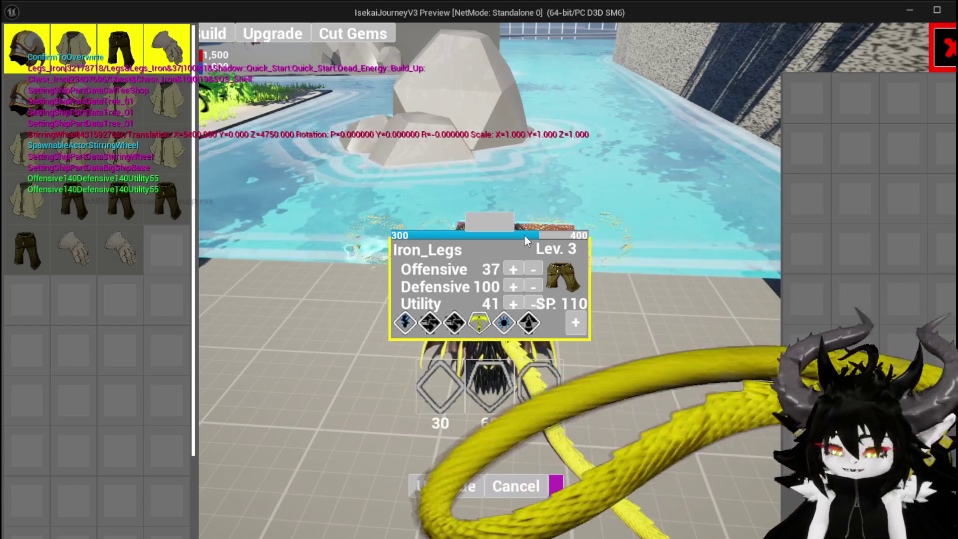
{"action": "key", "text": "Escape"}
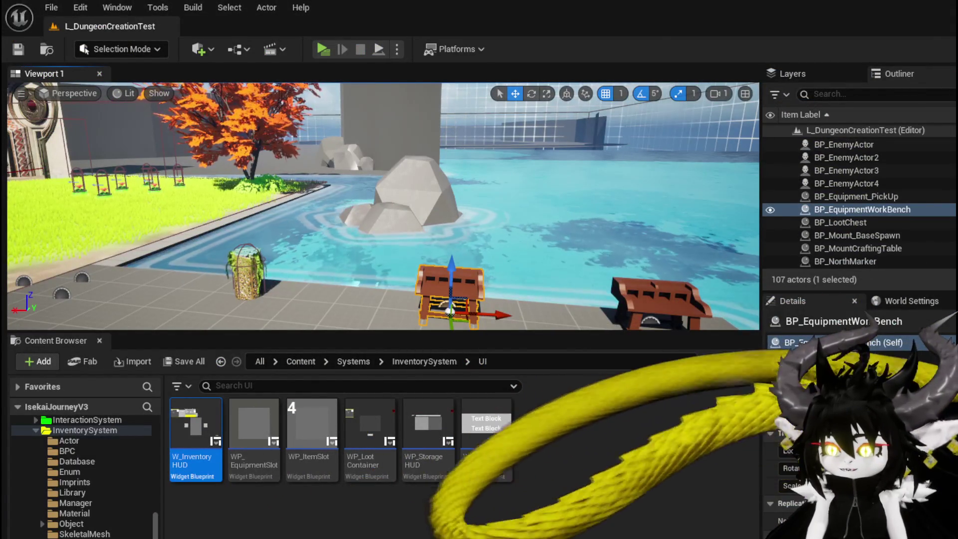
Open the FillGemBox function graph from W_EquipmentUpgrade's EventGraph
{"action": "key", "text": "alt+Tab"}
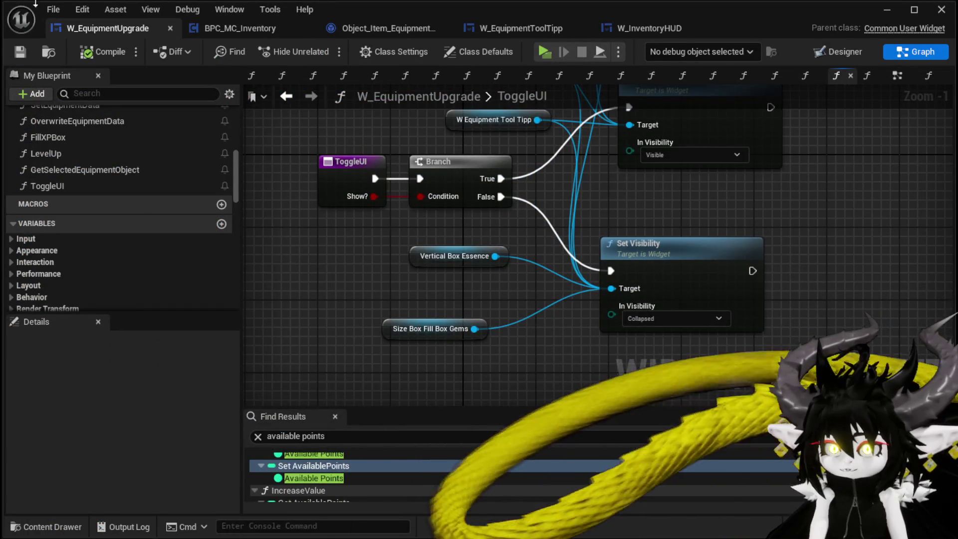
{"action": "left_click", "coordinate": [896, 77]}
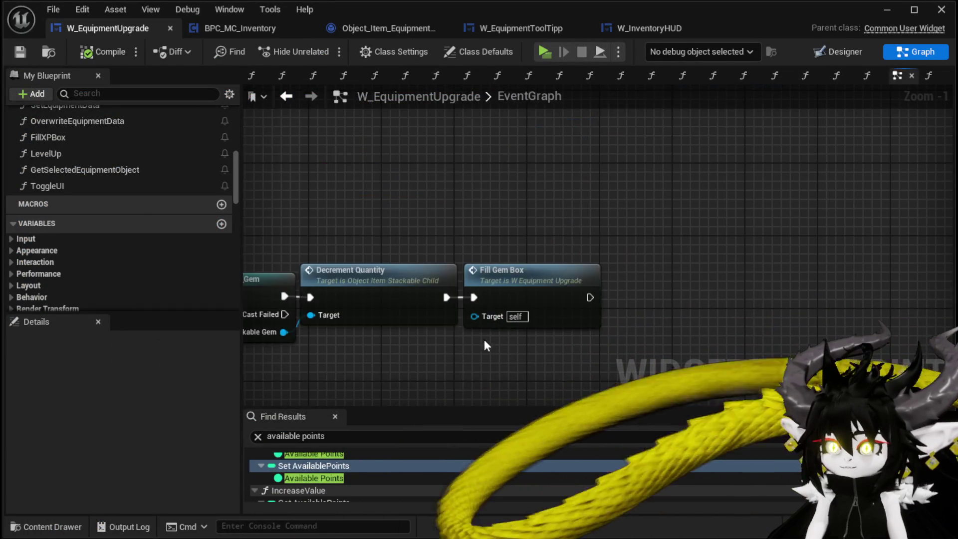
{"action": "double_click", "coordinate": [521, 285]}
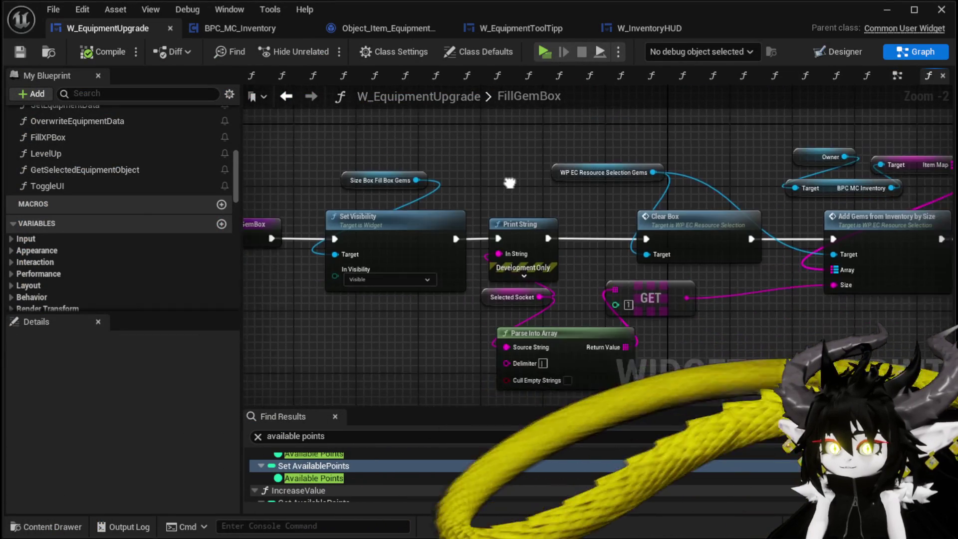
{"action": "mouse_move", "coordinate": [492, 165]}
{"action": "left_mouse_down"}
{"action": "mouse_move", "coordinate": [306, 184]}
{"action": "mouse_move", "coordinate": [359, 133]}
{"action": "left_mouse_up"}
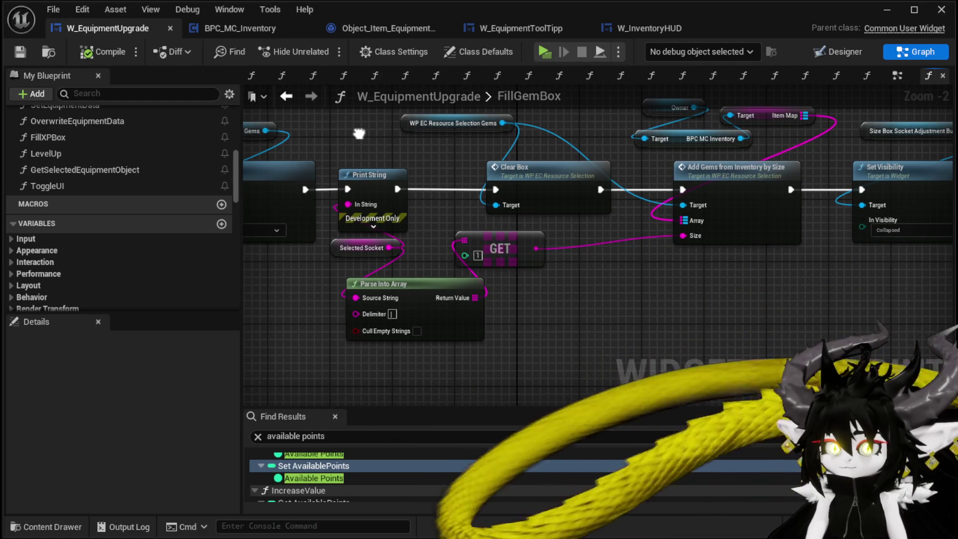
{"action": "mouse_move", "coordinate": [359, 133]}
{"action": "left_mouse_down"}
{"action": "mouse_move", "coordinate": [425, 156]}
{"action": "mouse_move", "coordinate": [538, 168]}
{"action": "left_mouse_up"}
Reposition the Selected Socket node, save the blueprint, and launch a standalone play-test
{"action": "left_click_drag", "start_coordinate": [528, 294], "coordinate": [422, 336]}
{"action": "mouse_move", "coordinate": [565, 296]}
{"action": "left_mouse_down"}
{"action": "mouse_move", "coordinate": [615, 374]}
{"action": "mouse_move", "coordinate": [686, 275]}
{"action": "mouse_move", "coordinate": [615, 327]}
{"action": "left_mouse_up"}
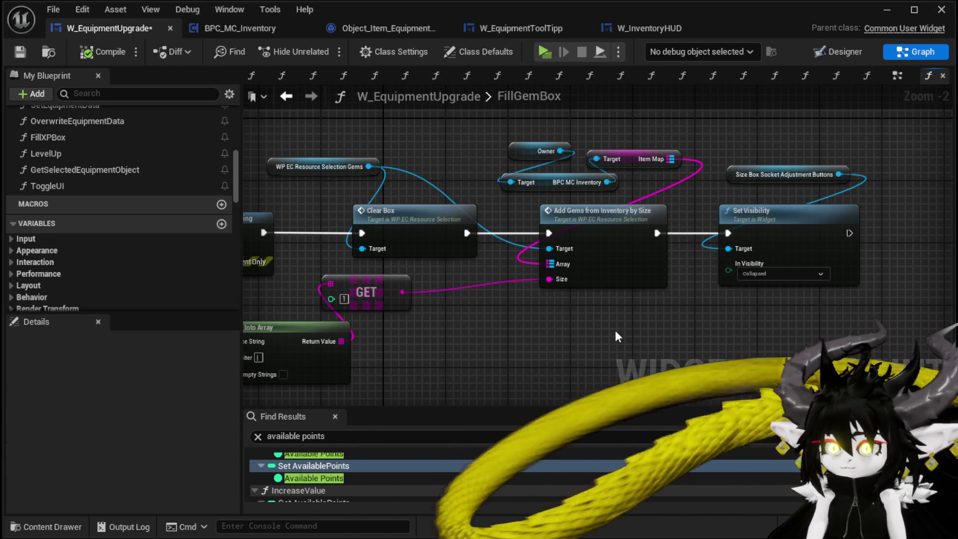
{"action": "left_click_drag", "start_coordinate": [476, 330], "coordinate": [541, 327]}
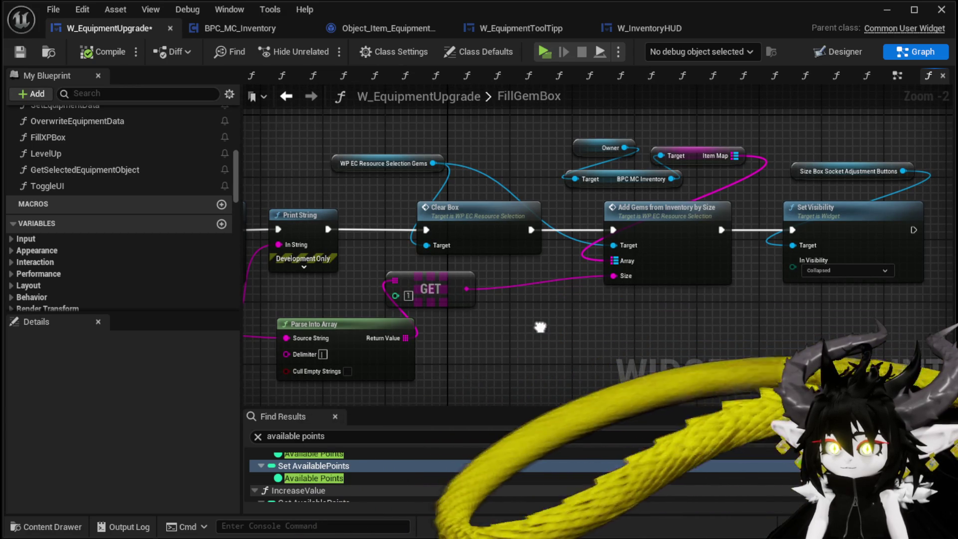
{"action": "left_click_drag", "start_coordinate": [540, 327], "coordinate": [774, 325]}
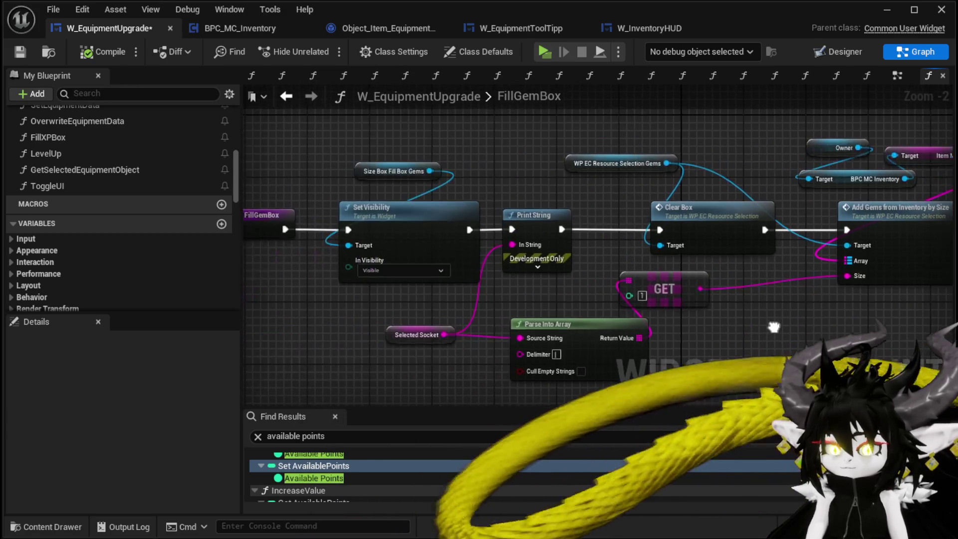
{"action": "left_click_drag", "start_coordinate": [421, 333], "coordinate": [414, 341]}
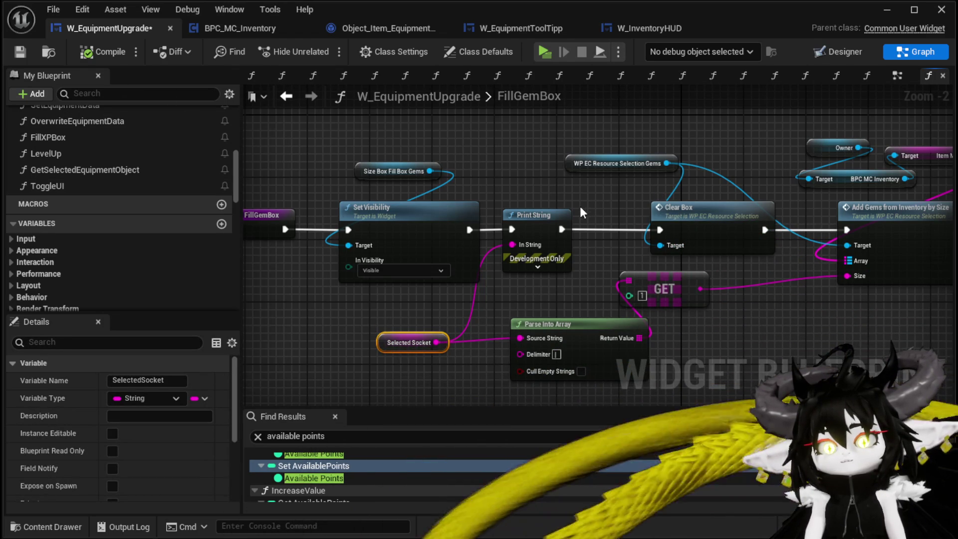
{"action": "key", "text": "ctrl+s"}
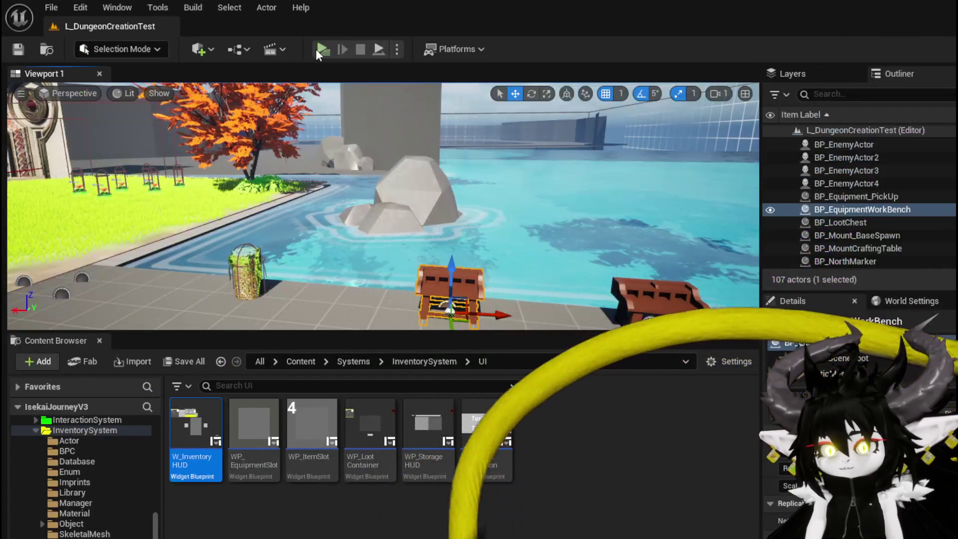
{"action": "left_click", "coordinate": [320, 49]}
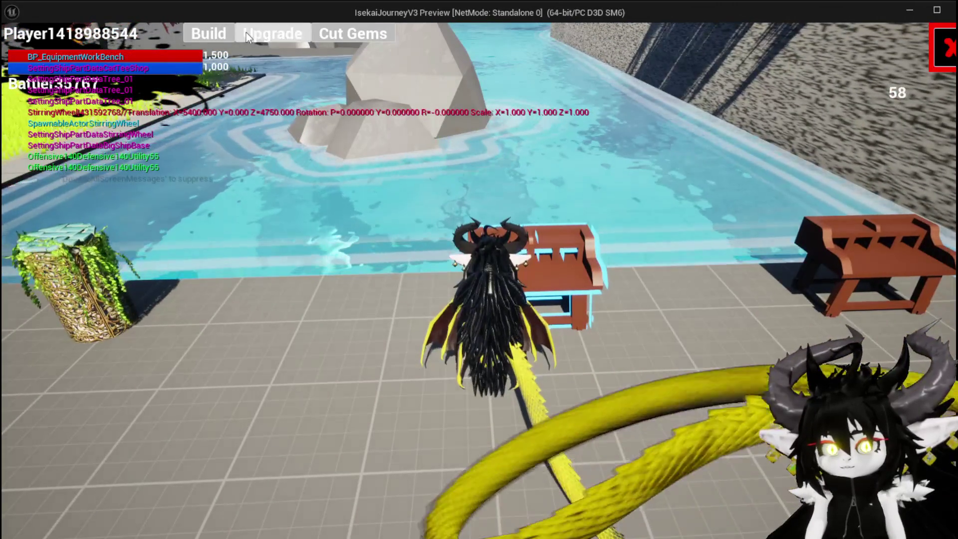
Apply 100 Essence to Iron_Chest, level it to Lev. 2, and add a gem socket
{"action": "left_click", "coordinate": [288, 43]}
{"action": "left_click", "coordinate": [164, 144]}
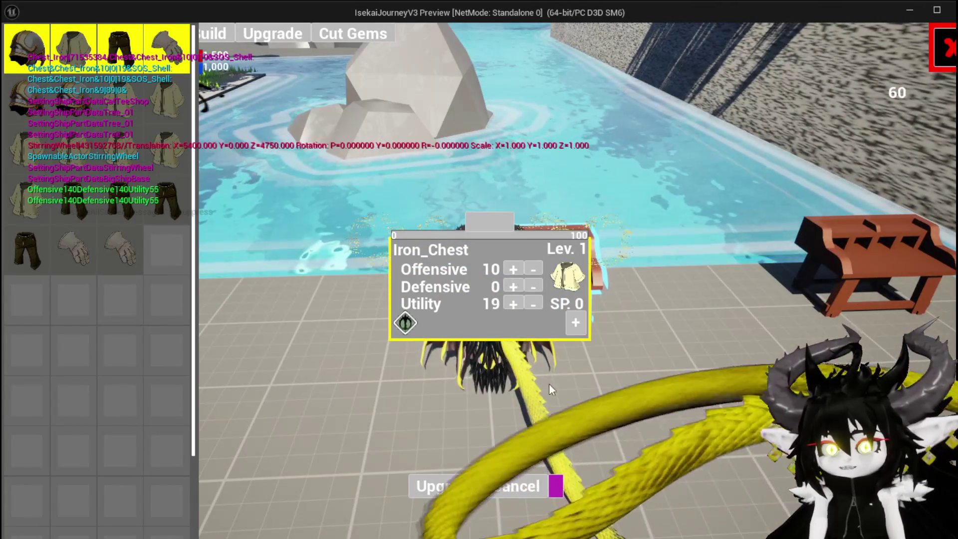
{"action": "left_click", "coordinate": [488, 221]}
{"action": "type", "text": "100"}
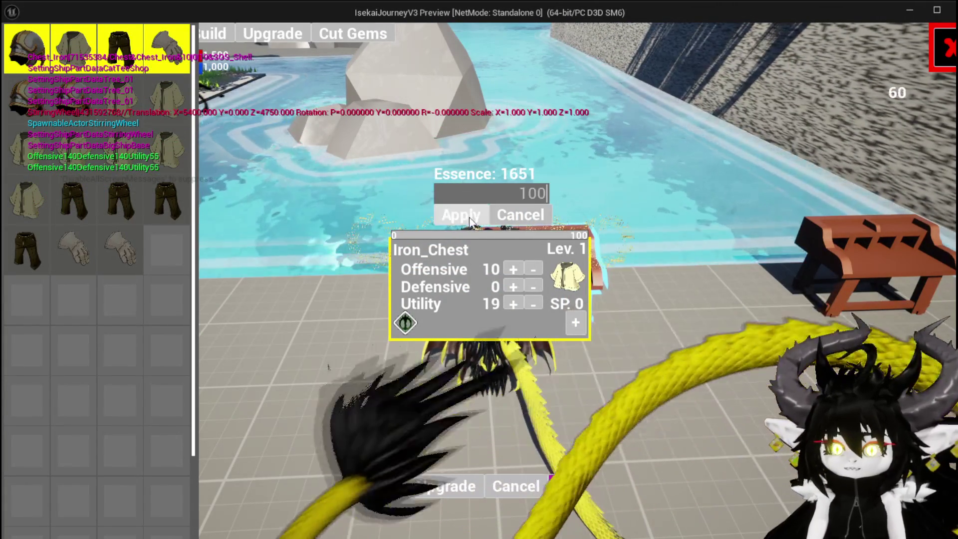
{"action": "left_click", "coordinate": [470, 219]}
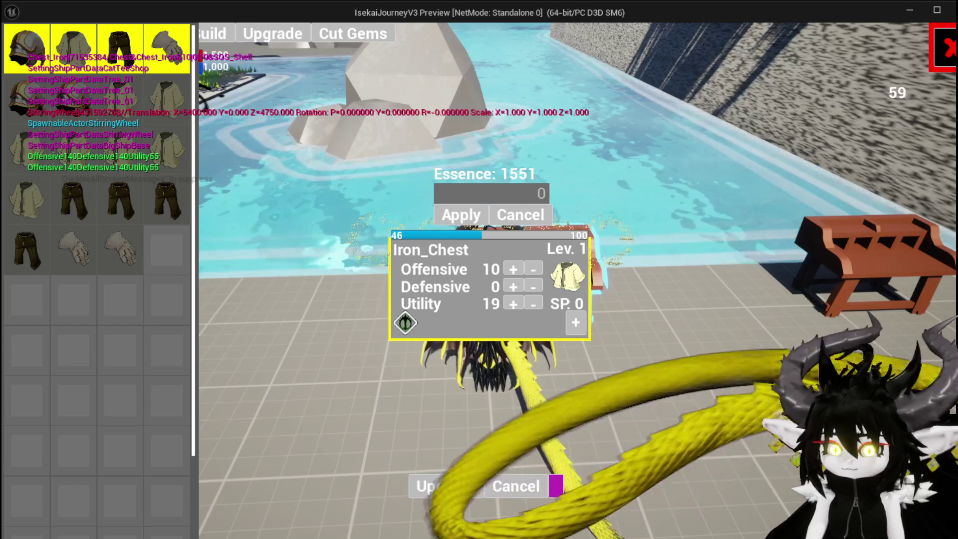
{"action": "left_click", "coordinate": [578, 331]}
{"action": "left_click", "coordinate": [578, 331]}
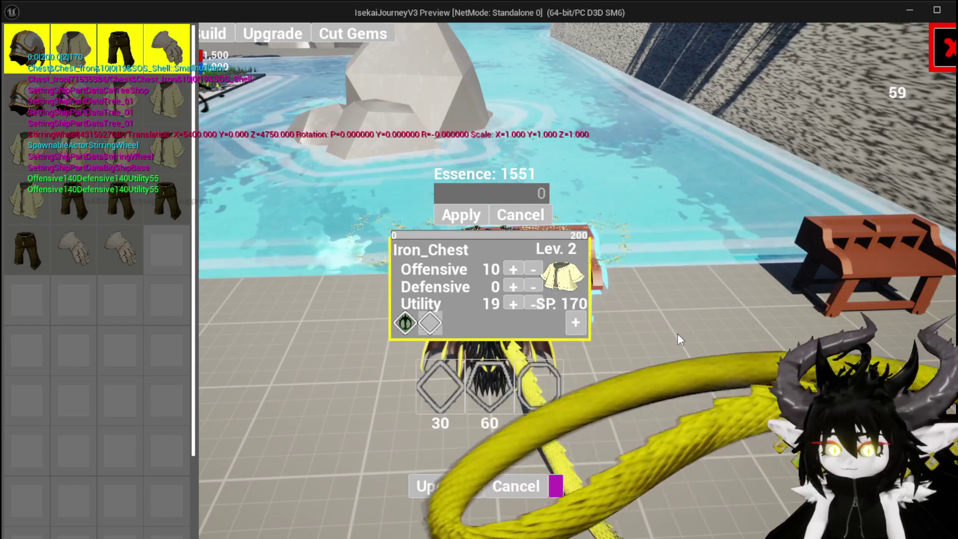
Socket gems into the new socket and an added third socket on Iron_Chest
{"action": "left_click", "coordinate": [430, 322]}
{"action": "left_click", "coordinate": [459, 325]}
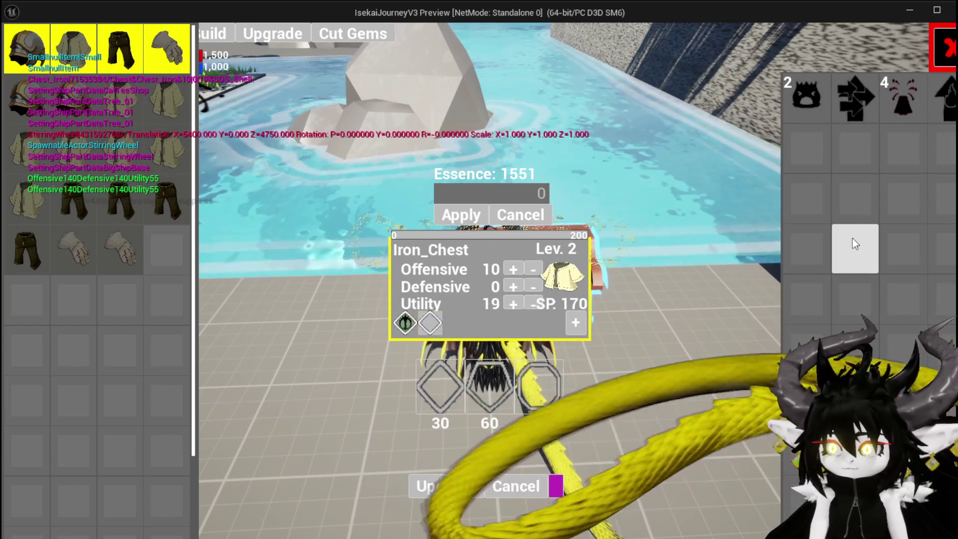
{"action": "left_click", "coordinate": [947, 116]}
{"action": "left_click", "coordinate": [906, 125]}
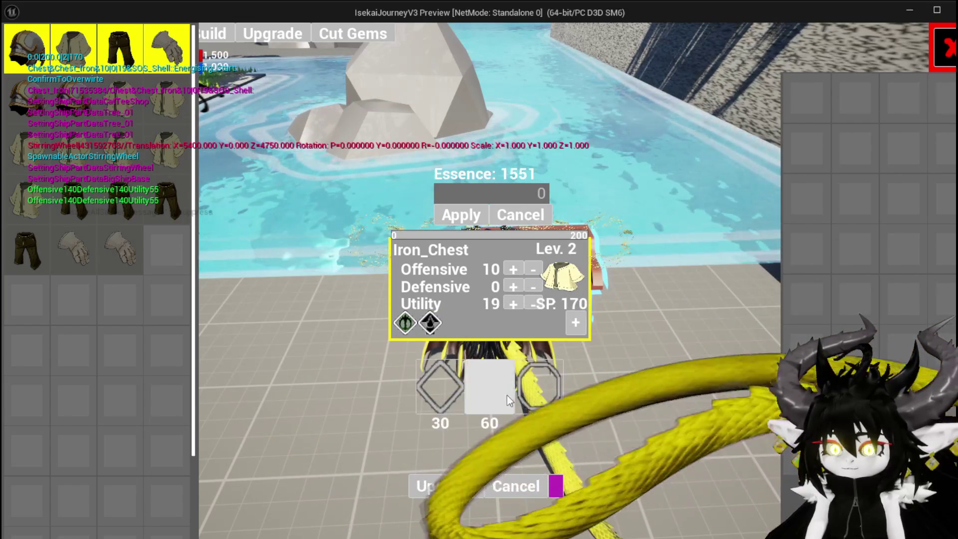
{"action": "left_click", "coordinate": [439, 382]}
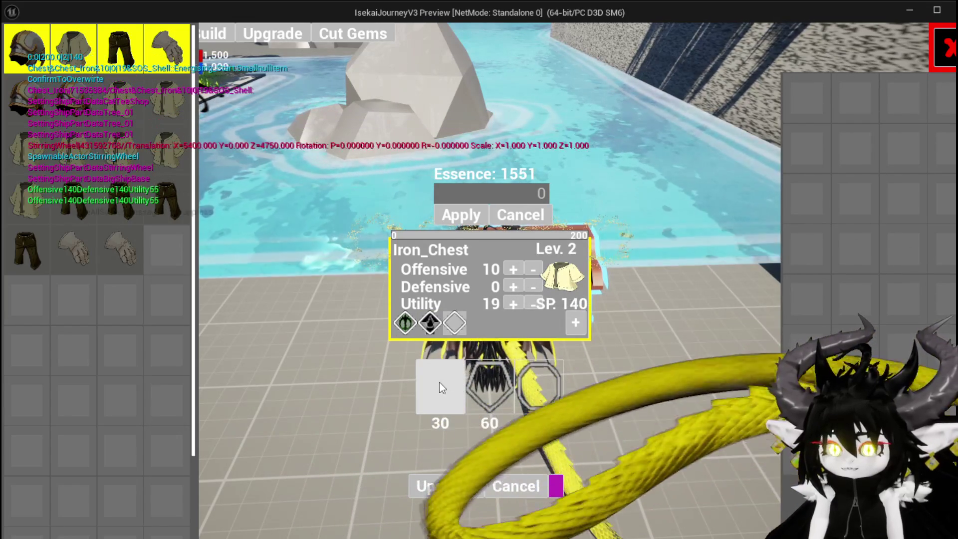
{"action": "left_click", "coordinate": [463, 321]}
{"action": "left_click", "coordinate": [496, 327]}
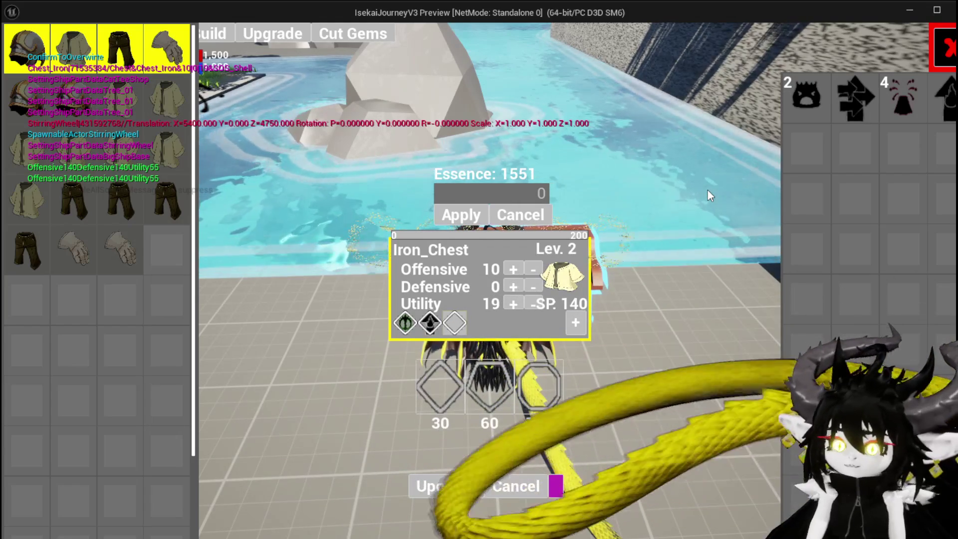
{"action": "left_click", "coordinate": [452, 319]}
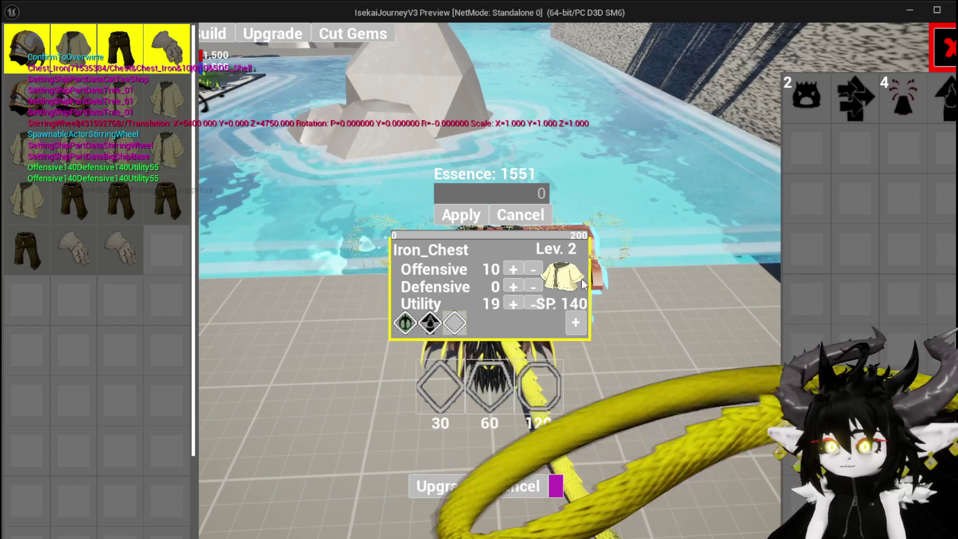
{"action": "left_click", "coordinate": [803, 109]}
{"action": "left_click", "coordinate": [762, 109]}
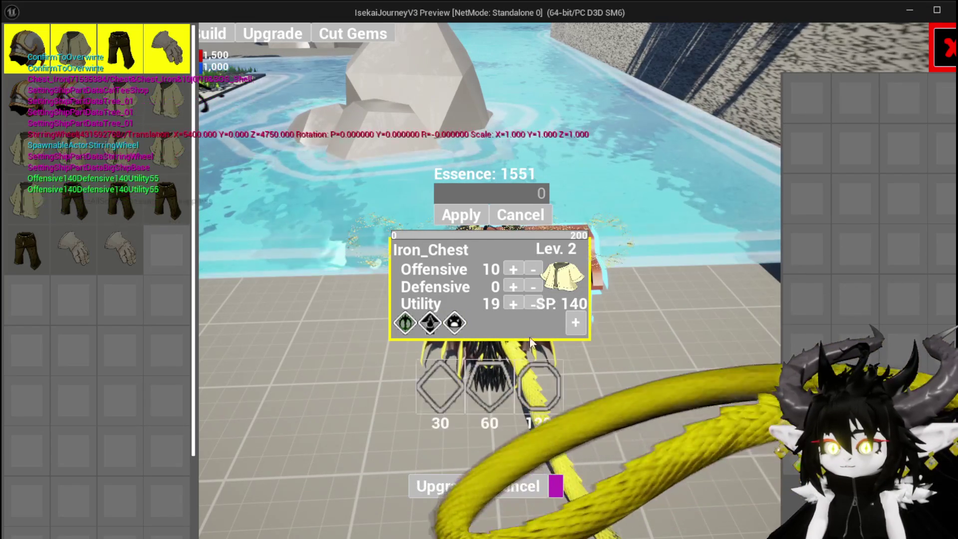
Add and fill a fourth socket, add an empty fifth socket, then close the preview
{"action": "left_click", "coordinate": [576, 323]}
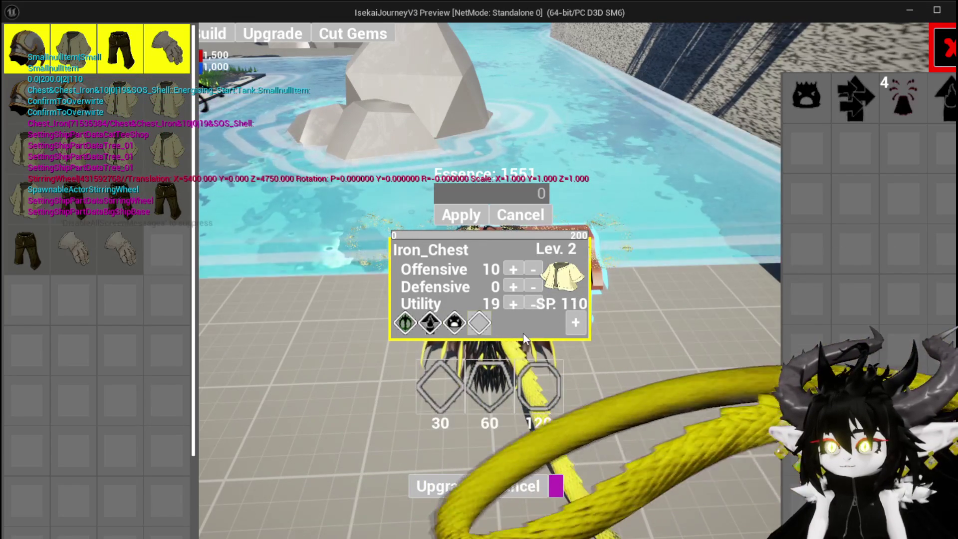
{"action": "left_click", "coordinate": [855, 147]}
{"action": "left_click", "coordinate": [868, 123]}
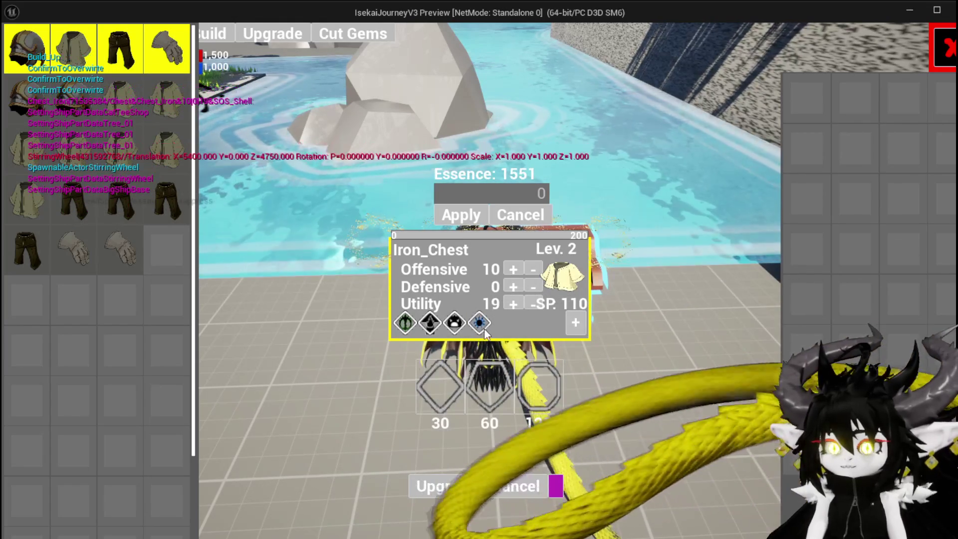
{"action": "left_click", "coordinate": [575, 322]}
{"action": "left_click", "coordinate": [513, 326]}
{"action": "left_click", "coordinate": [549, 332]}
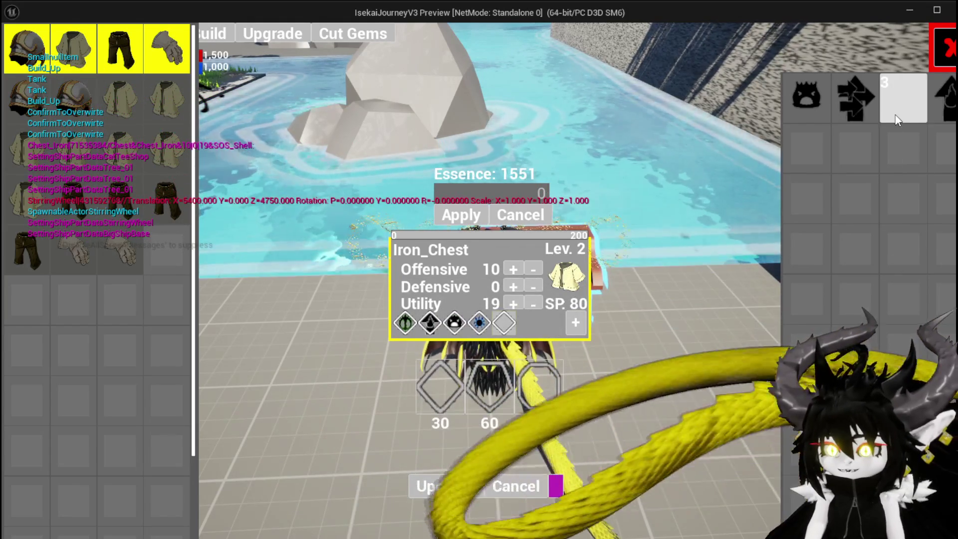
{"action": "key", "text": "Escape"}
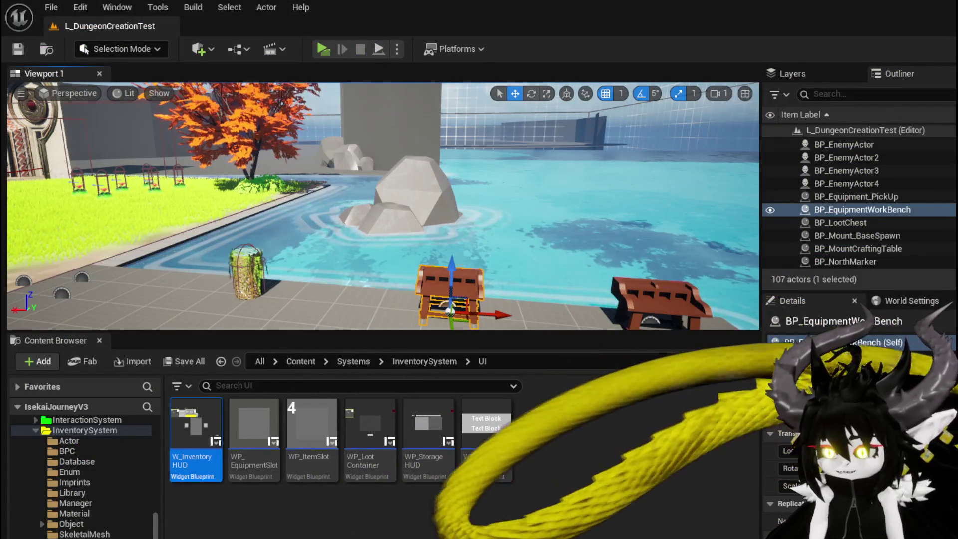
Nudge the Selected Socket node in FillGemBox and save W_EquipmentUpgrade
{"action": "key", "text": "alt+Tab"}
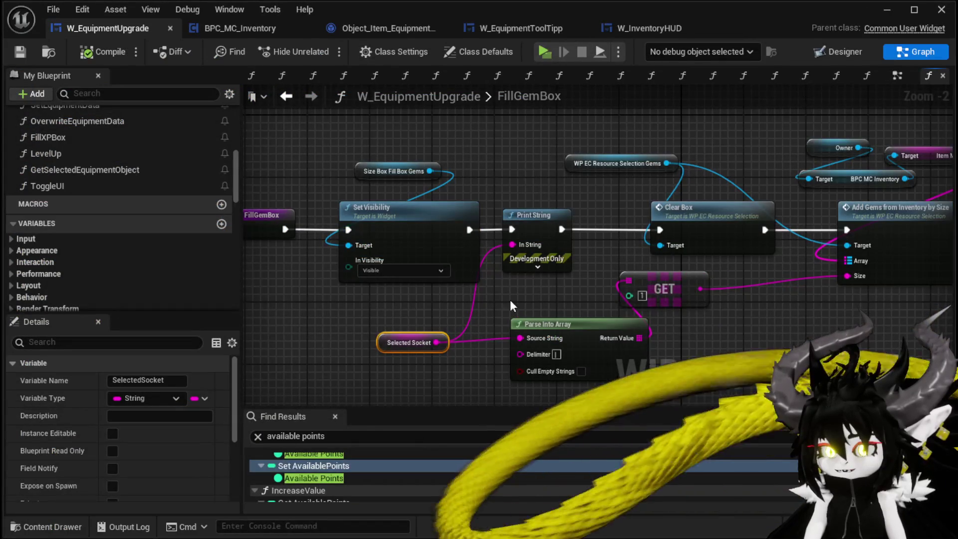
{"action": "left_click_drag", "start_coordinate": [508, 299], "coordinate": [300, 256]}
{"action": "scroll", "coordinate": [492, 253], "scroll_direction": "down", "scroll_amount": 2}
{"action": "left_click_drag", "start_coordinate": [492, 253], "coordinate": [656, 265]}
{"action": "mouse_move", "coordinate": [434, 301]}
{"action": "left_mouse_down"}
{"action": "mouse_move", "coordinate": [399, 297]}
{"action": "mouse_move", "coordinate": [448, 297]}
{"action": "mouse_move", "coordinate": [434, 296]}
{"action": "left_mouse_up"}
{"action": "left_click", "coordinate": [19, 55]}
In the EventGraph, place Set Selected Socket after Fill Gem Box in the execution chain
{"action": "left_click", "coordinate": [897, 76]}
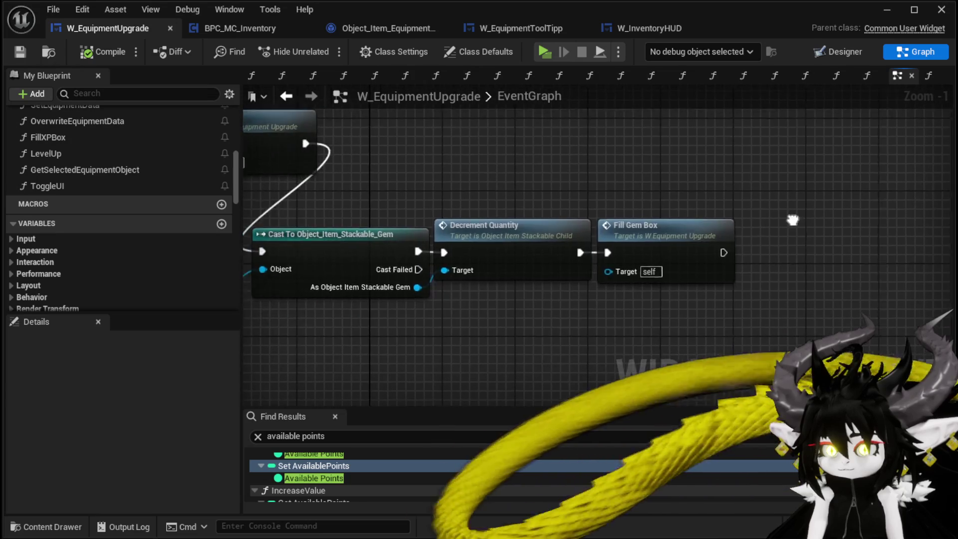
{"action": "scroll", "coordinate": [631, 193], "scroll_direction": "down", "scroll_amount": 3}
{"action": "scroll", "coordinate": [495, 210], "scroll_direction": "up", "scroll_amount": 3}
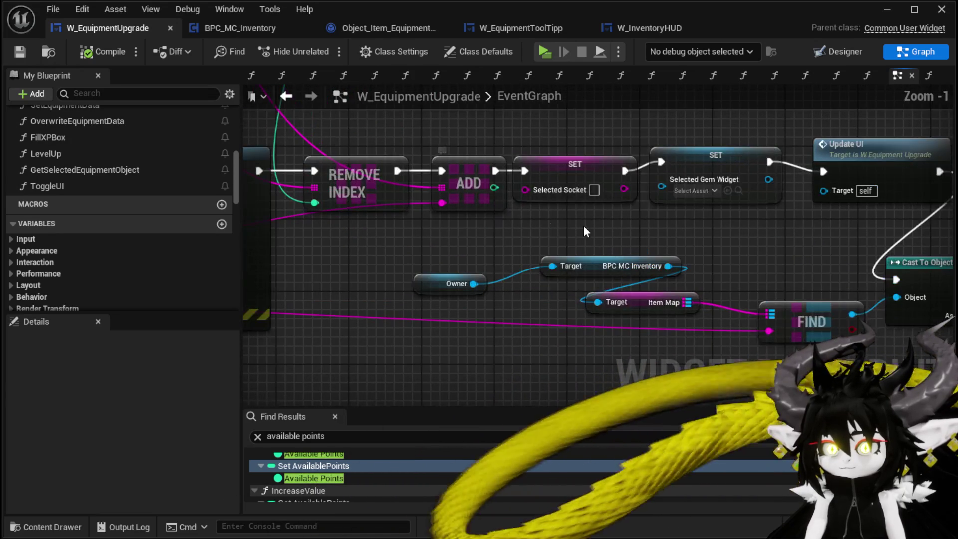
{"action": "left_click", "coordinate": [581, 167]}
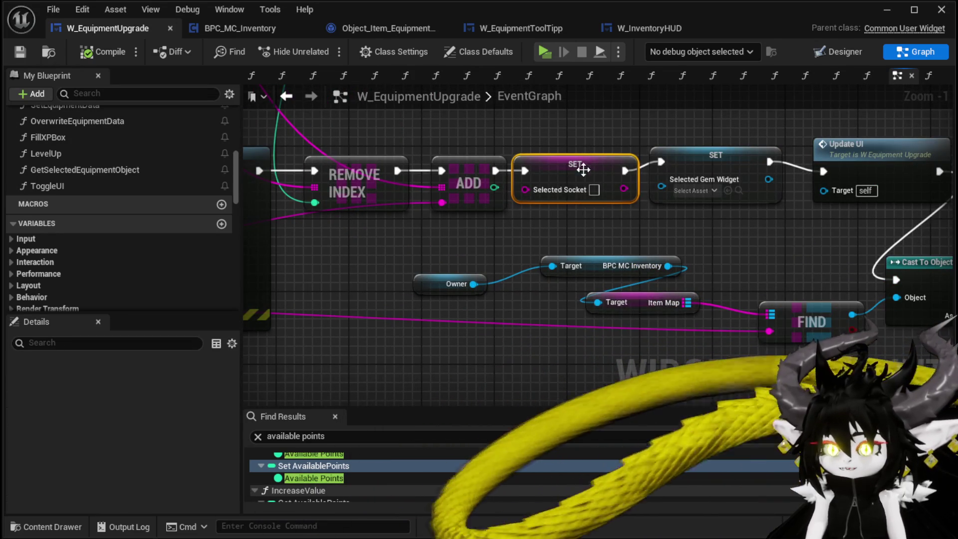
{"action": "left_click", "coordinate": [573, 218]}
{"action": "left_click_drag", "start_coordinate": [573, 218], "coordinate": [345, 225]}
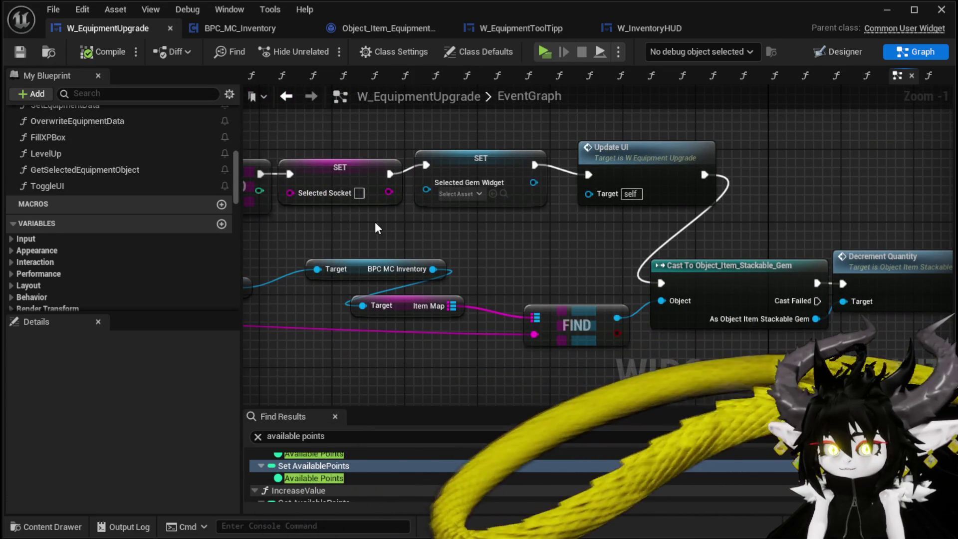
{"action": "mouse_move", "coordinate": [261, 173]}
{"action": "left_mouse_down"}
{"action": "mouse_move", "coordinate": [533, 192]}
{"action": "mouse_move", "coordinate": [484, 168]}
{"action": "mouse_move", "coordinate": [478, 153]}
{"action": "mouse_move", "coordinate": [474, 165]}
{"action": "mouse_move", "coordinate": [546, 167]}
{"action": "left_mouse_up"}
{"action": "mouse_move", "coordinate": [437, 175]}
{"action": "left_mouse_down"}
{"action": "mouse_move", "coordinate": [939, 149]}
{"action": "mouse_move", "coordinate": [724, 274]}
{"action": "mouse_move", "coordinate": [696, 258]}
{"action": "mouse_move", "coordinate": [563, 270]}
{"action": "mouse_move", "coordinate": [629, 265]}
{"action": "left_mouse_up"}
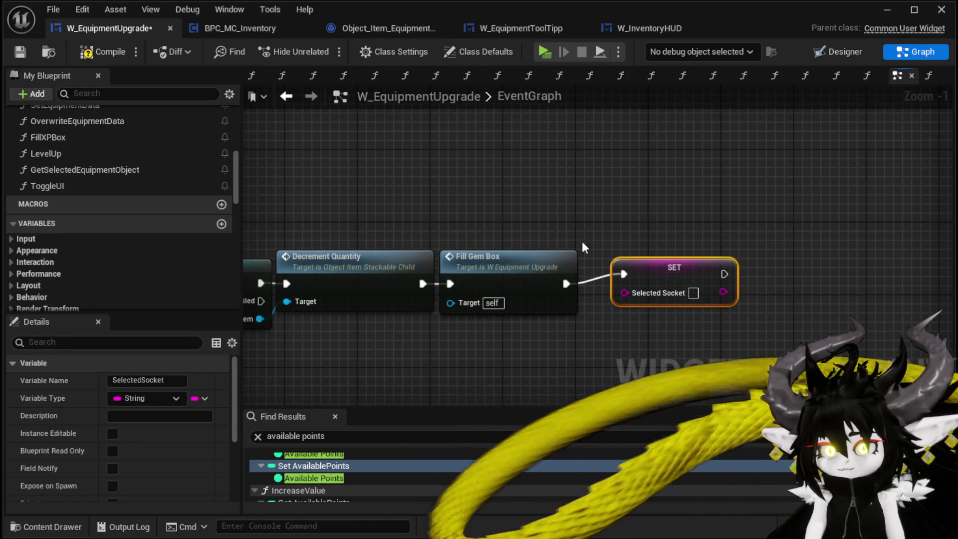
Select the Cast and Decrement Quantity nodes and open the DecrementQuantity function graph
{"action": "left_click_drag", "start_coordinate": [480, 322], "coordinate": [708, 178]}
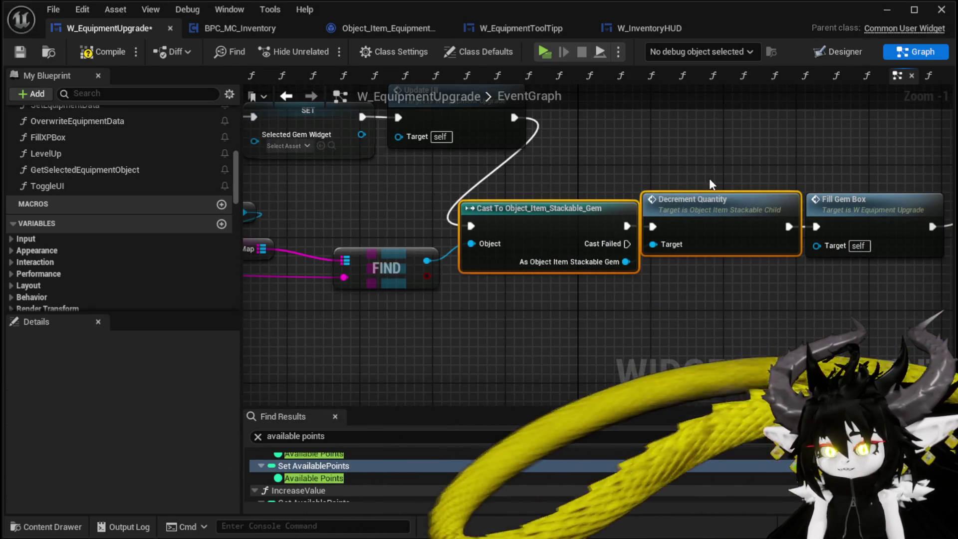
{"action": "double_click", "coordinate": [706, 202]}
{"action": "left_click_drag", "start_coordinate": [464, 191], "coordinate": [206, 170]}
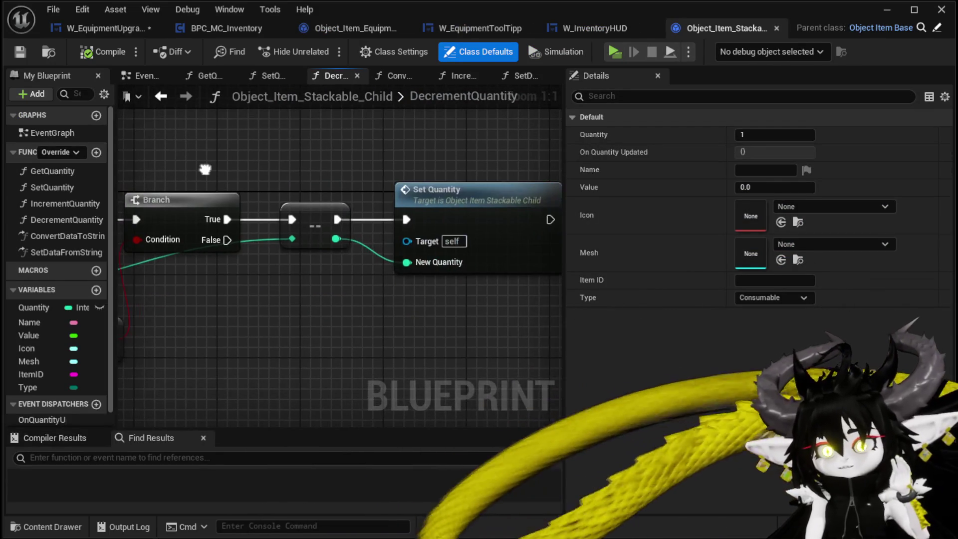
Open the SetQuantity function graph, then save W_EquipmentUpgrade
{"action": "mouse_move", "coordinate": [488, 208]}
{"action": "left_mouse_down"}
{"action": "mouse_move", "coordinate": [231, 171]}
{"action": "mouse_move", "coordinate": [338, 163]}
{"action": "mouse_move", "coordinate": [479, 212]}
{"action": "left_mouse_up"}
{"action": "double_click", "coordinate": [353, 186]}
{"action": "left_click", "coordinate": [330, 279]}
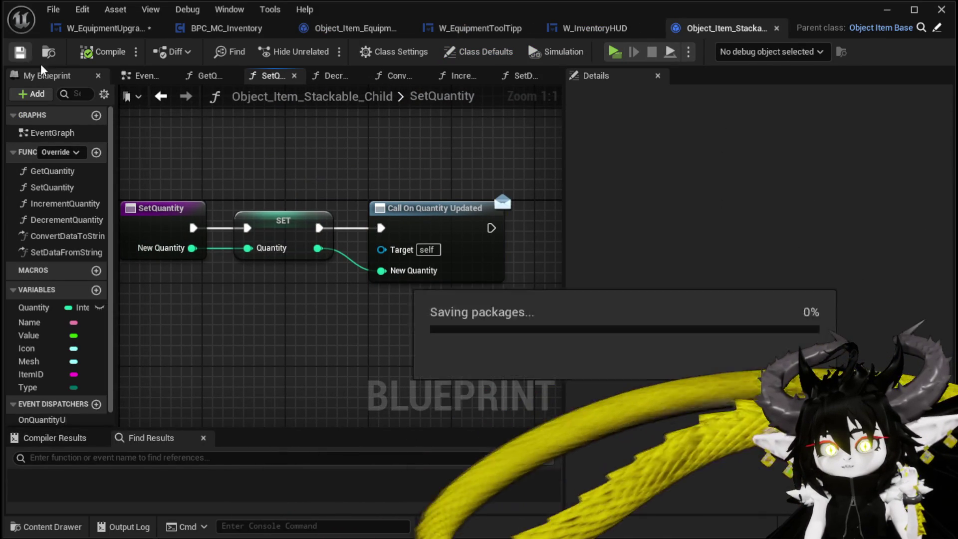
{"action": "left_click", "coordinate": [102, 30]}
{"action": "left_click", "coordinate": [20, 53]}
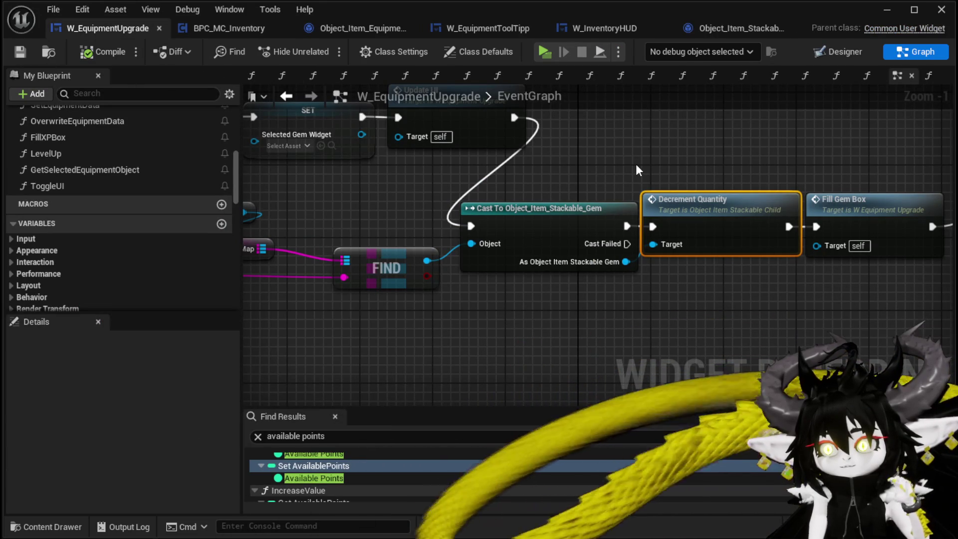
Inspect the Call On Quantity Updated node in SetQuantity, then open BPC_MC_Inventory
{"action": "left_click", "coordinate": [728, 29]}
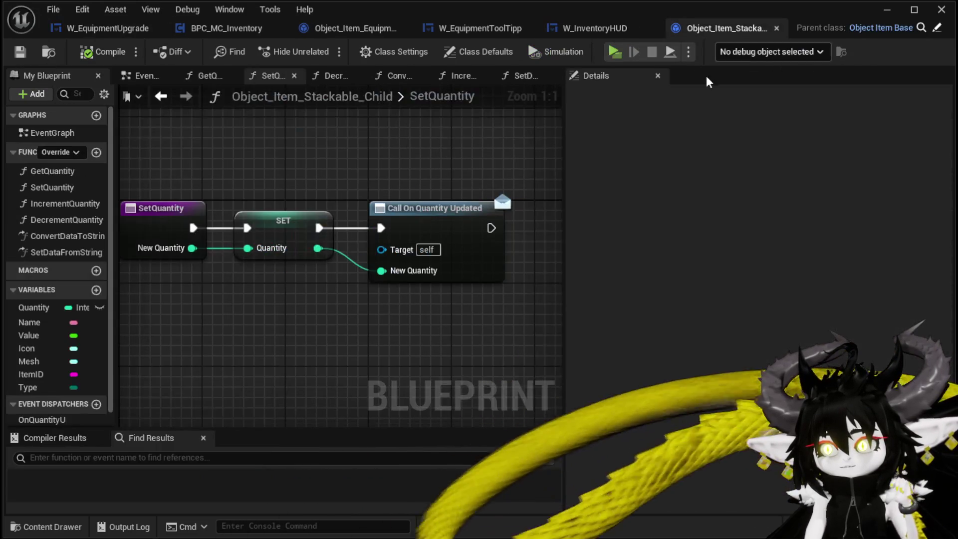
{"action": "left_click", "coordinate": [386, 262]}
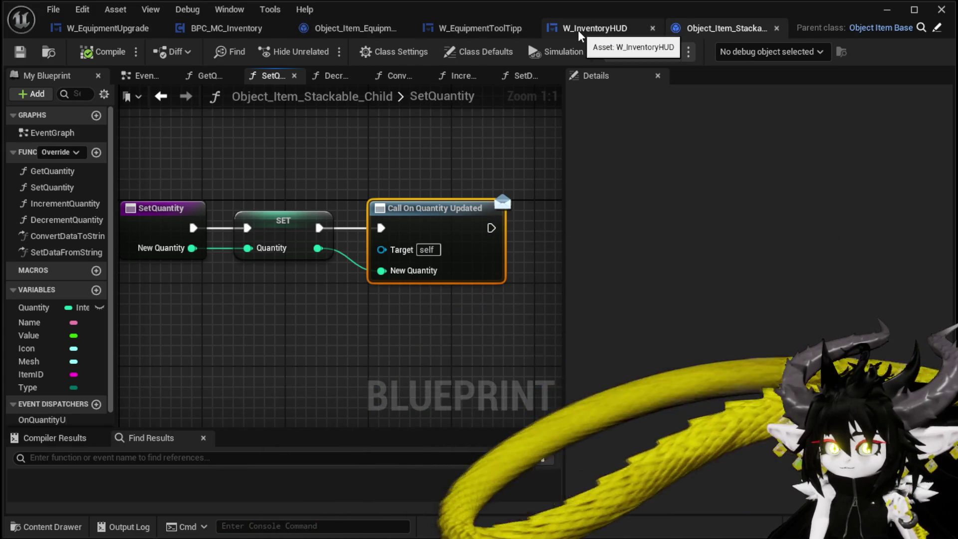
{"action": "left_click", "coordinate": [197, 34]}
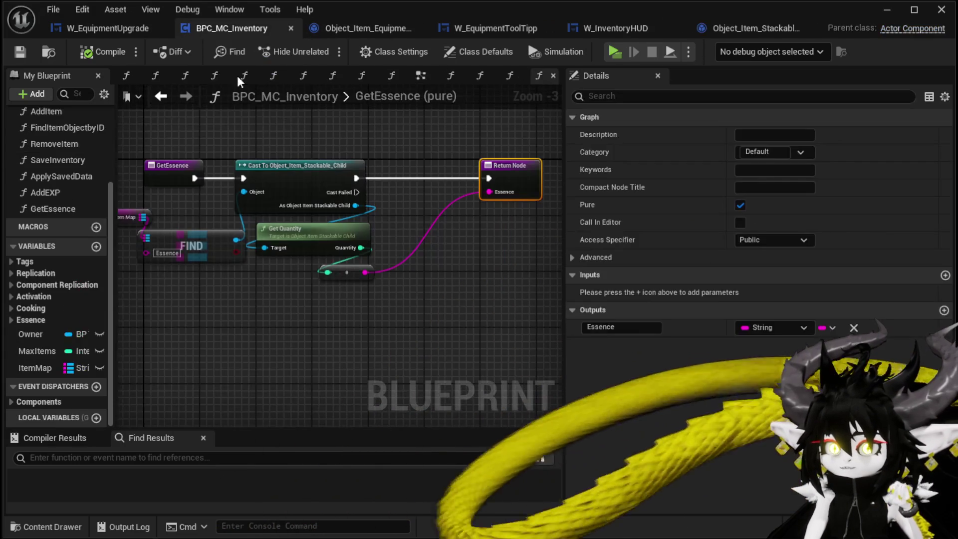
Review the AddItem and RemoveItem graphs, including RemoveItem's FIND, Cast and Branch nodes
{"action": "scroll", "coordinate": [70, 225], "scroll_direction": "up", "scroll_amount": 3}
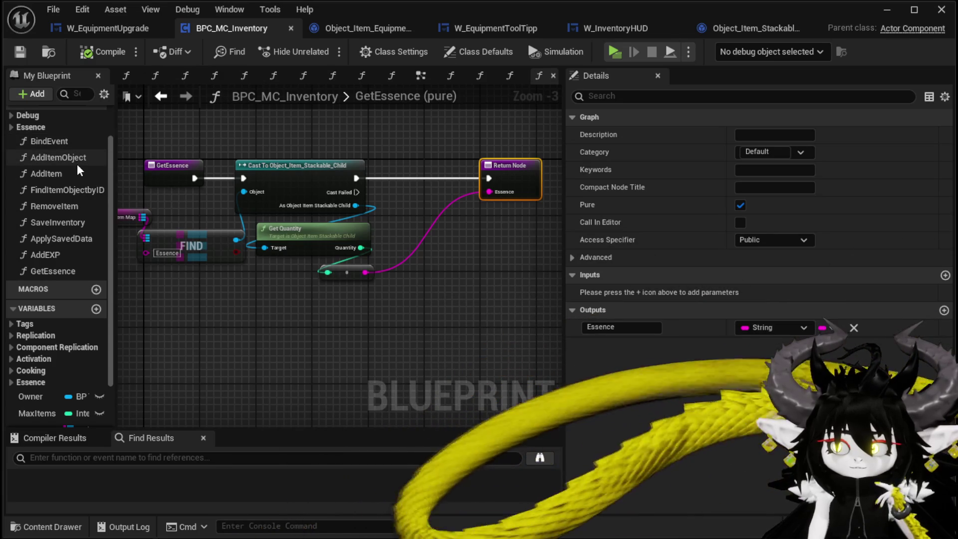
{"action": "double_click", "coordinate": [68, 175]}
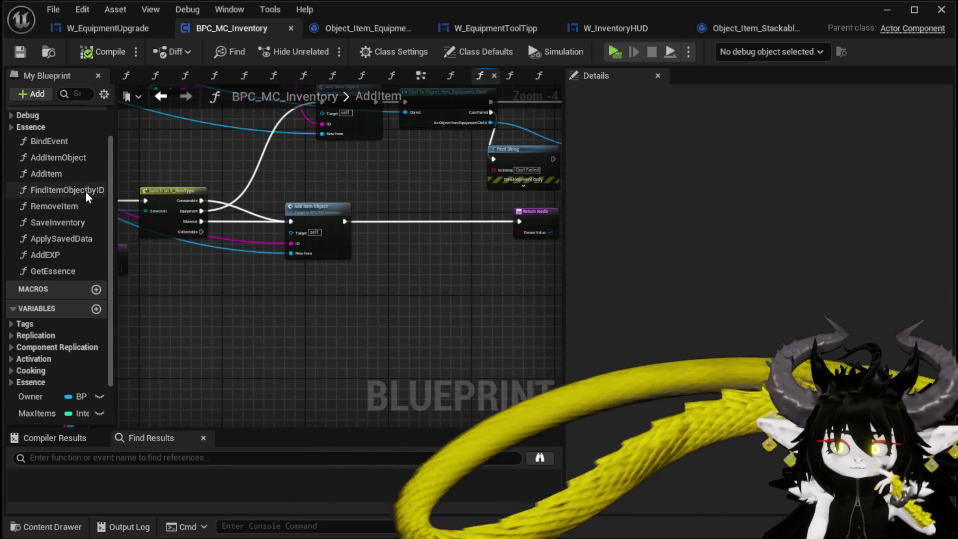
{"action": "double_click", "coordinate": [70, 211]}
{"action": "mouse_move", "coordinate": [438, 214]}
{"action": "left_mouse_down"}
{"action": "mouse_move", "coordinate": [186, 130]}
{"action": "mouse_move", "coordinate": [135, 139]}
{"action": "left_mouse_up"}
{"action": "mouse_move", "coordinate": [423, 158]}
{"action": "left_mouse_down"}
{"action": "mouse_move", "coordinate": [216, 158]}
{"action": "mouse_move", "coordinate": [395, 172]}
{"action": "left_mouse_up"}
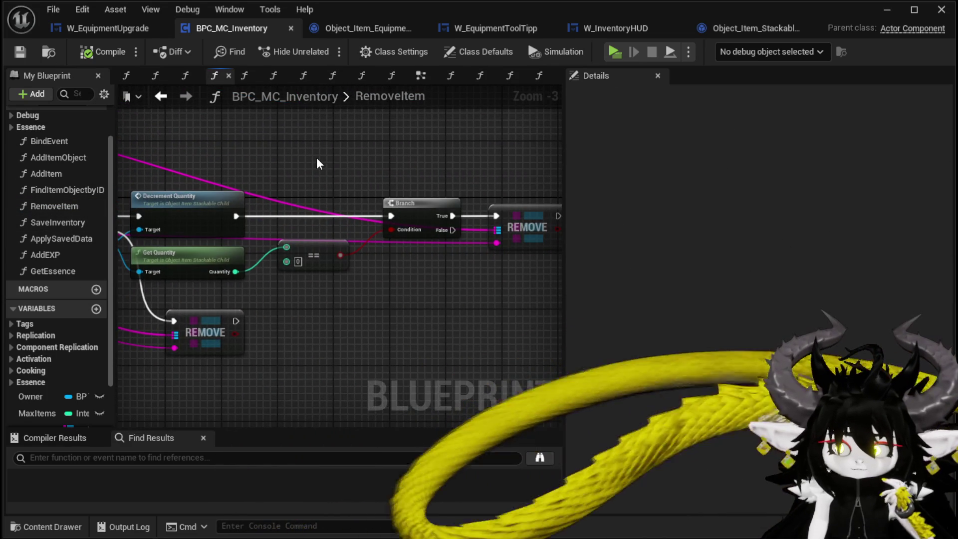
{"action": "scroll", "coordinate": [319, 164], "scroll_direction": "down", "scroll_amount": 1}
{"action": "left_click_drag", "start_coordinate": [110, 220], "coordinate": [160, 231]}
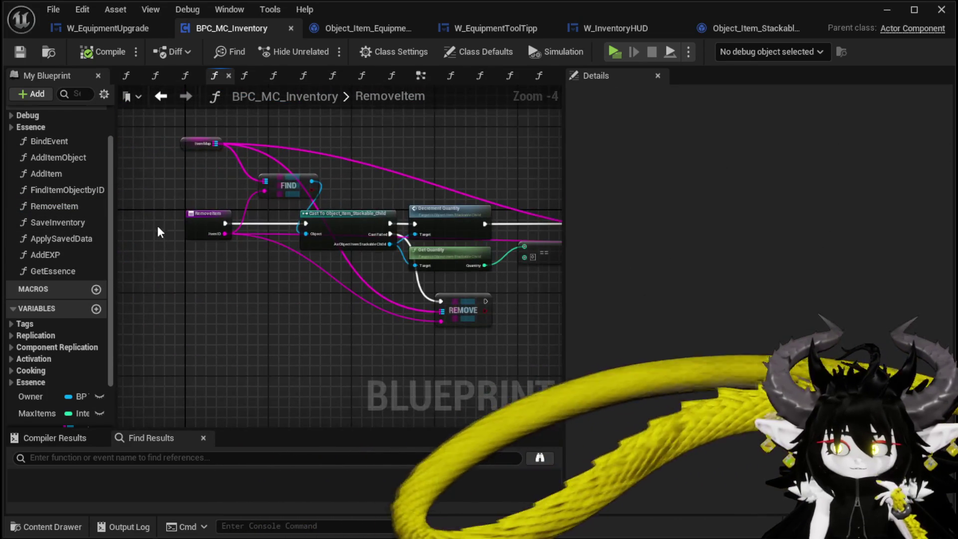
{"action": "scroll", "coordinate": [159, 231], "scroll_direction": "up", "scroll_amount": 2}
{"action": "left_click", "coordinate": [215, 214]}
{"action": "left_click_drag", "start_coordinate": [280, 300], "coordinate": [108, 344]}
{"action": "left_click_drag", "start_coordinate": [120, 222], "coordinate": [259, 209]}
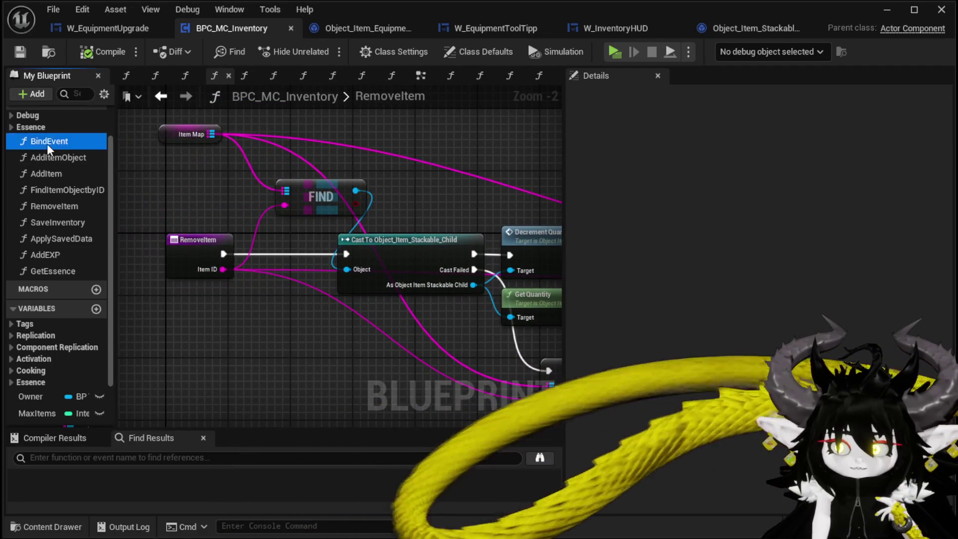
Check BindEvent and SetQuantity, then minimize the editor and start a play-test
{"action": "double_click", "coordinate": [48, 145]}
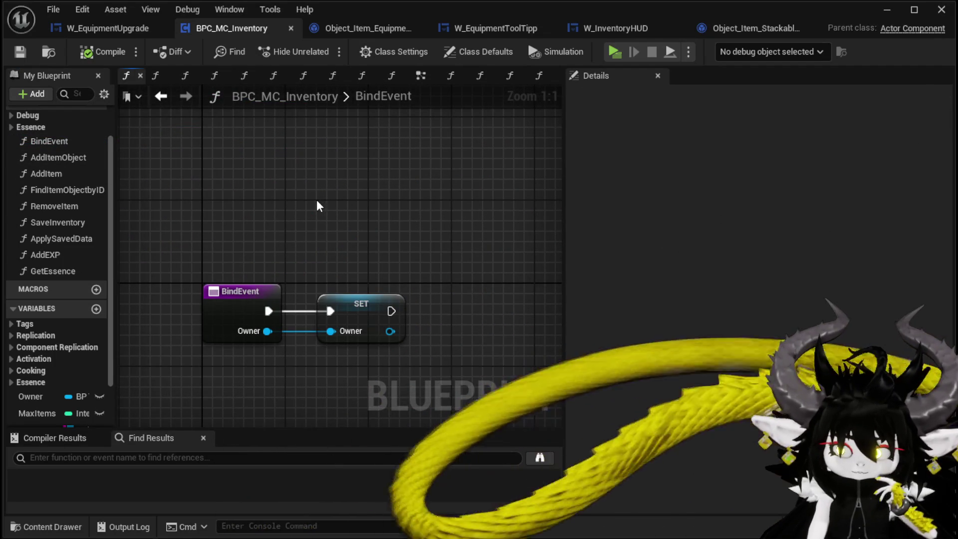
{"action": "scroll", "coordinate": [35, 225], "scroll_direction": "down", "scroll_amount": 2}
{"action": "scroll", "coordinate": [60, 225], "scroll_direction": "up", "scroll_amount": 4}
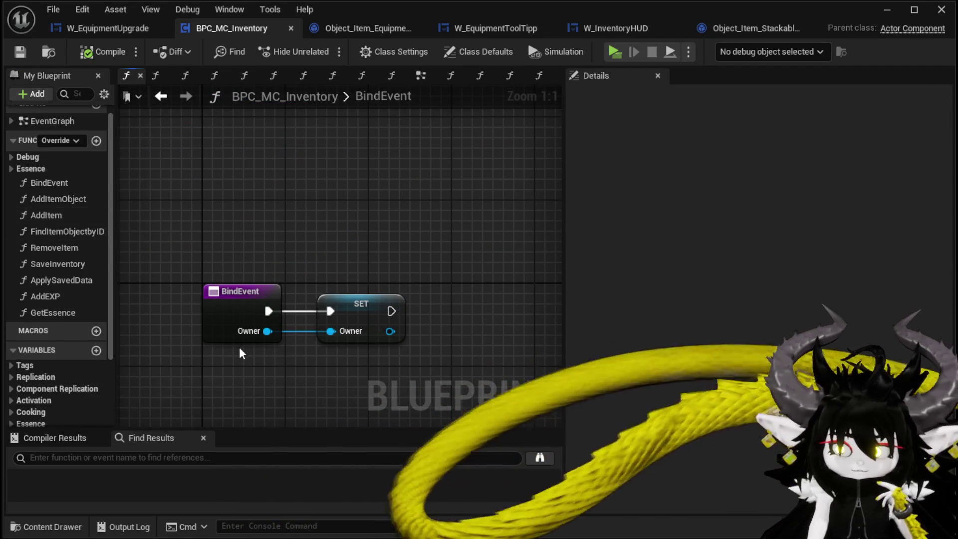
{"action": "left_click", "coordinate": [762, 31]}
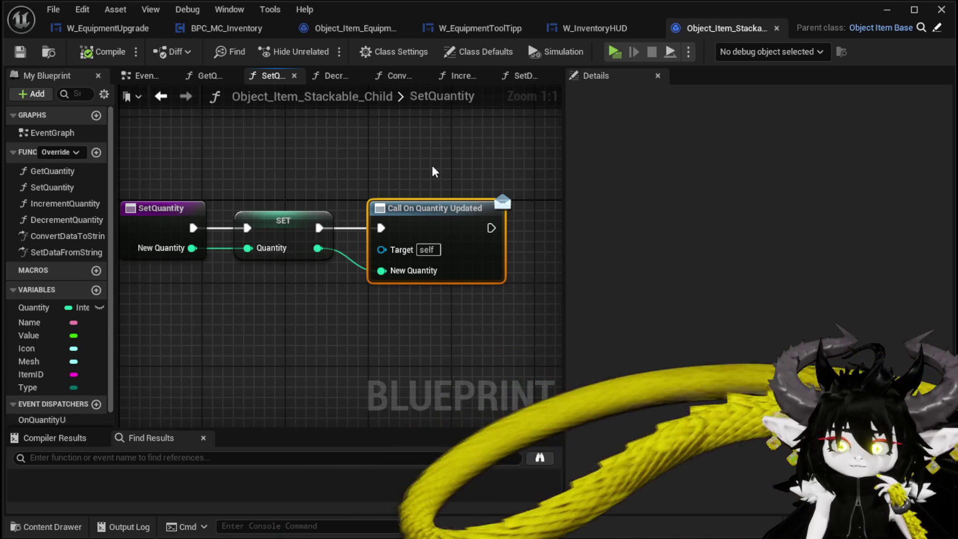
{"action": "left_click", "coordinate": [886, 10]}
{"action": "left_click", "coordinate": [327, 49]}
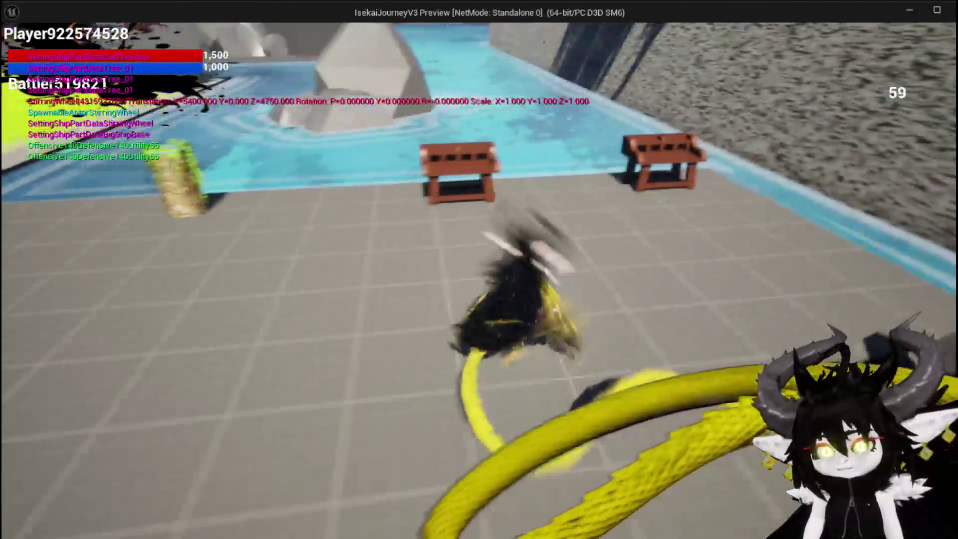
At the workbench, add a socket to Iron_Legs and apply a gem into it
{"action": "key", "text": "e"}
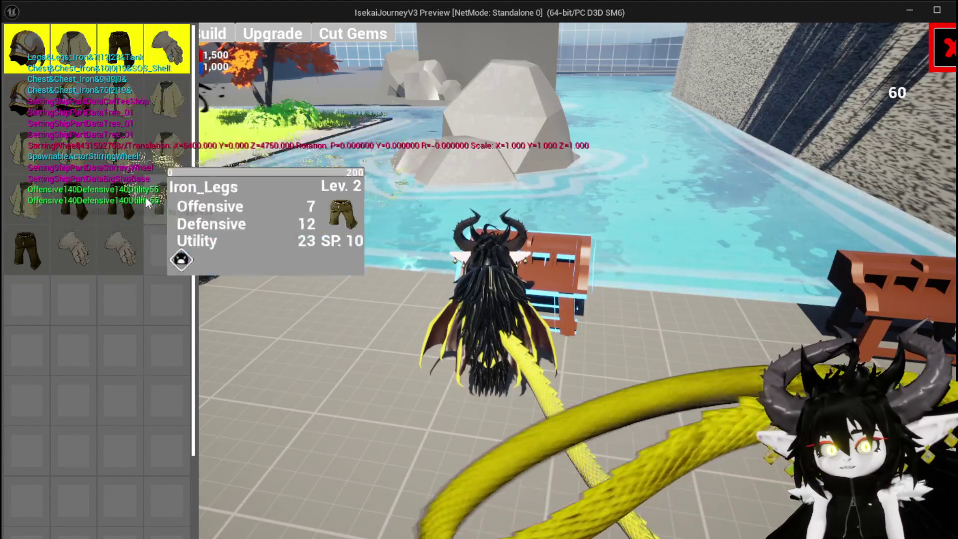
{"action": "left_click", "coordinate": [25, 247]}
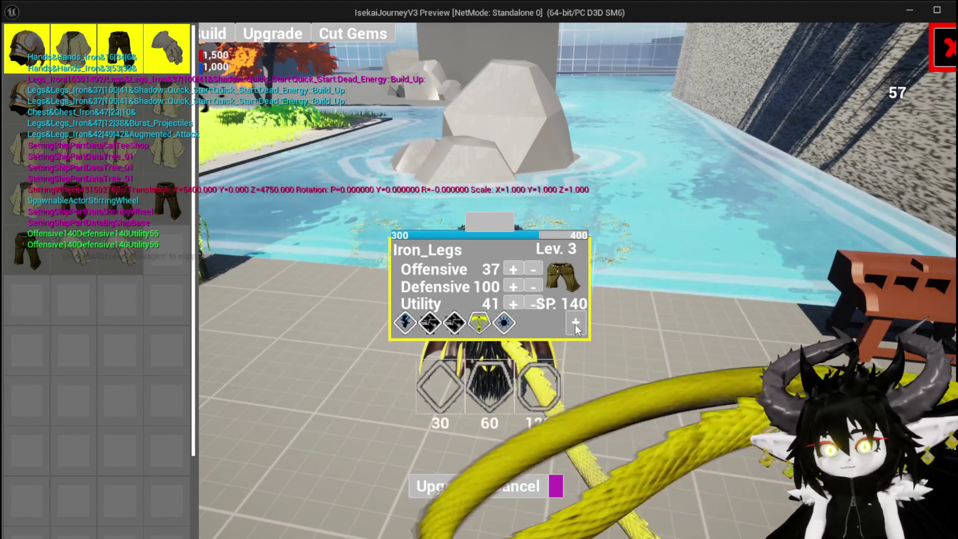
{"action": "left_click", "coordinate": [439, 382]}
{"action": "left_click", "coordinate": [529, 324]}
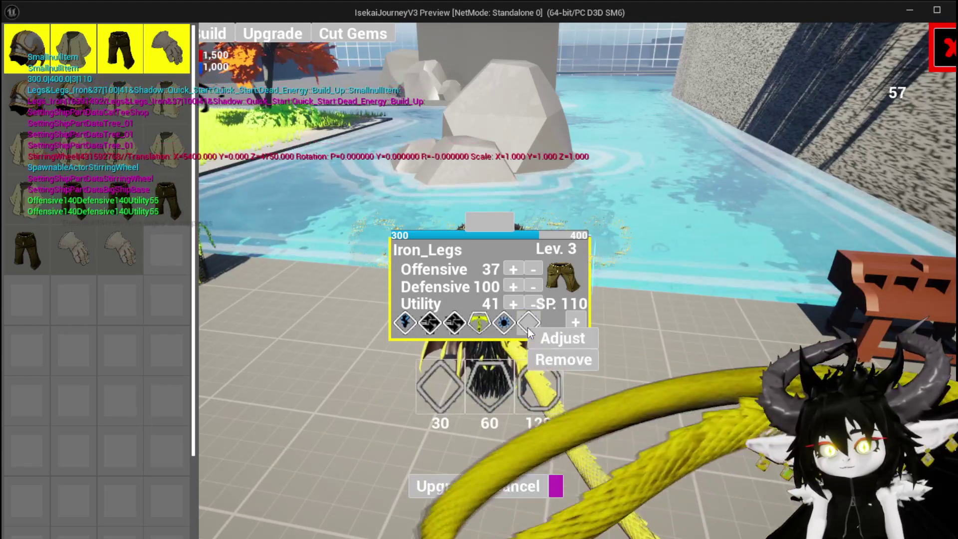
{"action": "left_click", "coordinate": [562, 338]}
{"action": "left_click", "coordinate": [798, 109]}
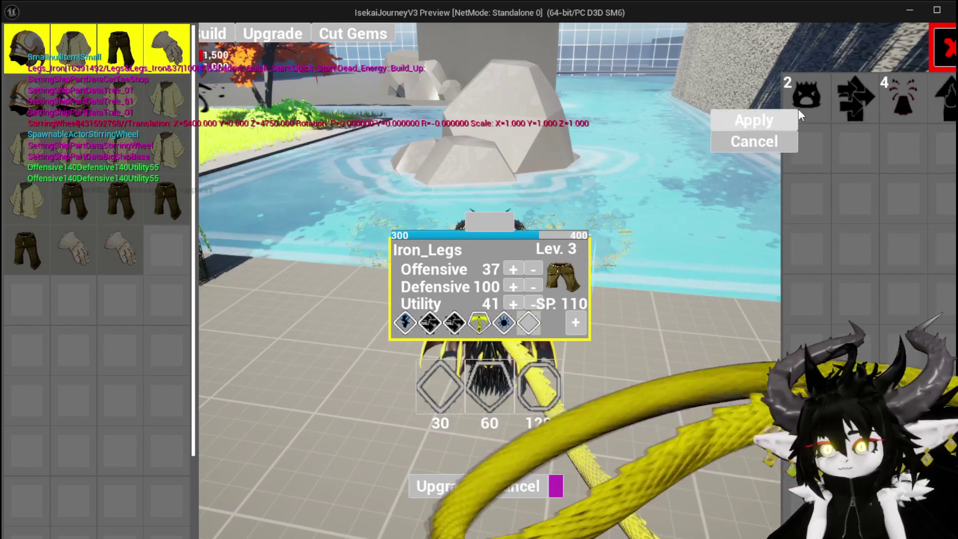
{"action": "left_click", "coordinate": [748, 120]}
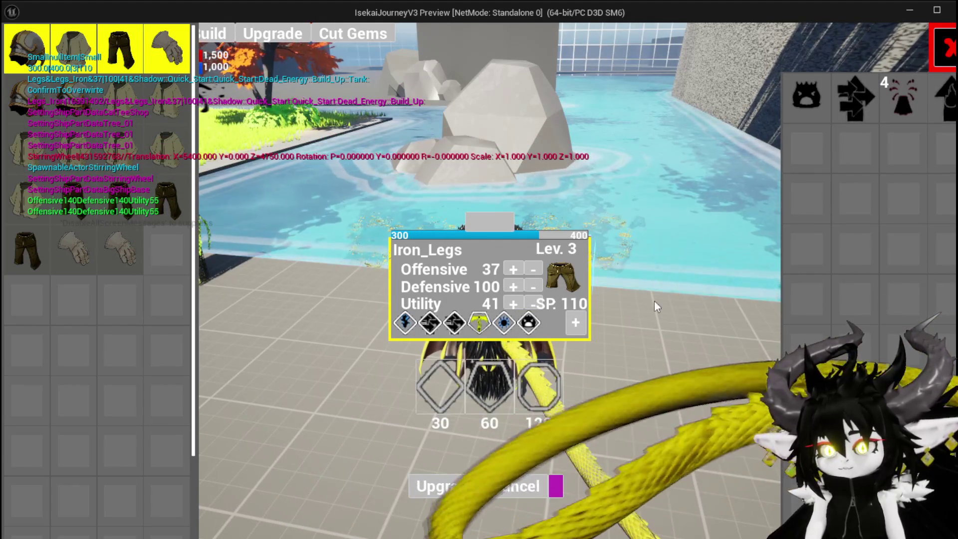
Add another Iron_Legs socket and fill it from the stack of 4 gems
{"action": "left_click", "coordinate": [443, 369]}
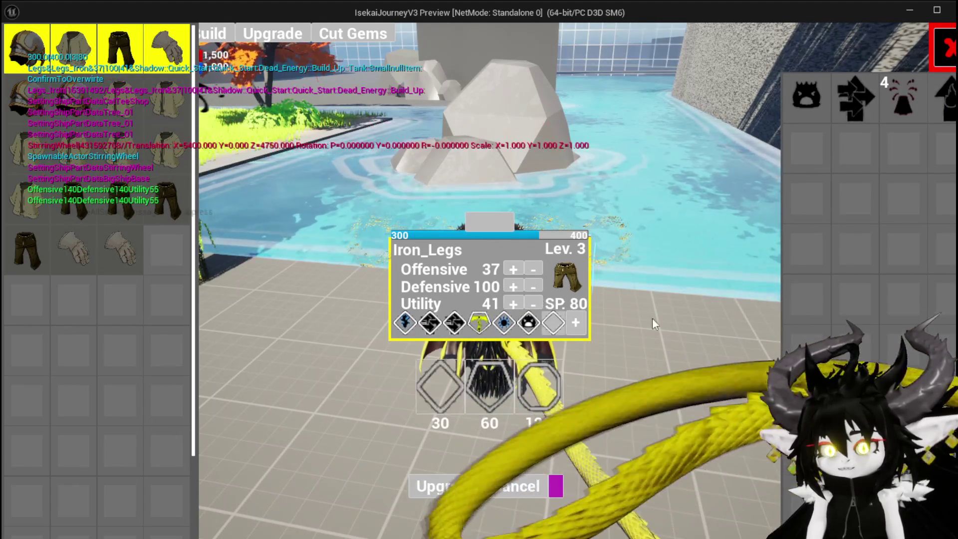
{"action": "left_click", "coordinate": [904, 110]}
{"action": "left_click", "coordinate": [907, 109]}
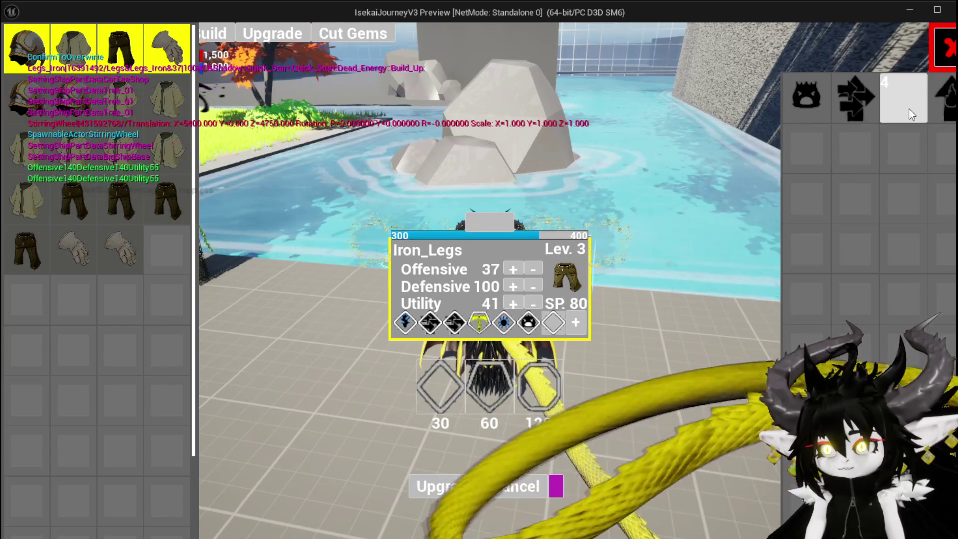
{"action": "left_click", "coordinate": [548, 323]}
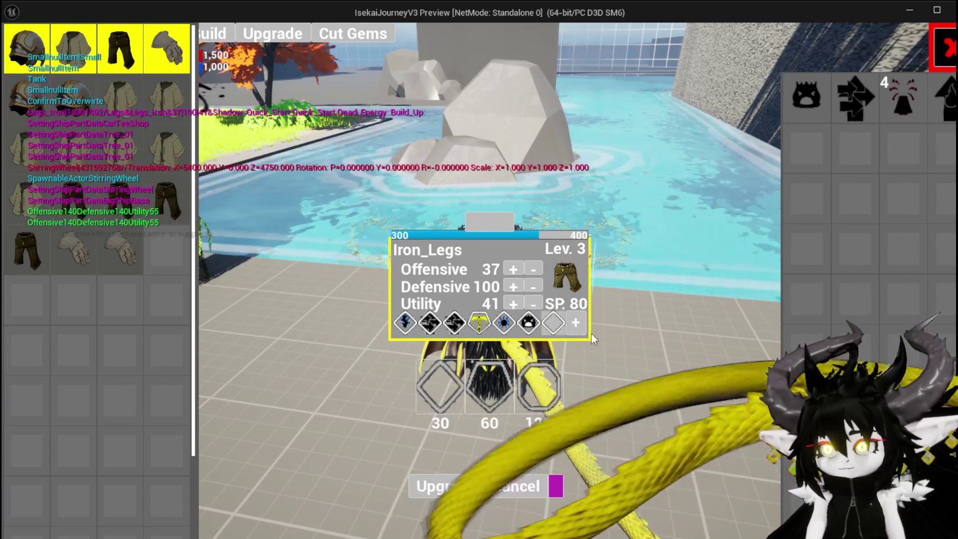
{"action": "left_click", "coordinate": [899, 106]}
{"action": "left_click", "coordinate": [842, 127]}
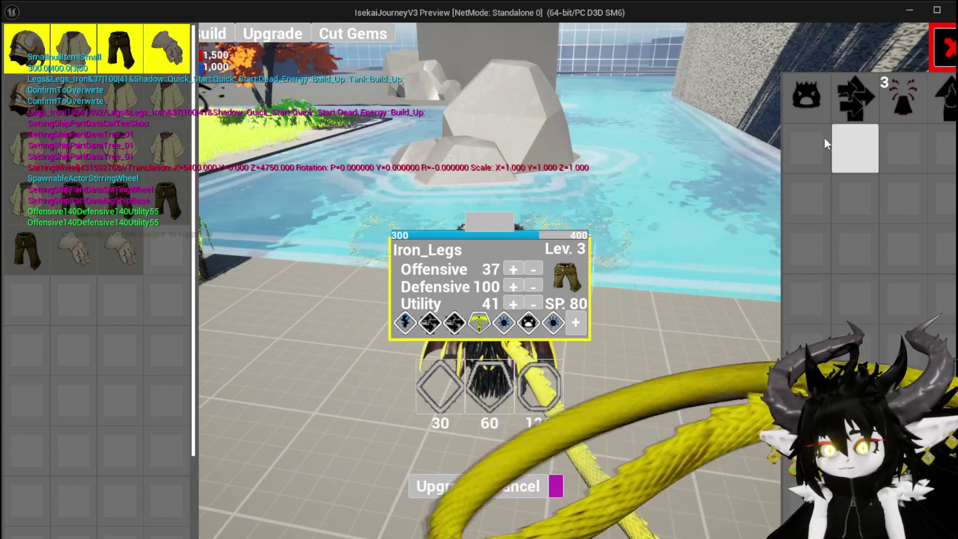
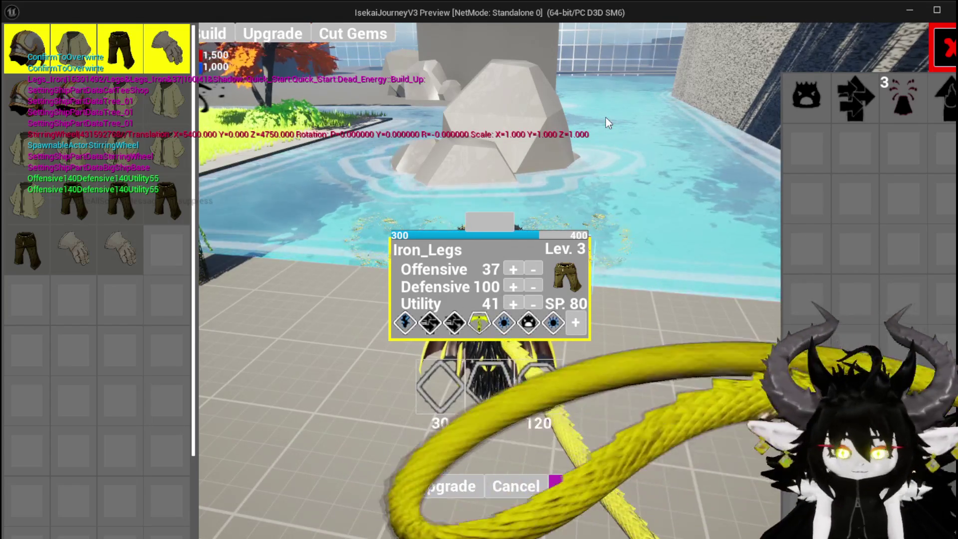
Stop the running game preview and relaunch the level in a fresh play session
{"action": "key", "text": "Escape"}
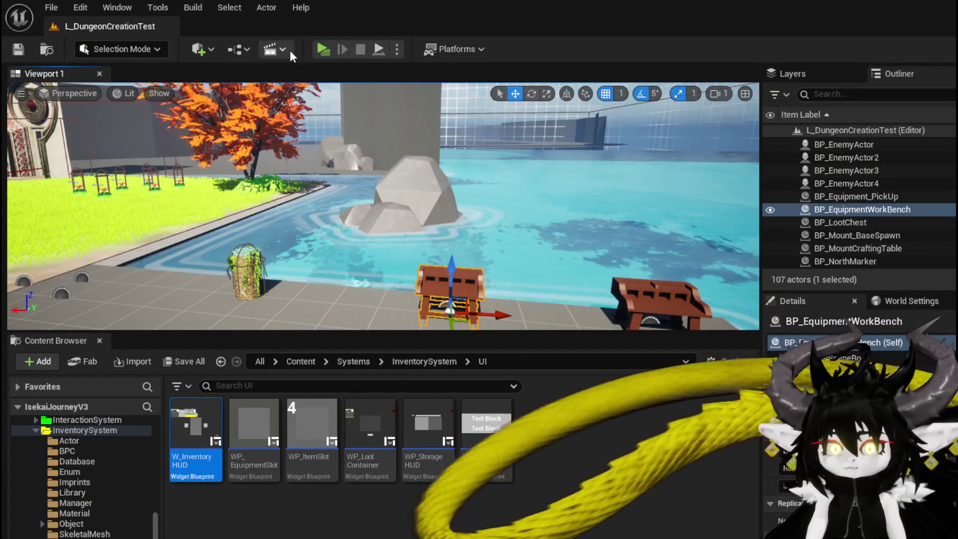
{"action": "left_click", "coordinate": [323, 49]}
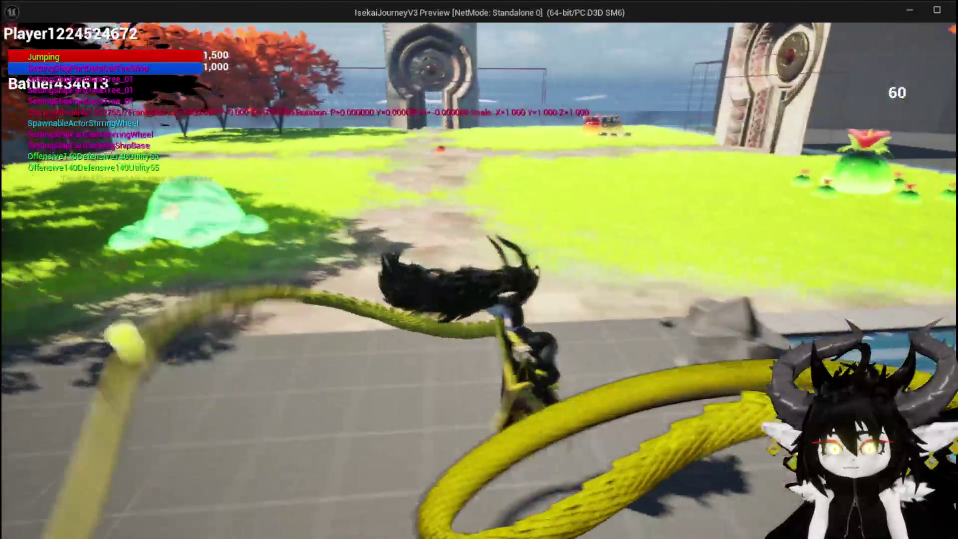
Run the character forward and jump, flying with wings spread while turning toward the gate
{"action": "key", "text": "w"}
{"action": "key", "text": "space"}
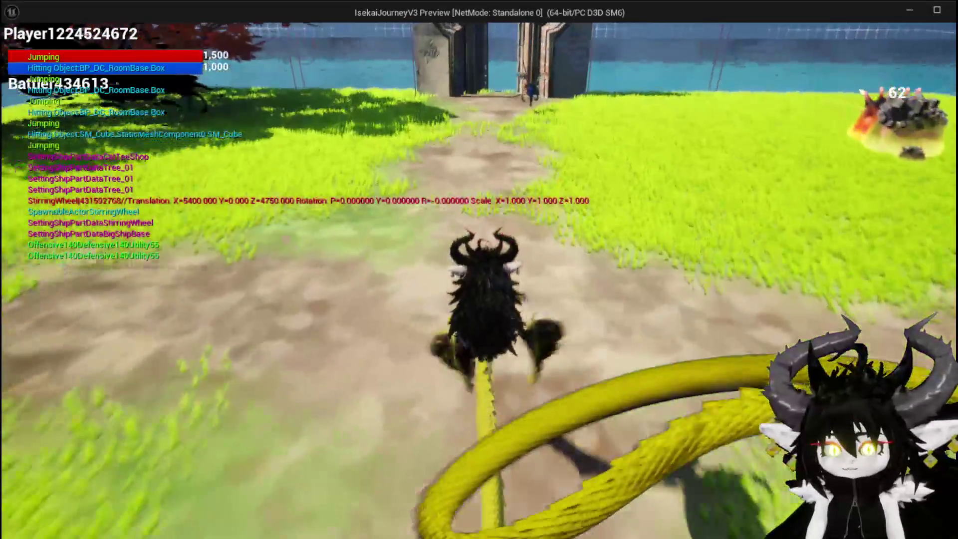
{"action": "key", "text": "space"}
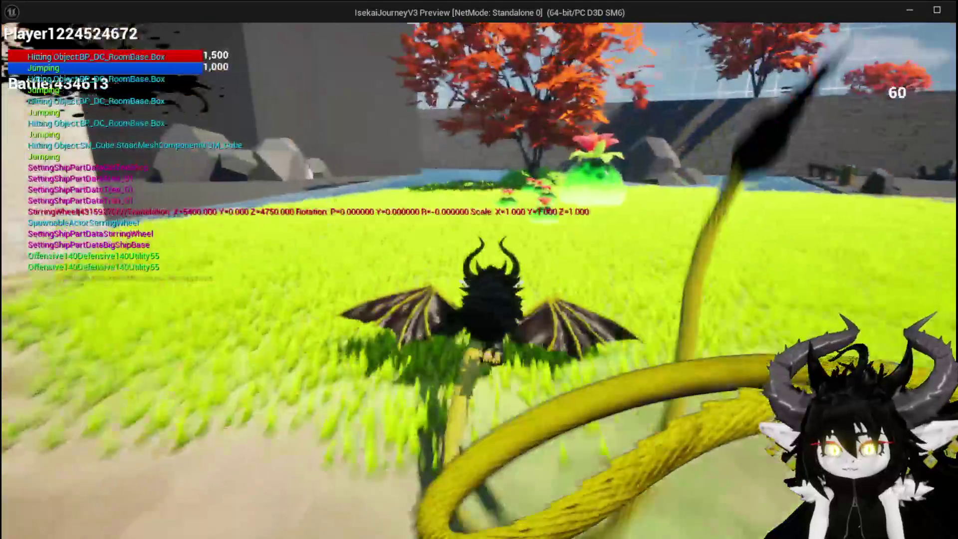
{"action": "key", "text": "space"}
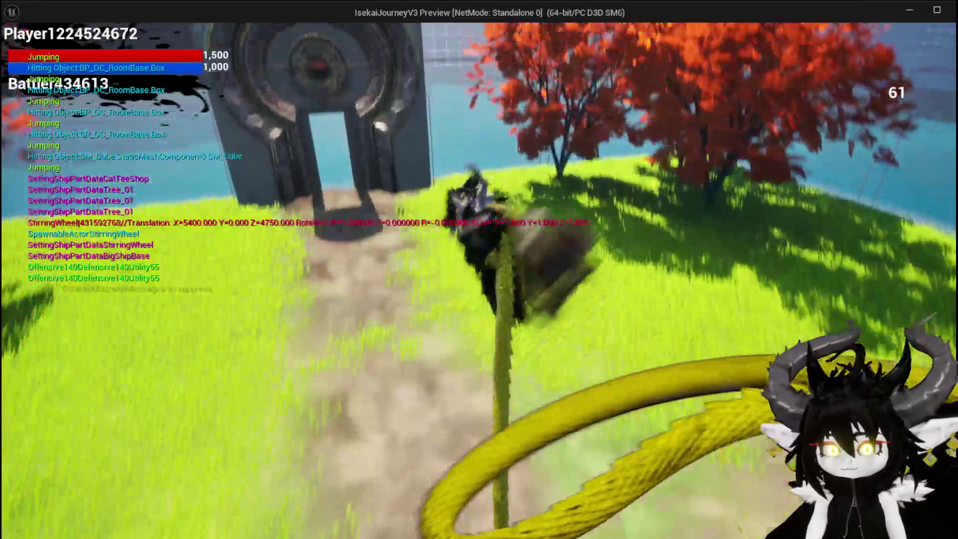
Double-jump into the air, fly to the slime arena, then switch back to the editor
{"action": "key", "text": "space"}
{"action": "key", "text": "space"}
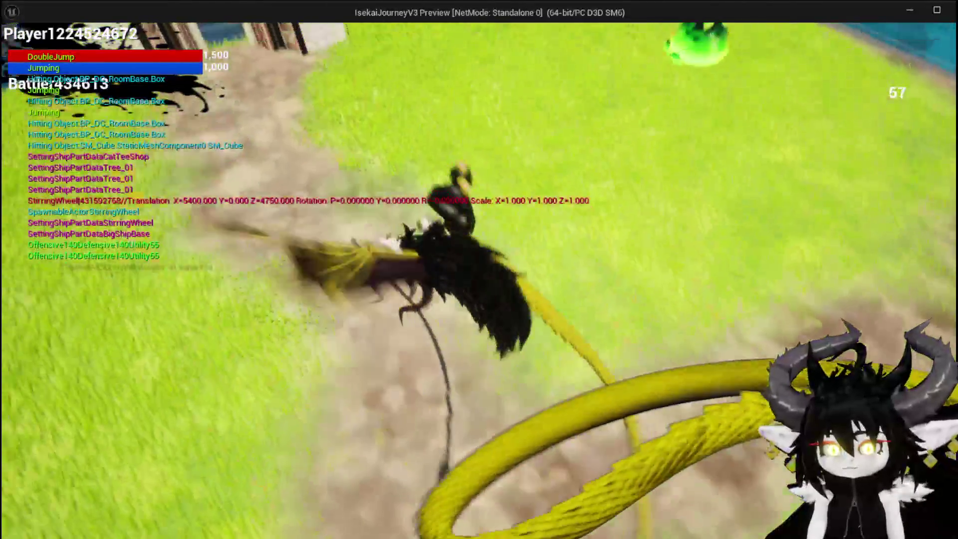
{"action": "key", "text": "space"}
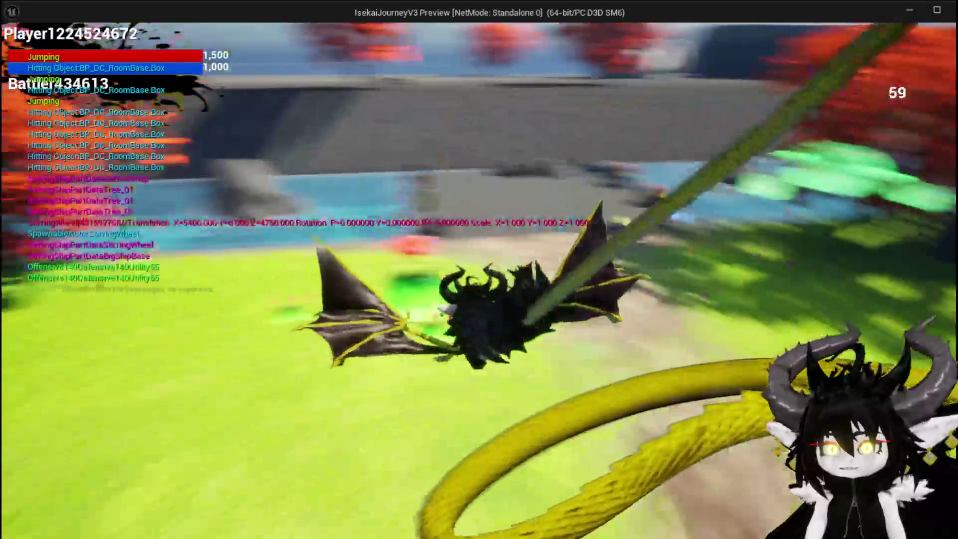
{"action": "key", "text": "w"}
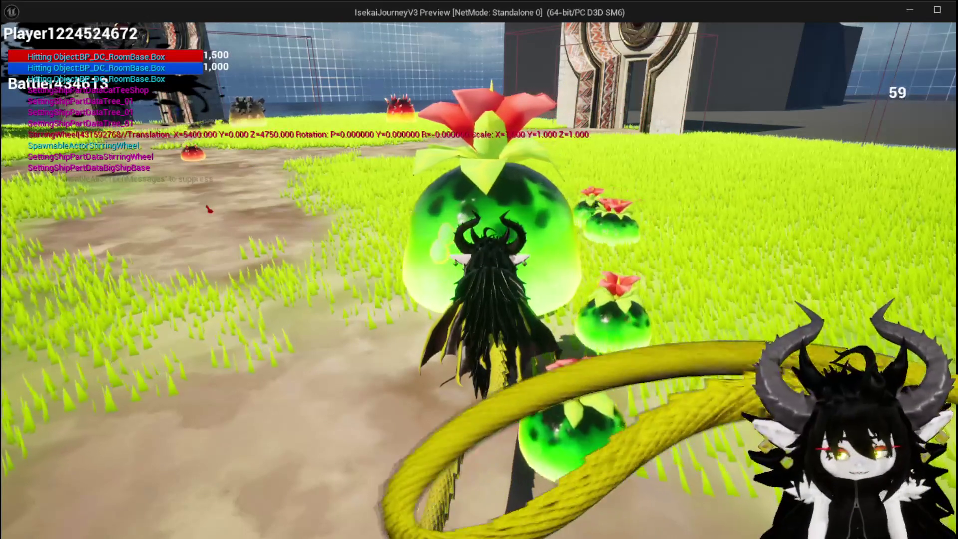
{"action": "key", "text": "alt+Tab"}
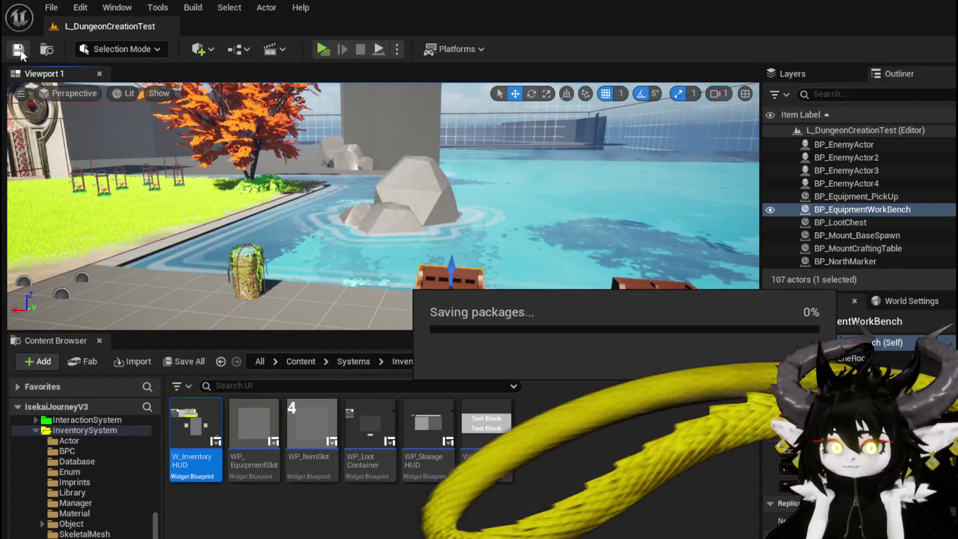